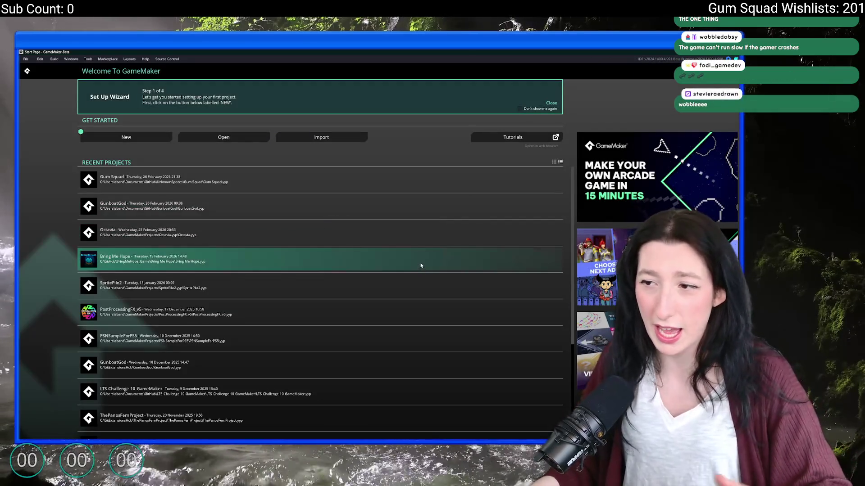
Step: Load the Gum Squad project and show obj_enemy_hand's Alarm 0 event code
left_click(419, 180)
type("obj_enemy_hand")
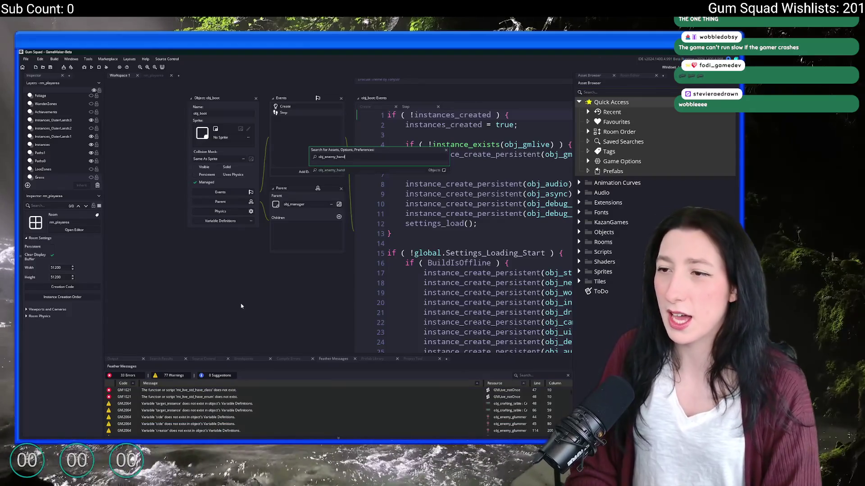
key("Return")
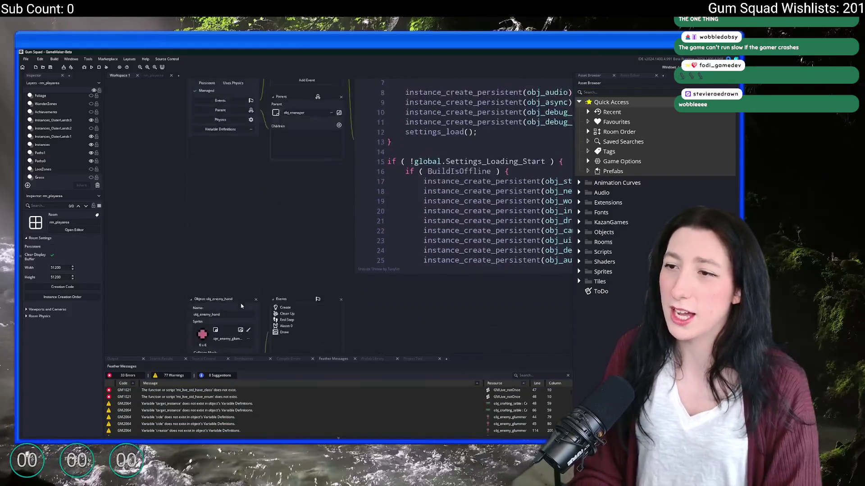
double_click(287, 163)
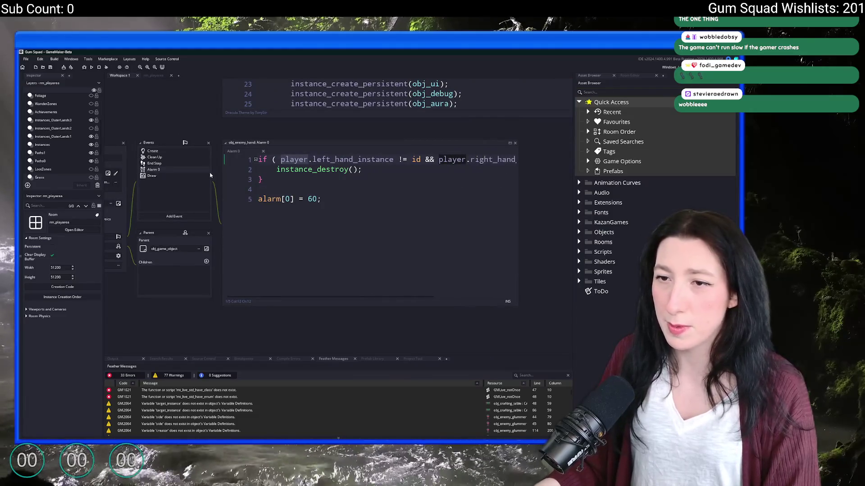
Step: Review the hand's other events, then paste the if ( !instance_exists(player) ) check at the top of Alarm 0
double_click(153, 163)
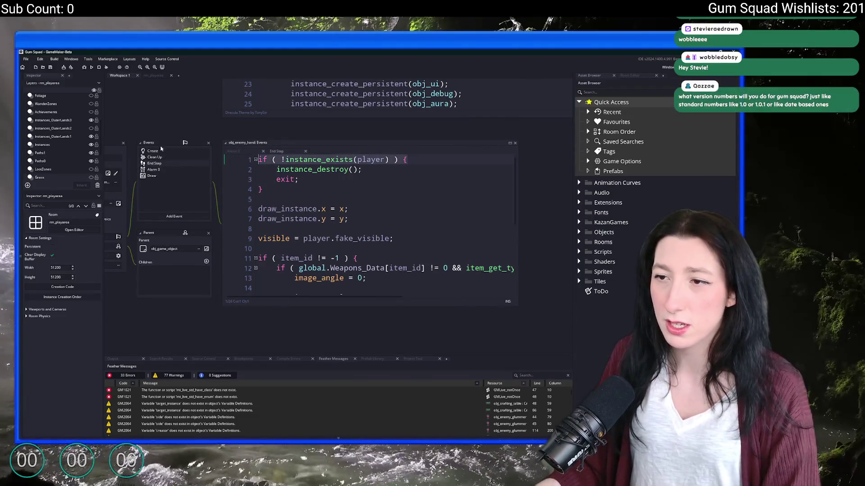
left_click(234, 151)
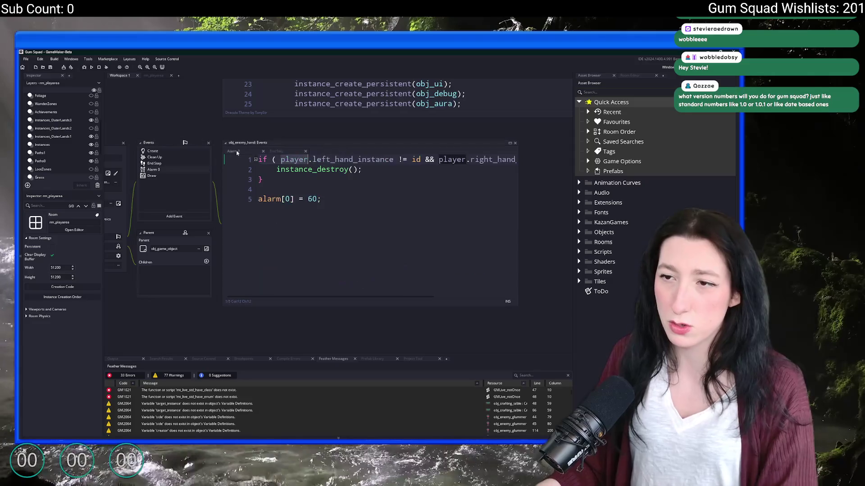
left_click(271, 152)
left_click(235, 151)
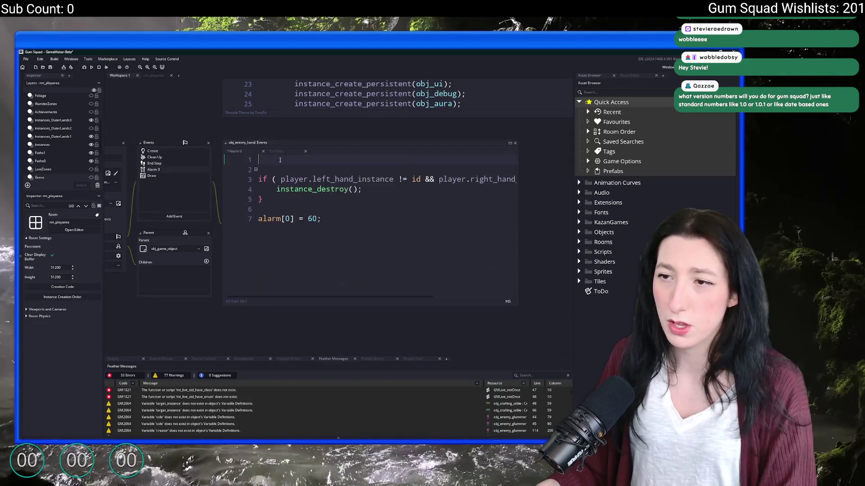
type("if ( !instance_exists(player) ) {")
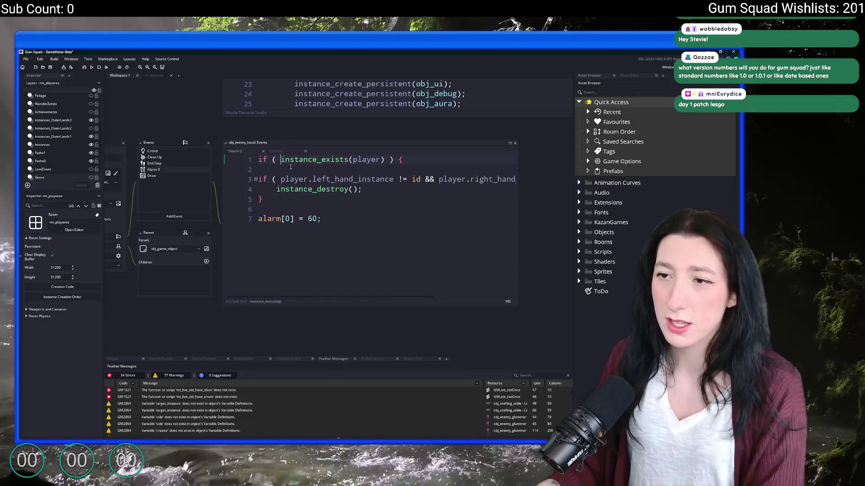
Step: Fill the player check block with instance_destroy(); and exit;, leaving line 3's condition unchanged
key("ctrl+c")
left_click(279, 179)
key("ctrl+v")
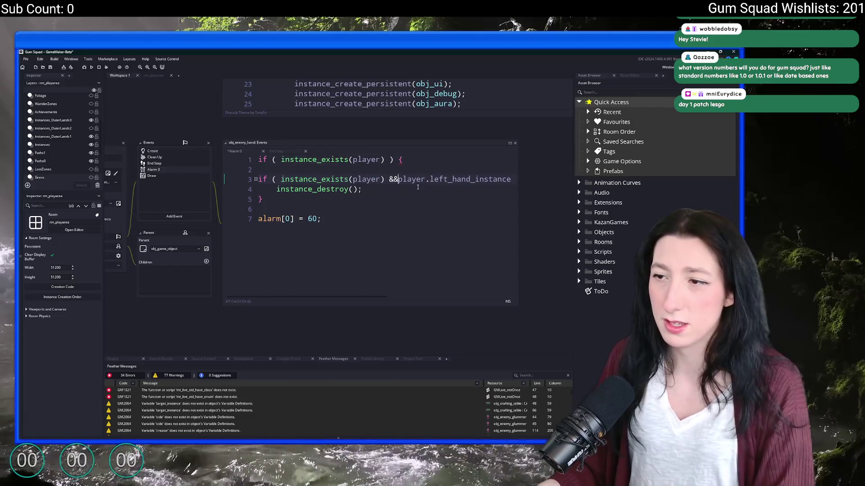
key("ctrl+z")
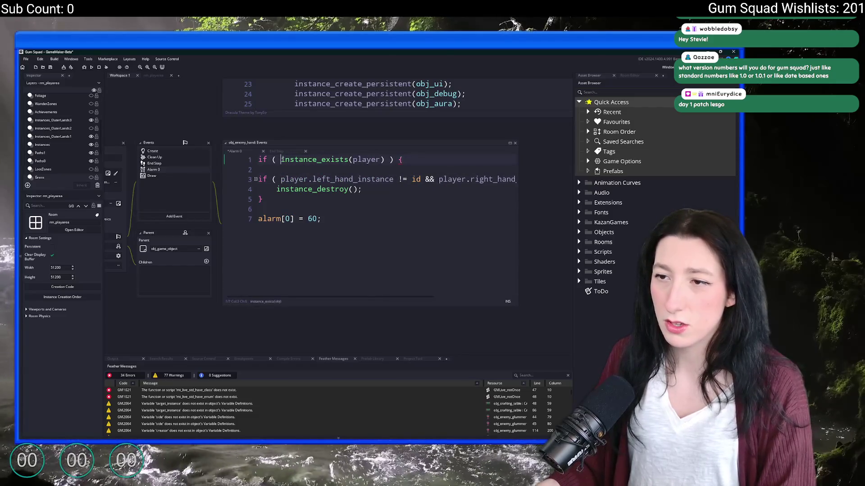
key("Return")
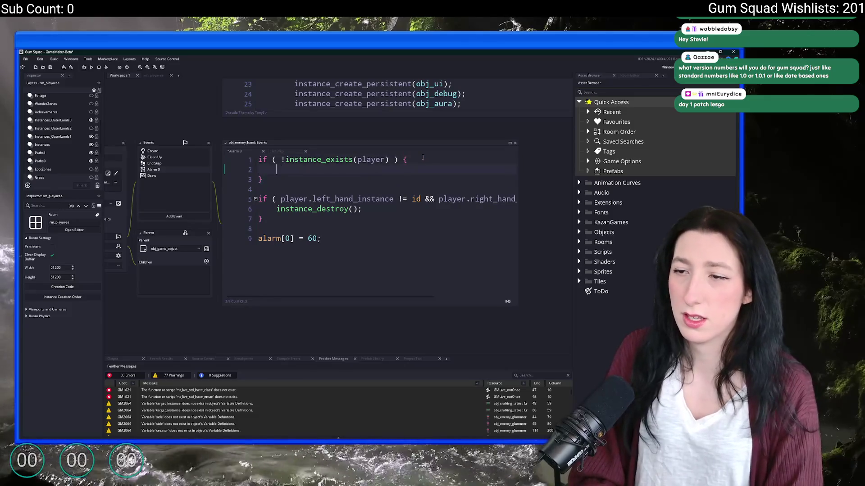
type("isn")
key("BackSpace")
key("BackSpace")
type("n")
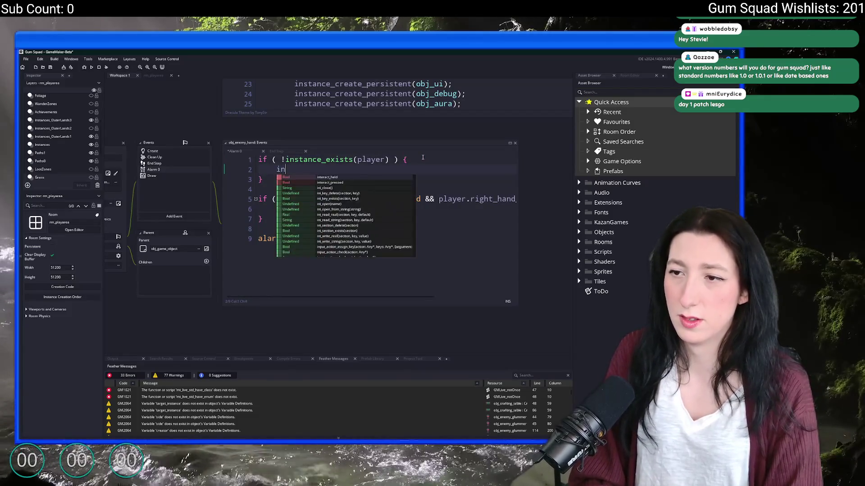
type("stance;")
key("Return")
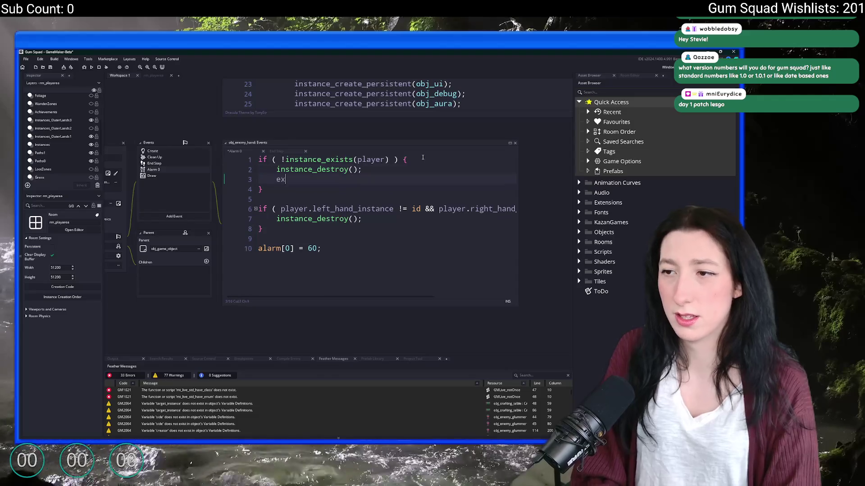
type("exit;")
scroll(379, 208, "right", 3)
scroll(378, 208, "left", 3)
scroll(254, 201, "down", 3)
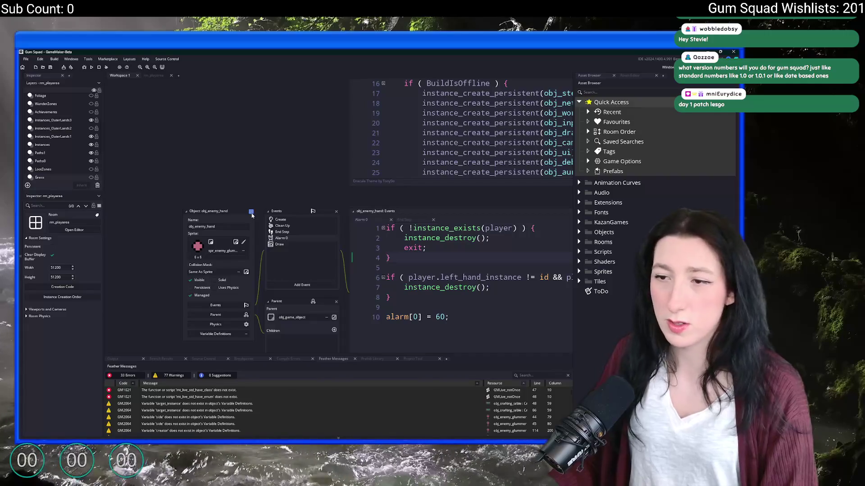
Step: Pan the workspace and switch over to the Discord bug reports
left_click_drag(252, 215, 251, 89)
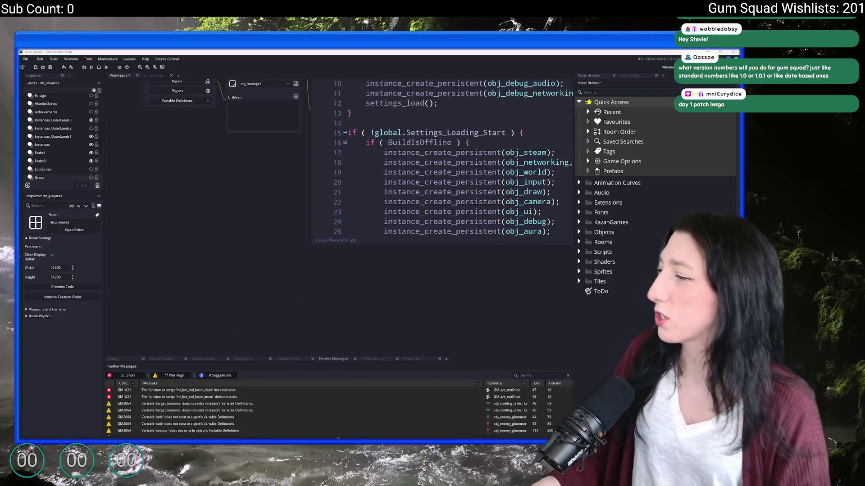
key("alt+Tab")
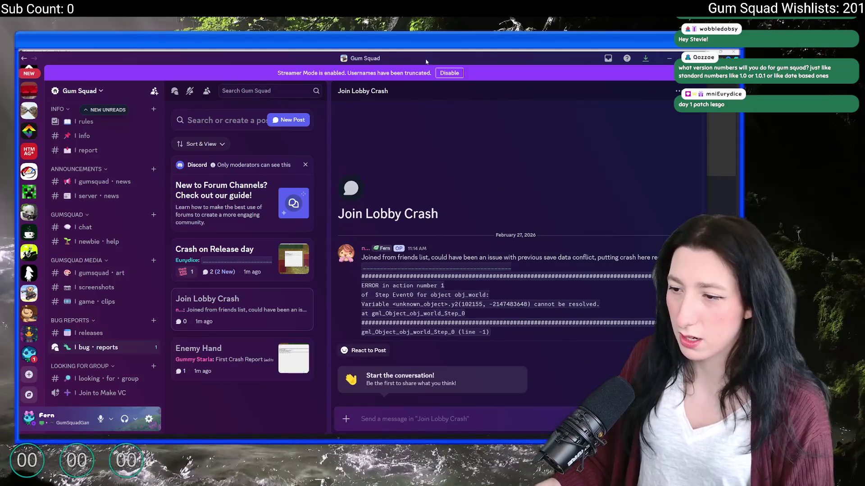
key("alt+Tab")
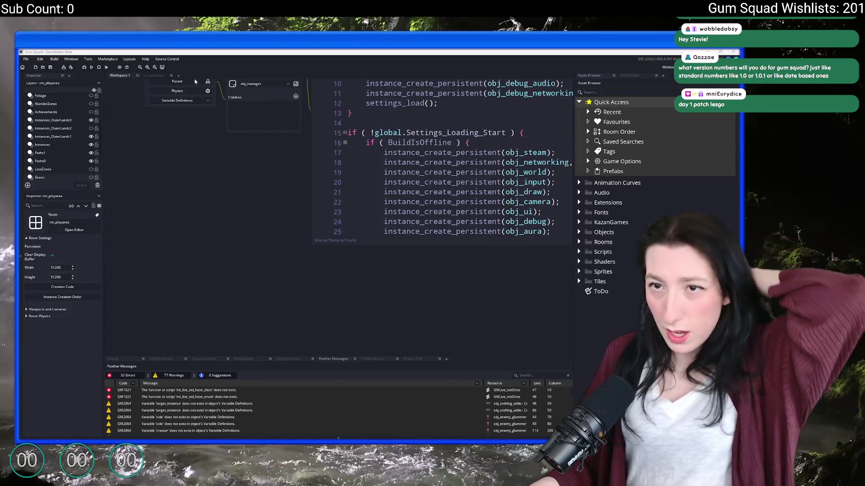
Step: Open scr_macros via the splash search and change GameVersionString's last digit to 1, then start a project-wide ID search
key("ctrl+t")
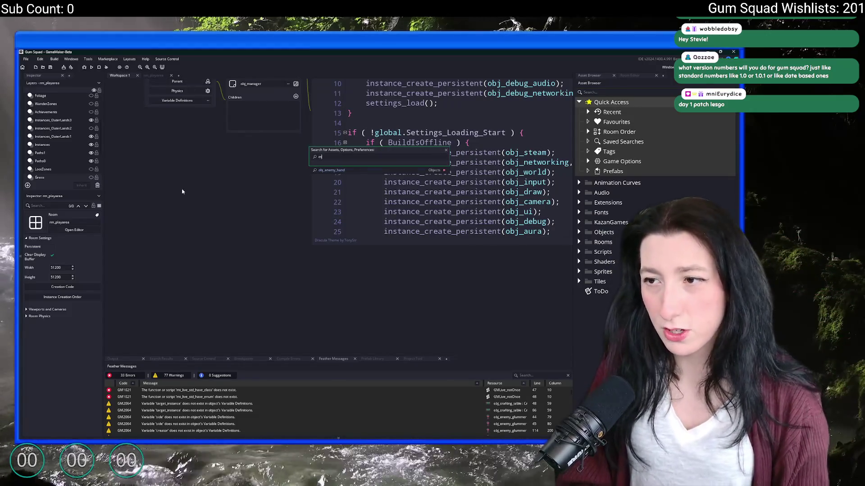
type("splash")
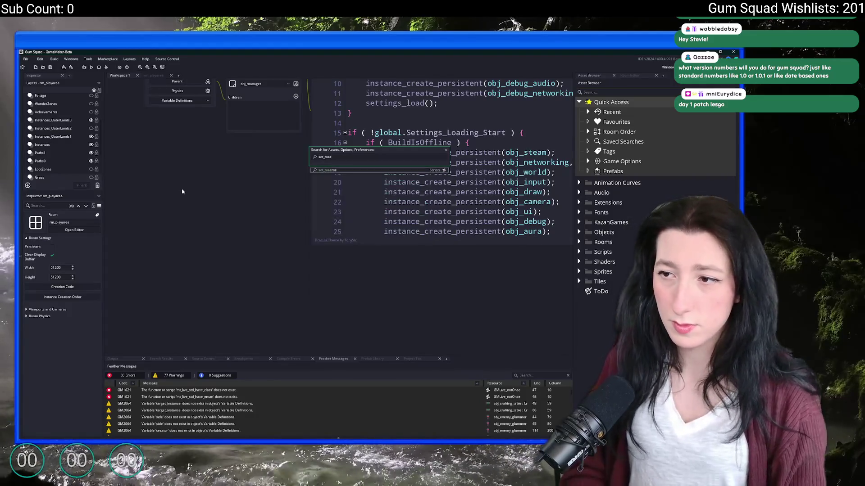
key("Return")
scroll(267, 215, "down", 5)
scroll(266, 215, "down", 5)
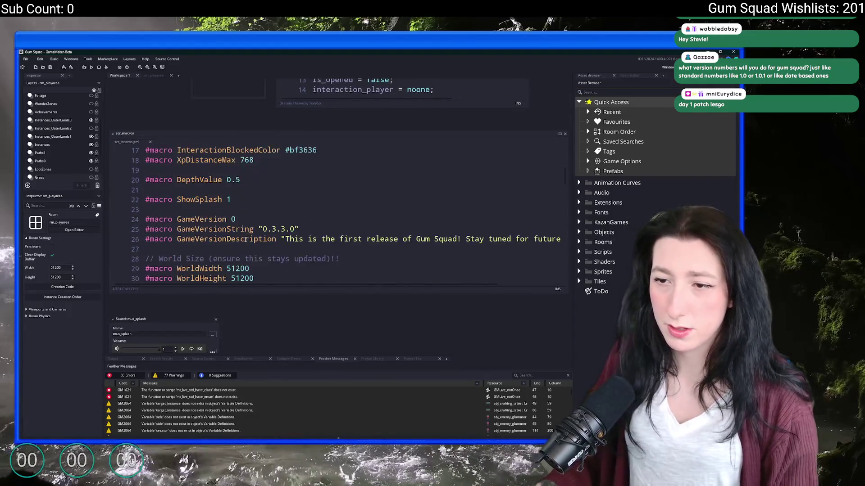
type("1")
left_click(302, 170)
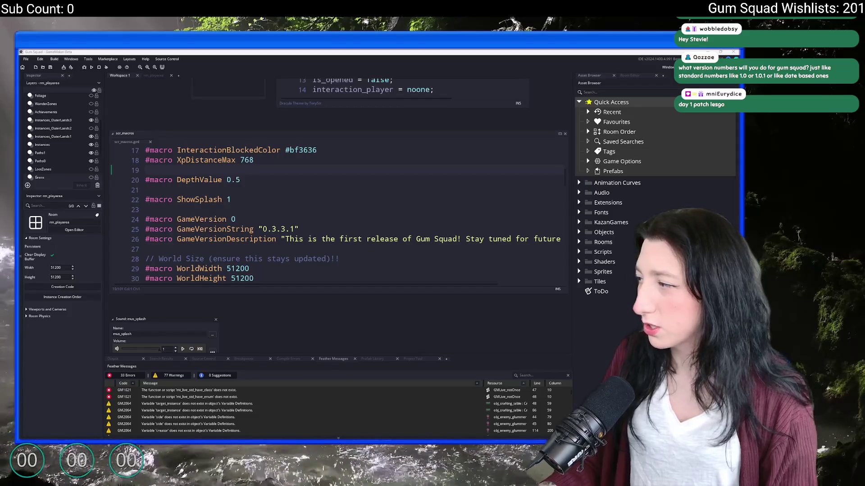
key("ctrl+shift+f")
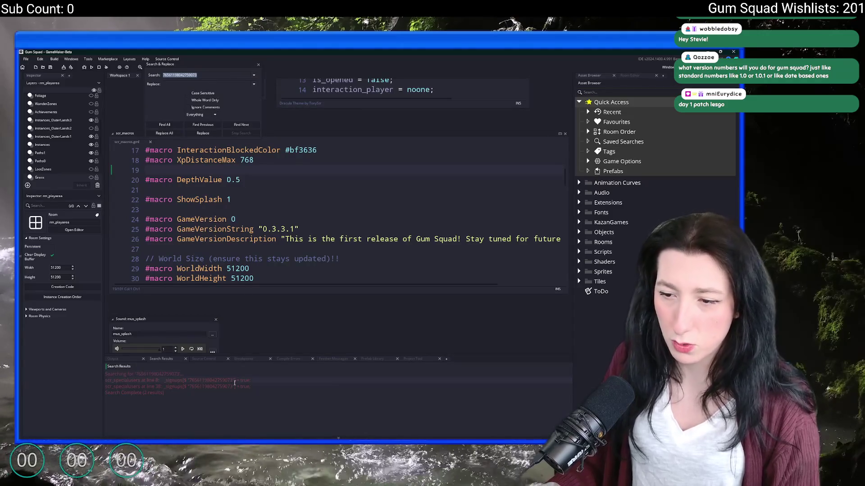
Step: Jump to the first matching signup line in scr_specialusers, delete it, and go to the second match on line 38
double_click(234, 384)
triple_click(338, 216)
key("Delete")
double_click(197, 385)
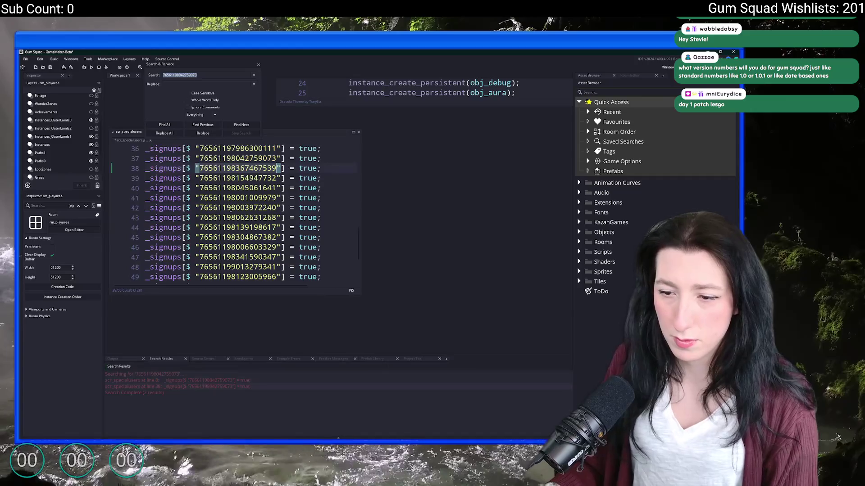
left_click(257, 66)
Step: Restore the deleted line, recheck both matches via project search, and close scr_specialusers
triple_click(249, 167)
key("ctrl+z")
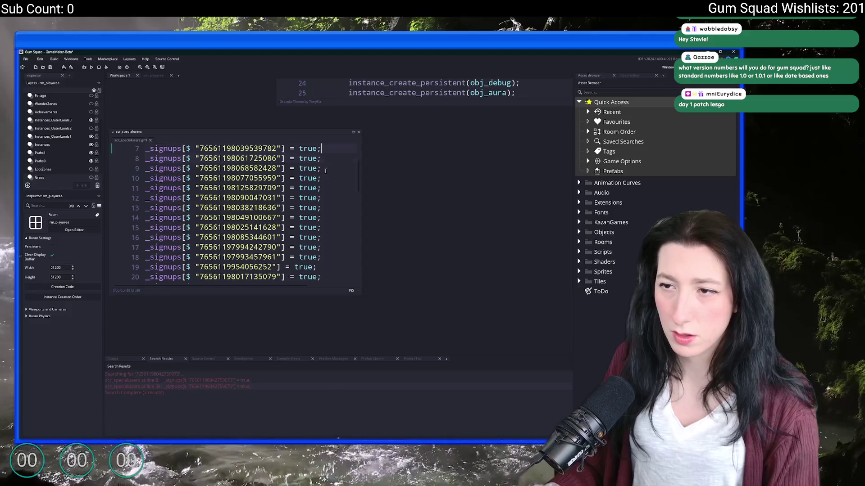
key("ctrl+y")
key("ctrl+shift+f")
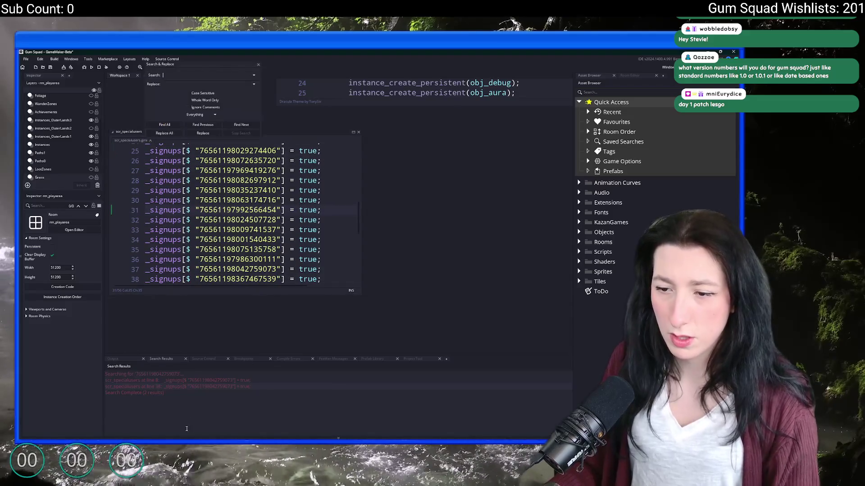
double_click(213, 381)
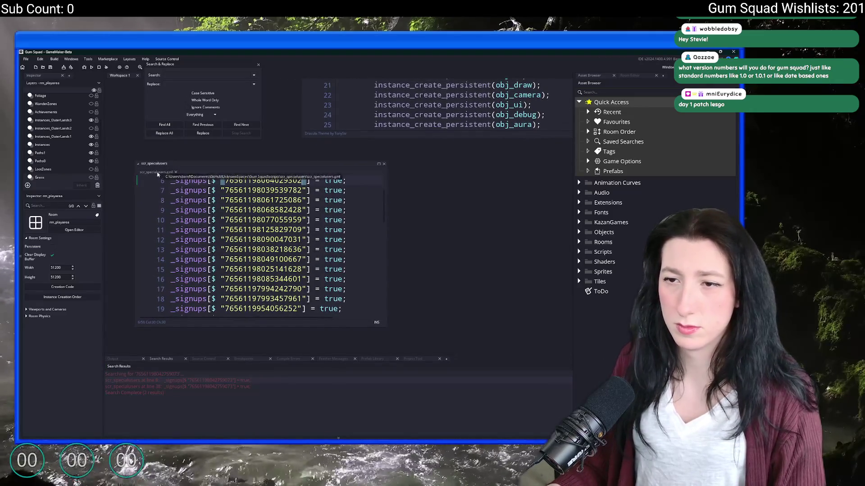
left_click(157, 175)
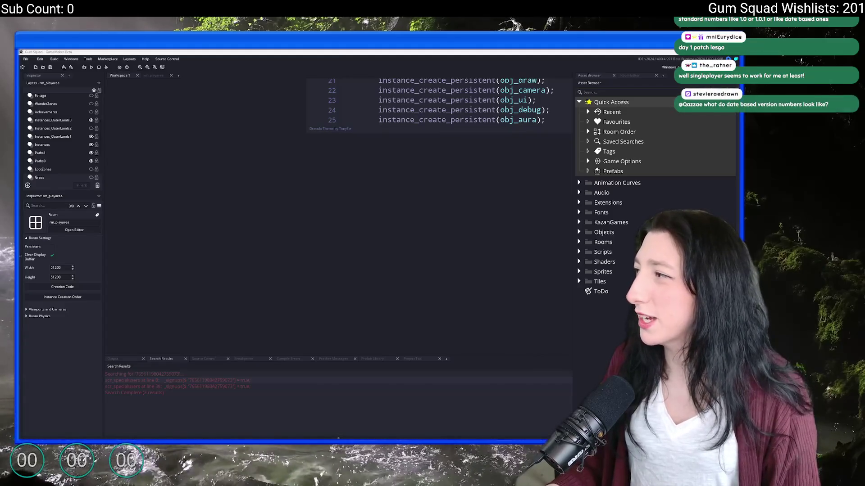
Step: Review the diffs of the changed files, including scr_specialusers and the enemy hand alarm
key("alt+Tab")
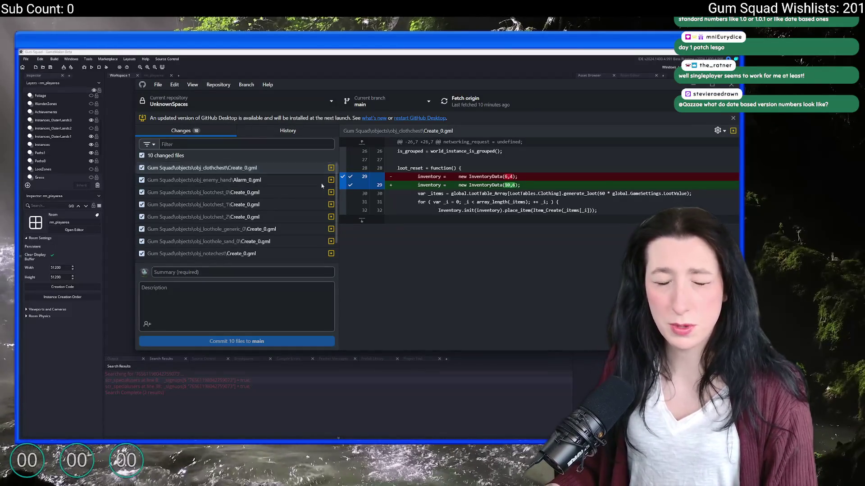
key("Down")
key("Down")
key("Down")
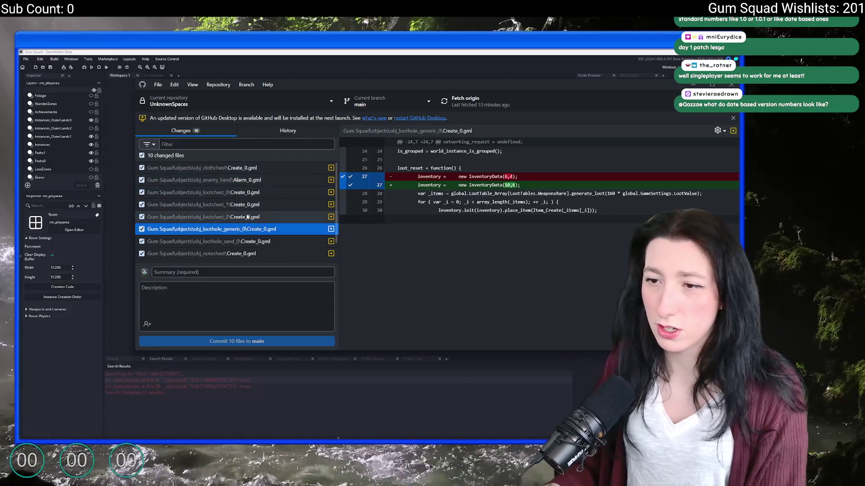
key("Down")
key("Down")
key("Down")
key("Down")
key("Down")
key("Down")
key("Up")
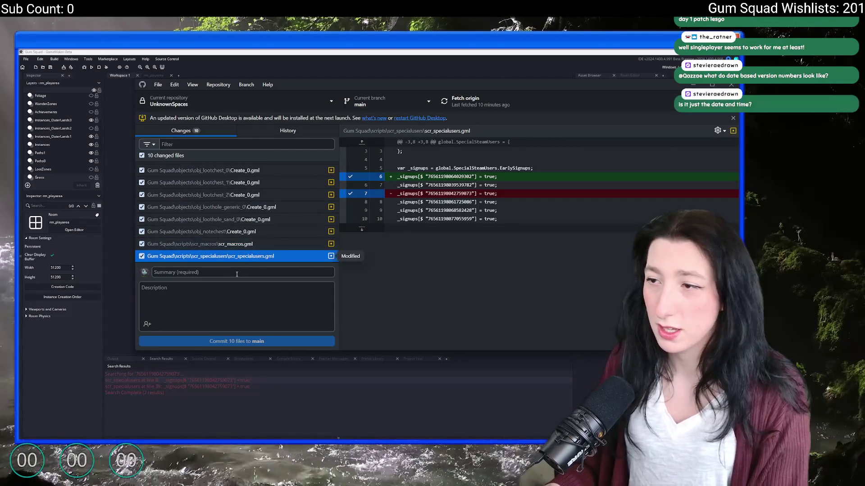
key("Up")
key("Up")
key("Up")
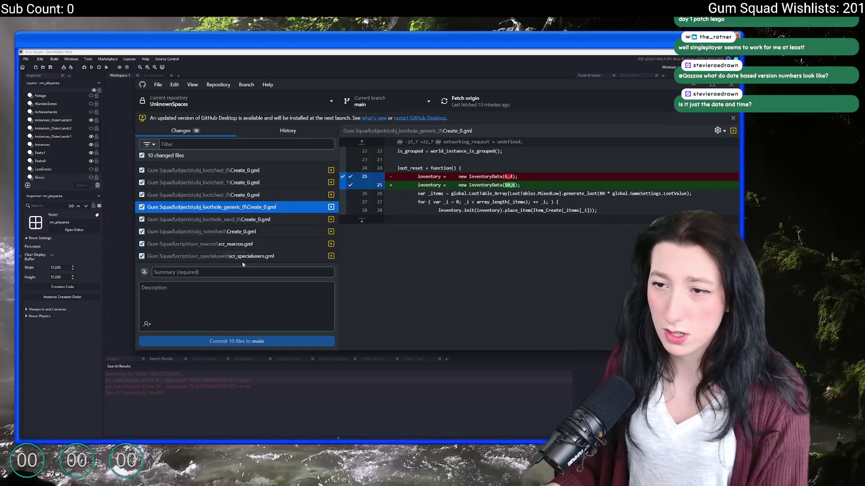
key("Up")
key("Up")
key("Up")
key("Up")
Step: Commit the ten files to main with summary 'Quick fix', push to origin, and return to GameMaker
left_click(237, 272)
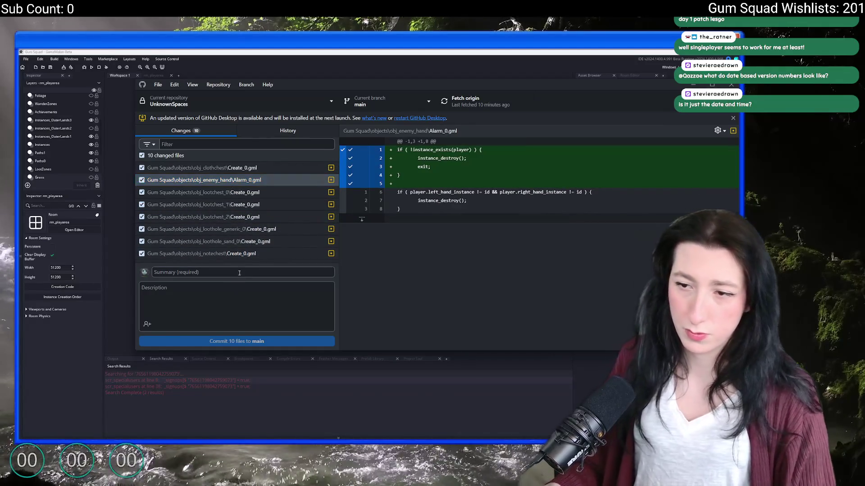
type("Quick fix")
left_click(237, 341)
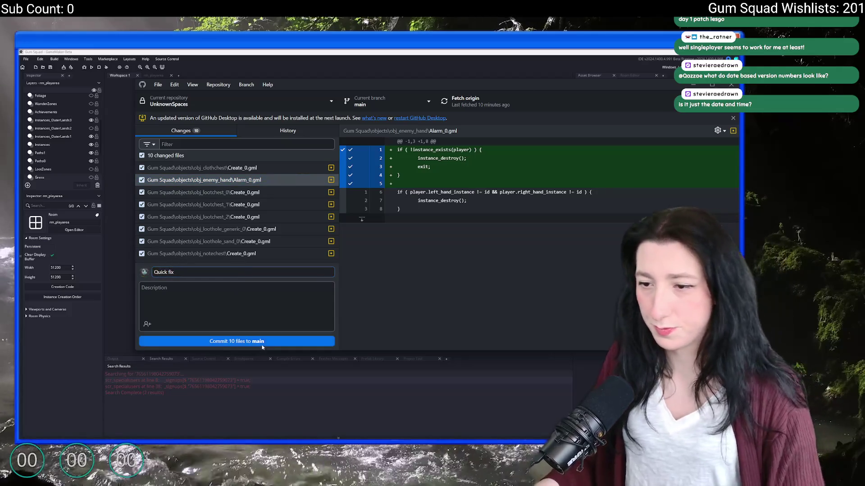
left_click(473, 100)
left_click(102, 70)
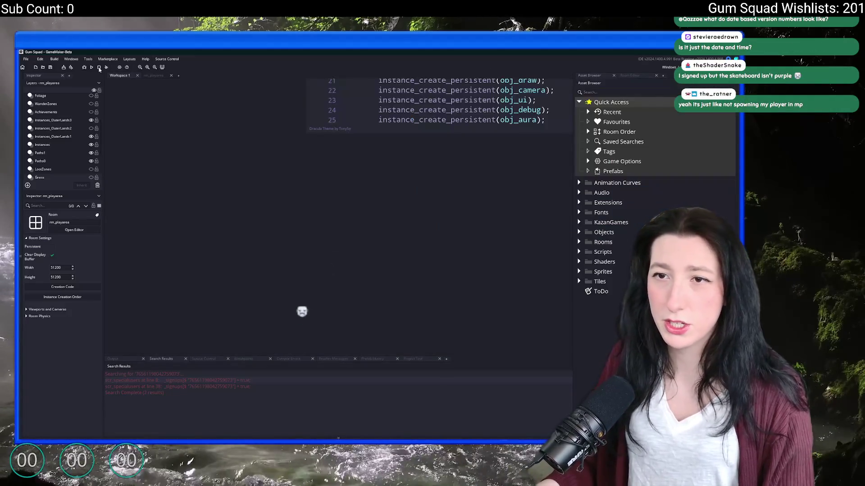
Step: Test-run the game, package it as Gum Squad.zip on the Desktop replacing the old zip, and go to Steamworks
left_click(106, 69)
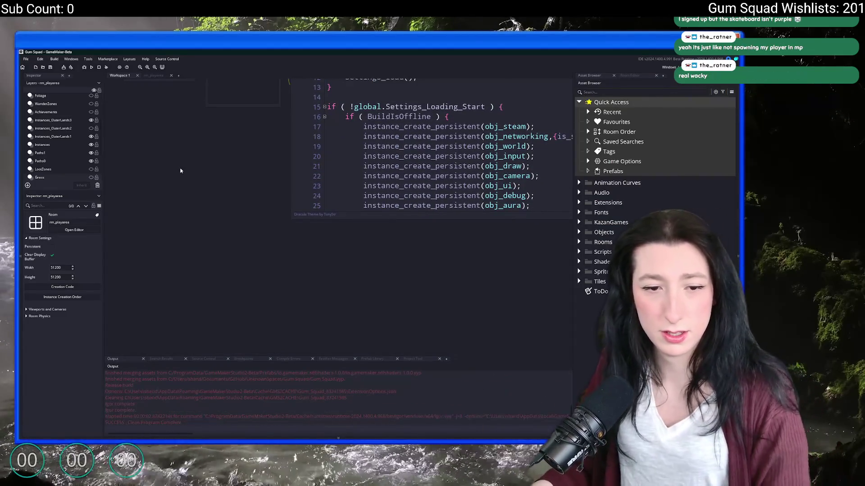
left_click(53, 59)
left_click(74, 108)
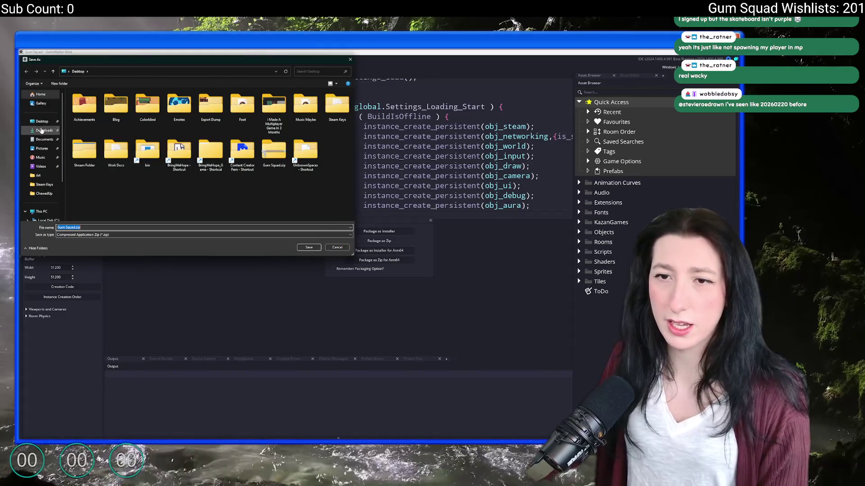
left_click(308, 247)
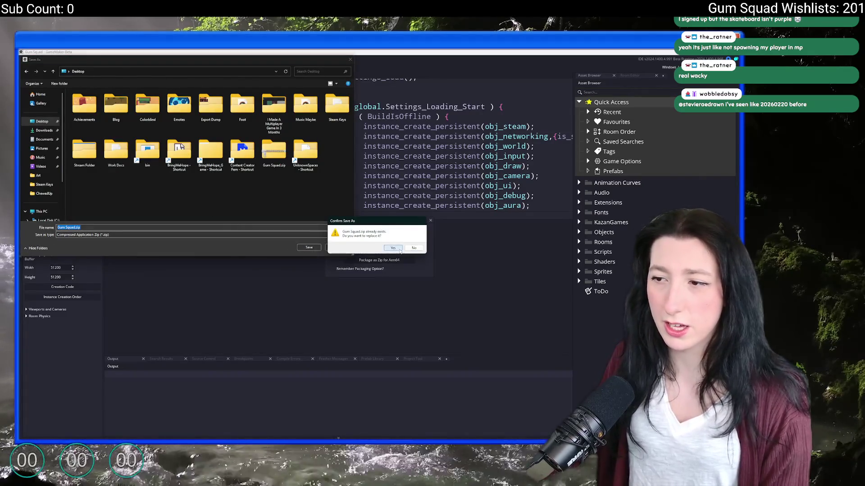
left_click(393, 248)
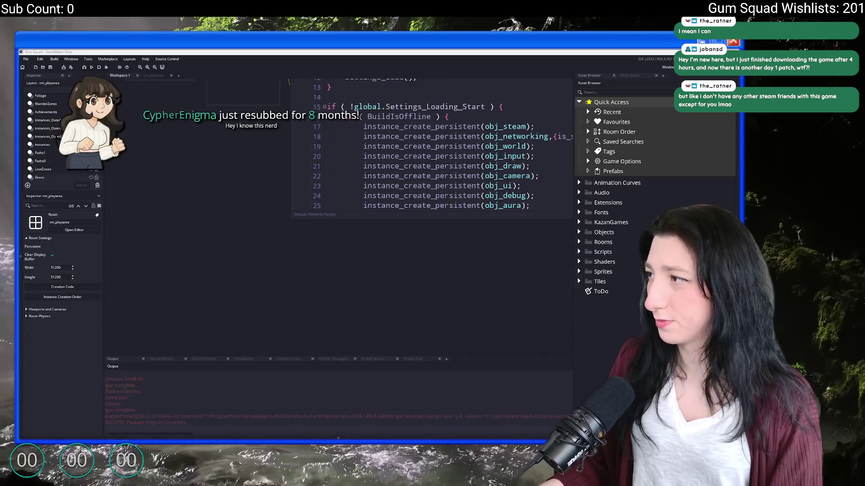
key("alt+Tab")
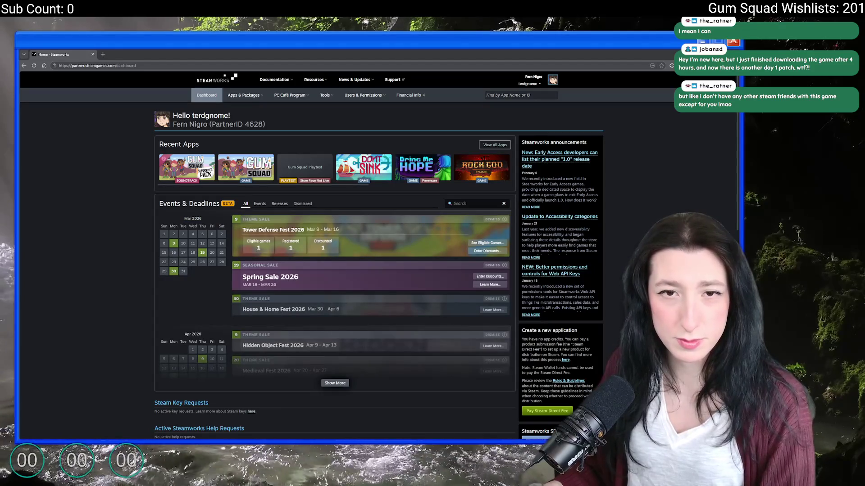
Step: Navigate from the Gum Squad app tile through Steamworks settings to the SteamPipe web uploads page
left_click(305, 168)
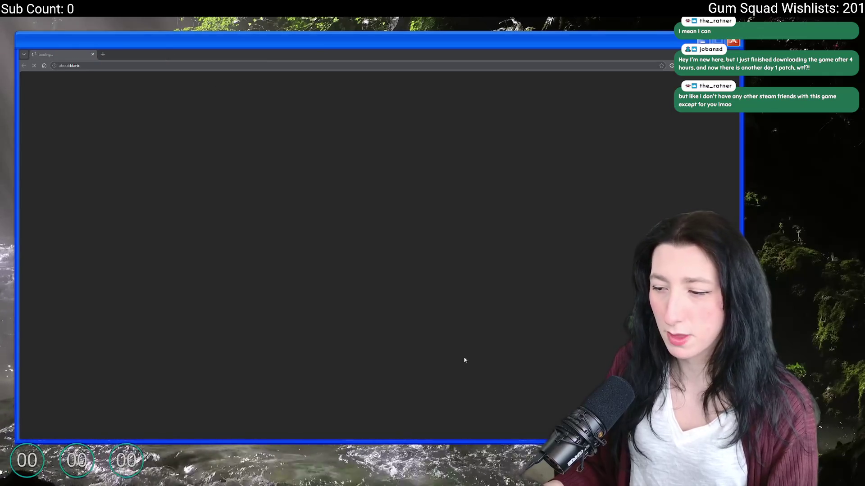
scroll(232, 203, "down", 3)
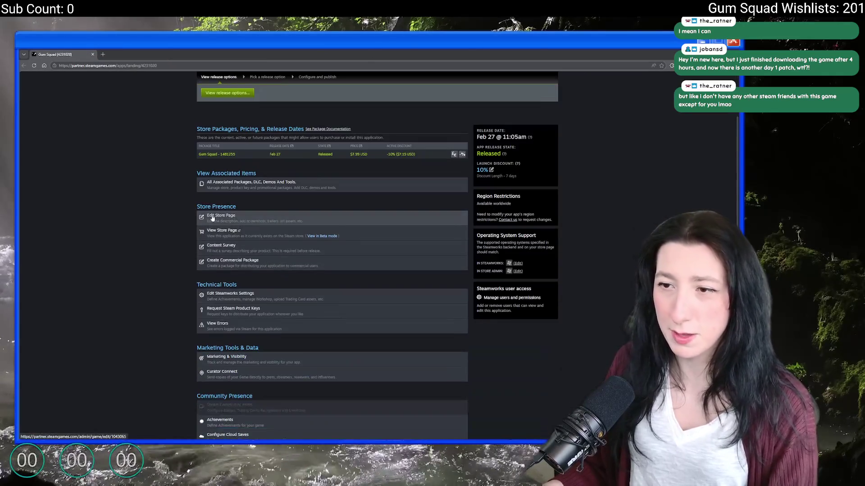
left_click(226, 92)
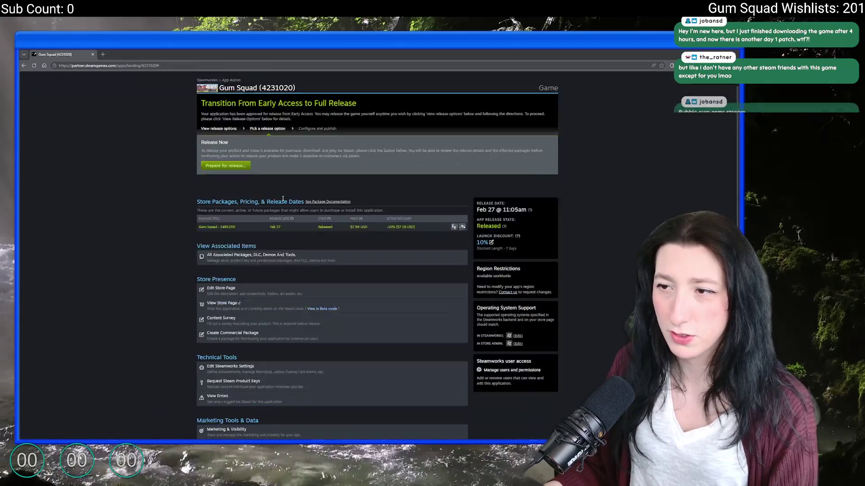
scroll(270, 270, "down", 3)
left_click(230, 273)
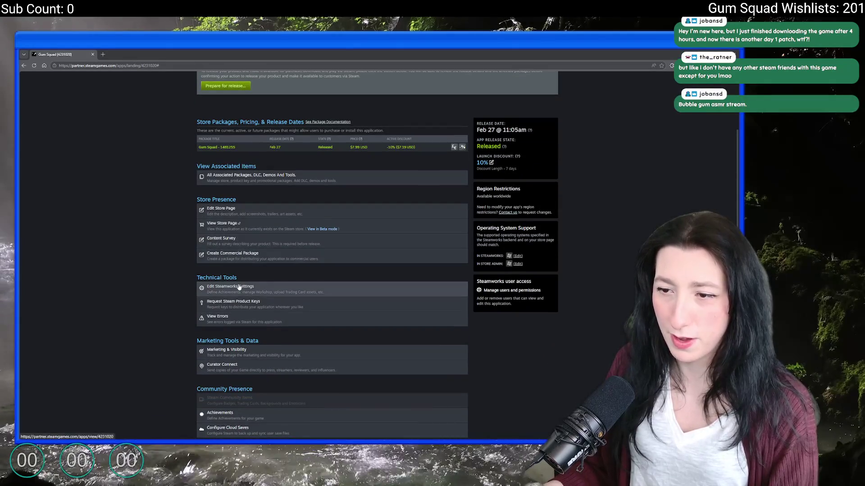
left_click(233, 175)
mouse_move(210, 153)
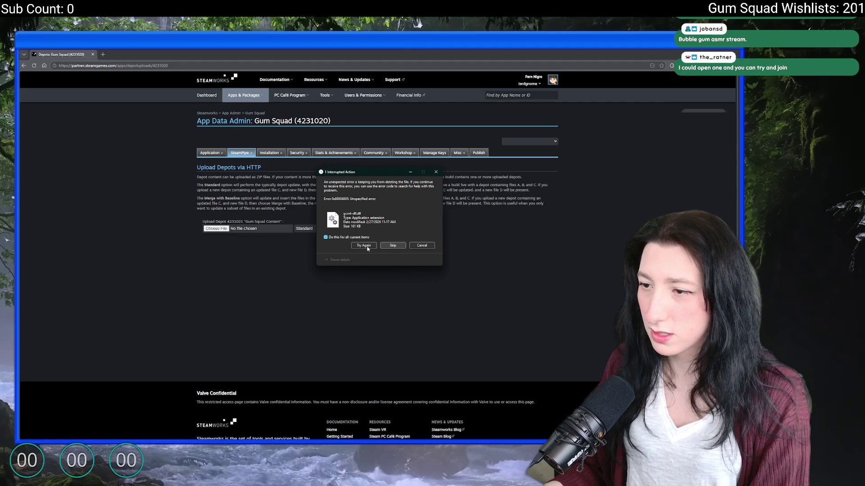
Step: Skip the undeletable file, upload Gum Squad.zip to the Content depot and commit it with branch None
left_click(390, 245)
left_click(279, 229)
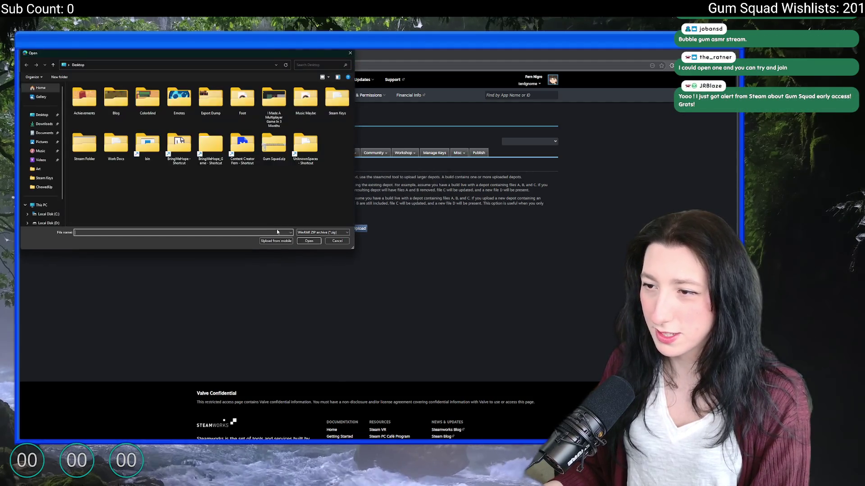
double_click(274, 148)
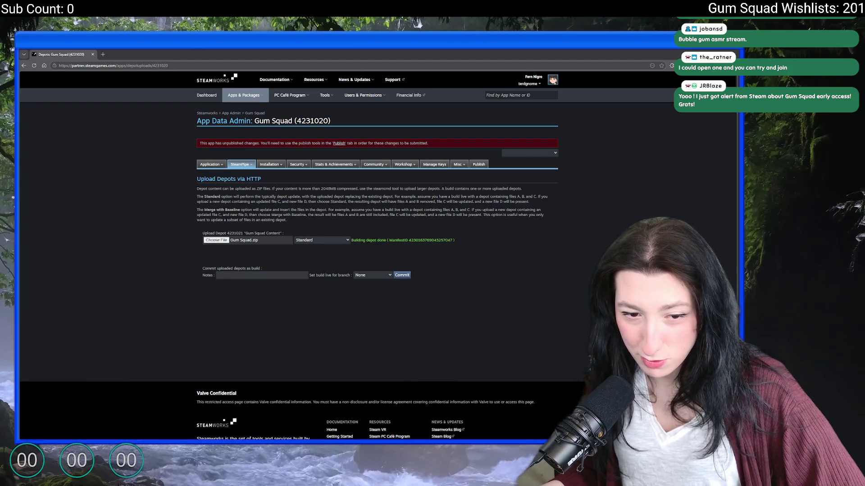
left_click(373, 284)
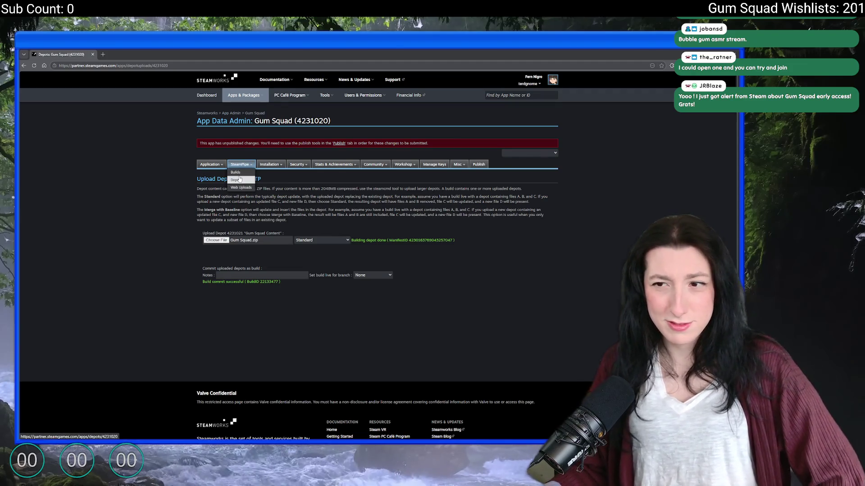
Step: Set build 22133477 live on the default branch from the Builds list, then switch to the Steam library
left_click(239, 172)
left_click(454, 293)
left_click(505, 293)
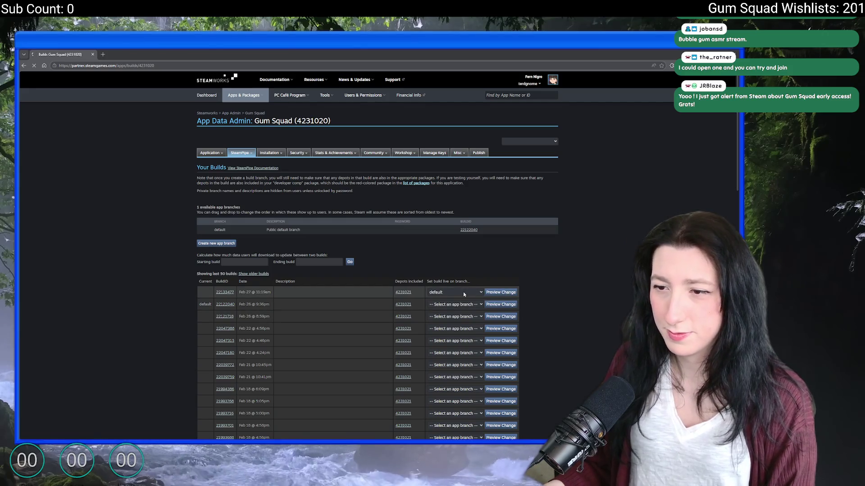
left_click(352, 228)
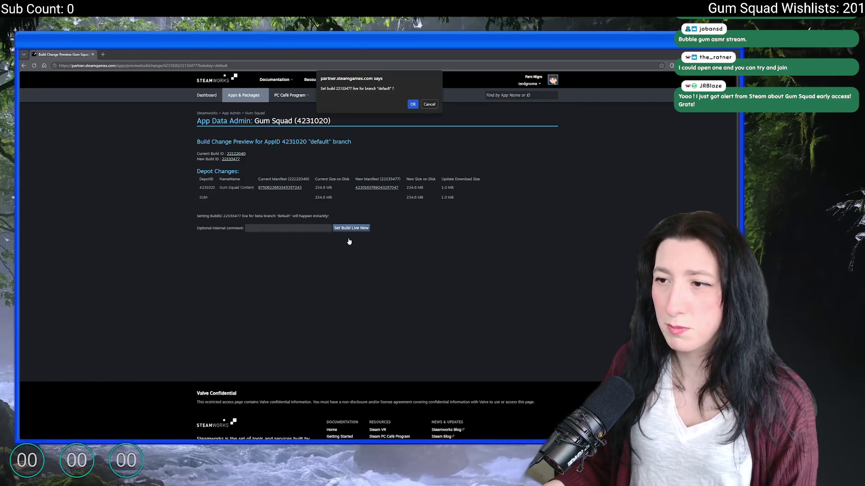
left_click(413, 105)
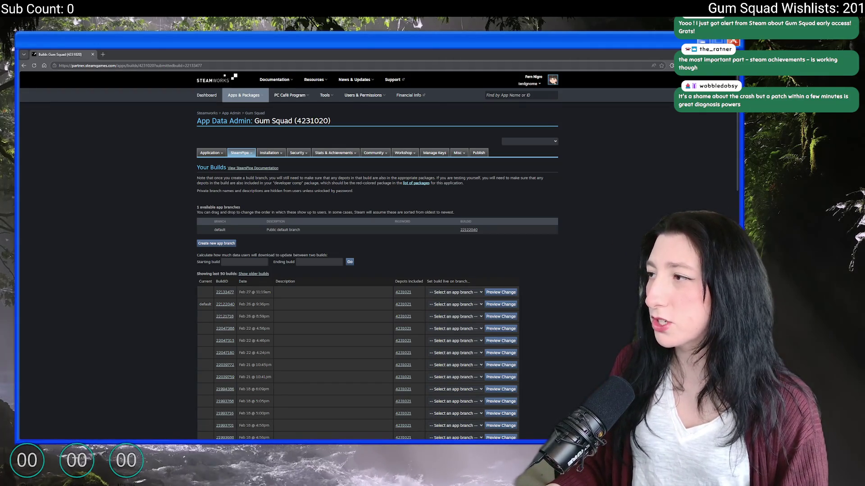
key("alt+Tab")
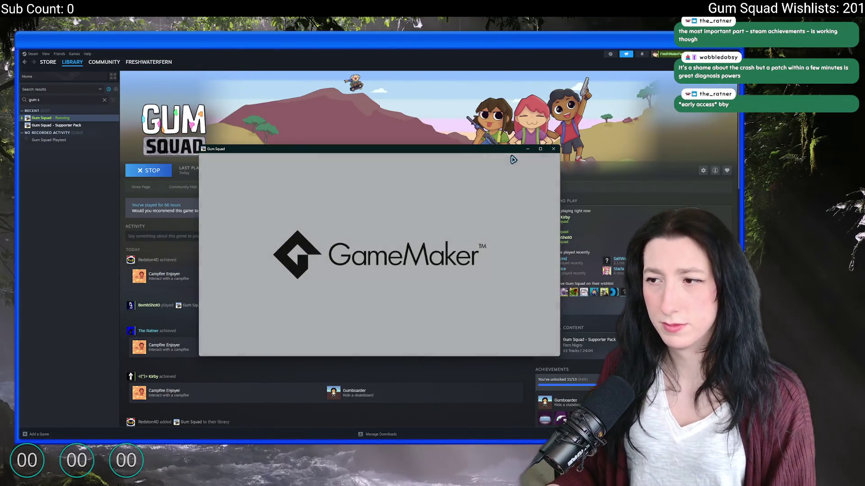
Step: Stop the running Gum Squad, start verifying its installed files, and close the properties dialog
right_click(51, 118)
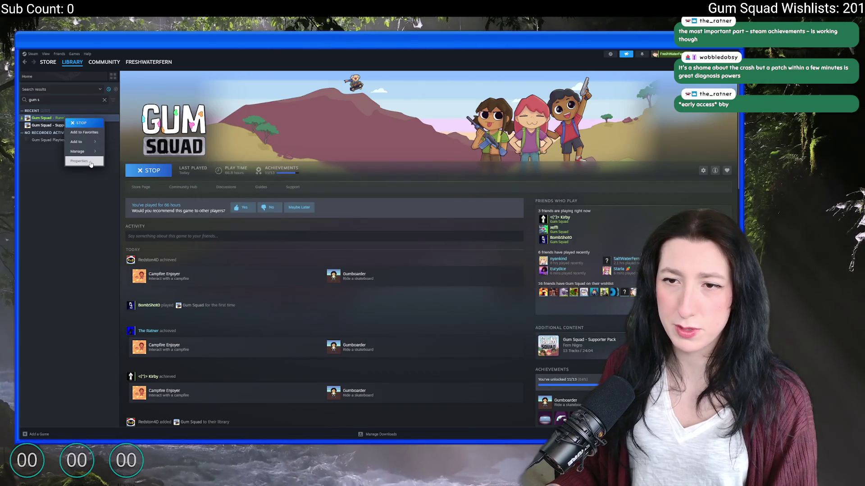
left_click(81, 161)
left_click(279, 208)
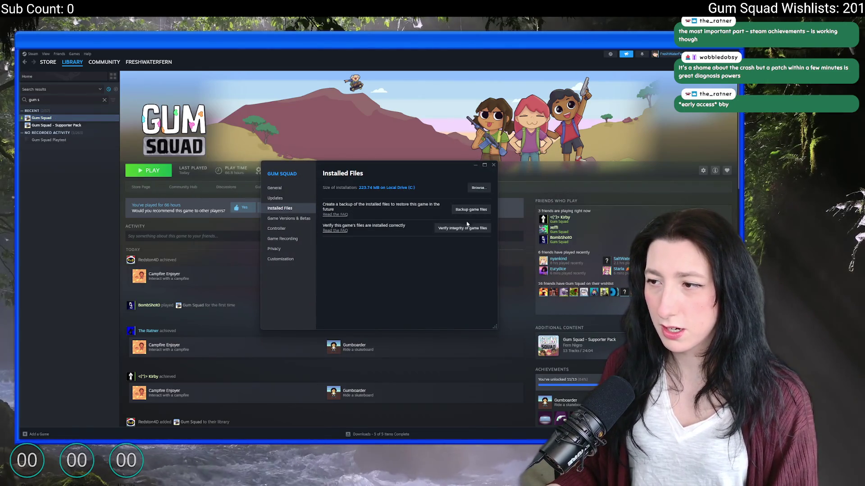
left_click(494, 165)
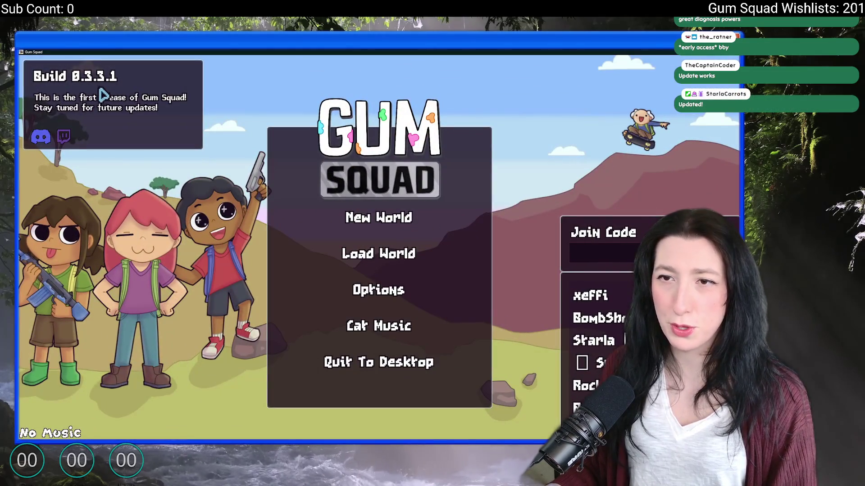
Step: Create a public lobby named PreciousCat with a maximum of 8 players
left_click(378, 218)
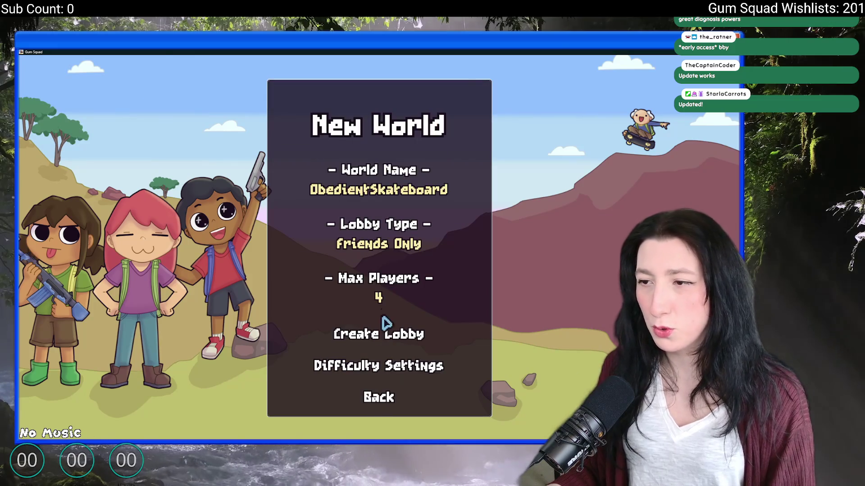
left_click(390, 245)
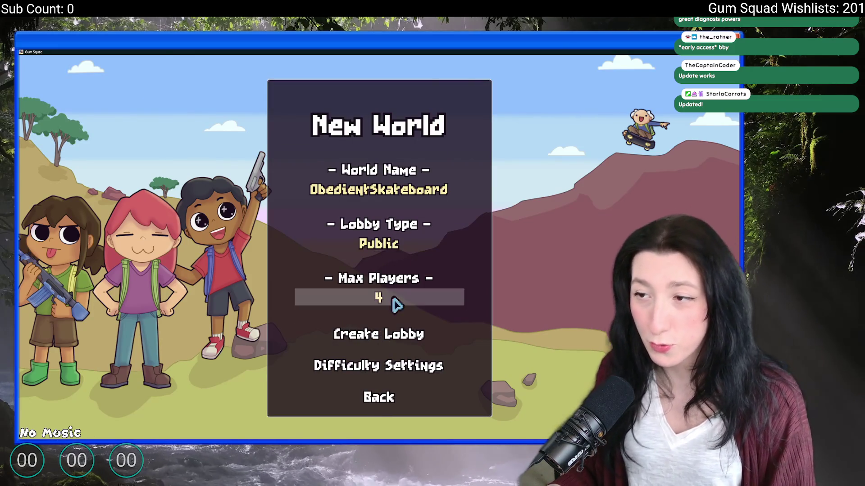
left_click(405, 190)
left_click(388, 298)
left_click(385, 334)
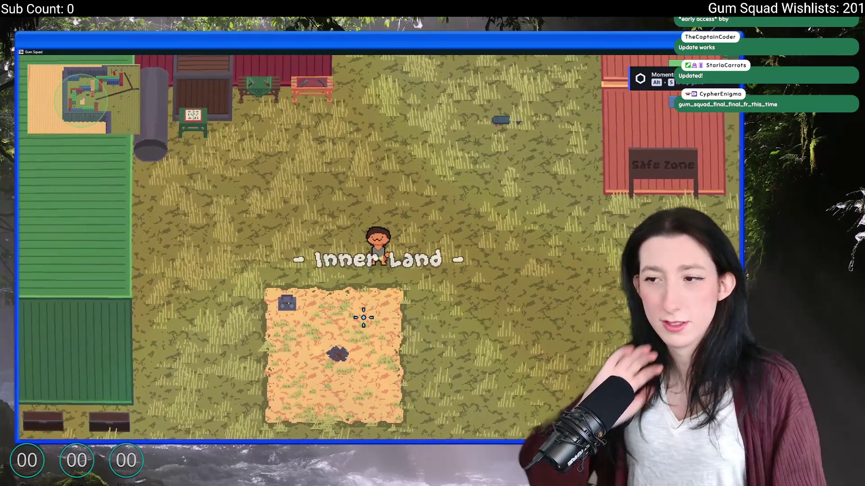
Step: Check the game options from the pause menu and resume playing
key("Escape")
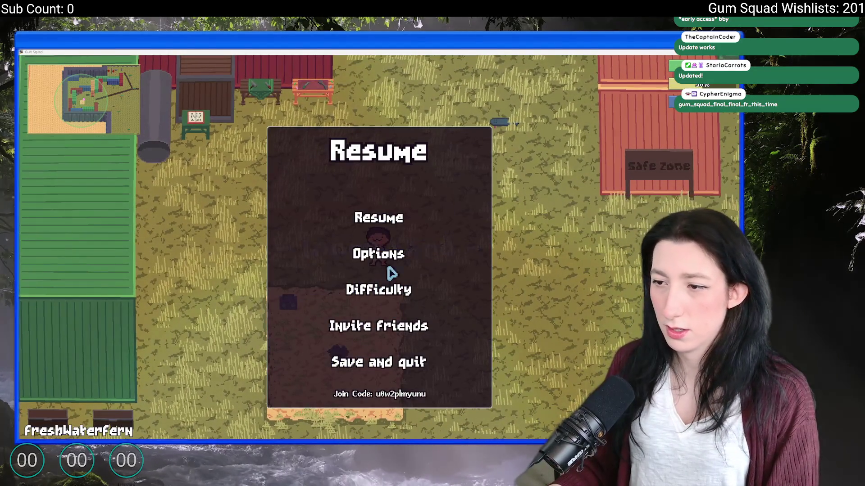
left_click(378, 255)
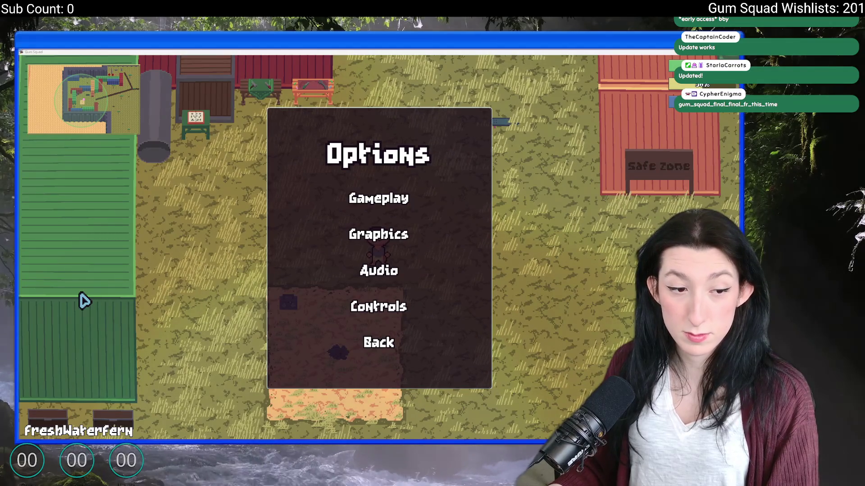
key("Escape")
Step: Walk the character around the sand patch and bring up the character customization screen
key("s")
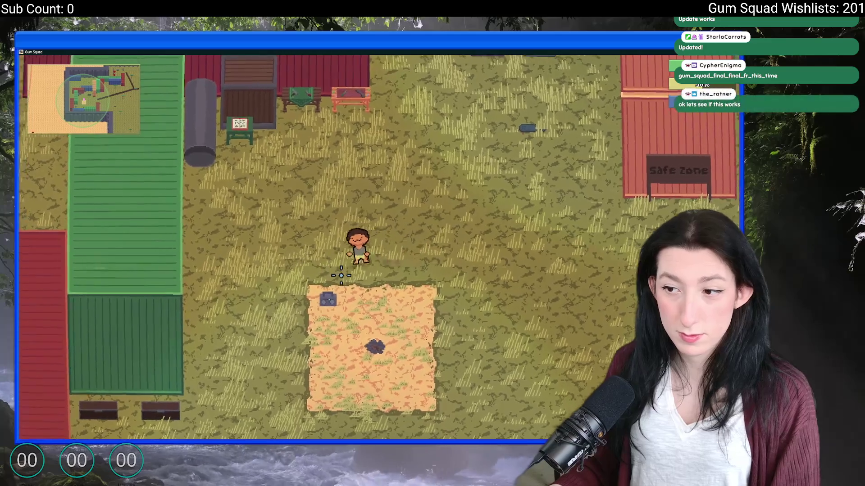
key("a")
key("w")
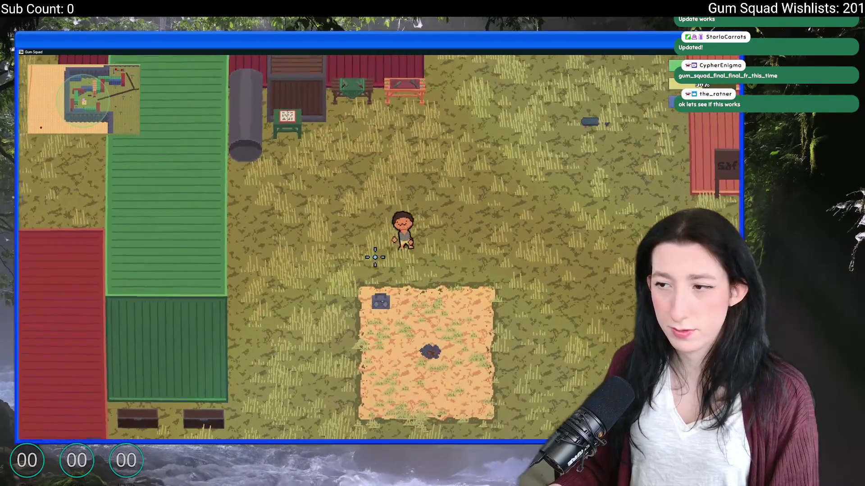
key("Tab")
key("c")
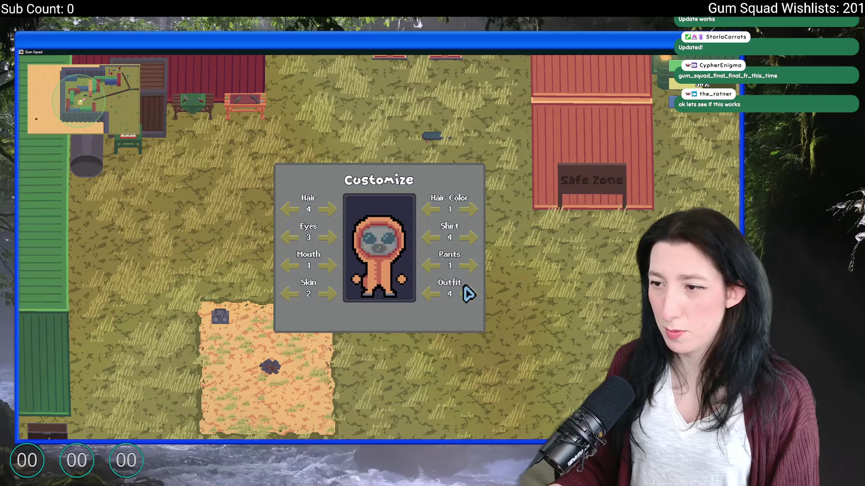
Step: Leave the customization screen, walk up, and copy the lobby join code from the pause menu
key("Escape")
key("w")
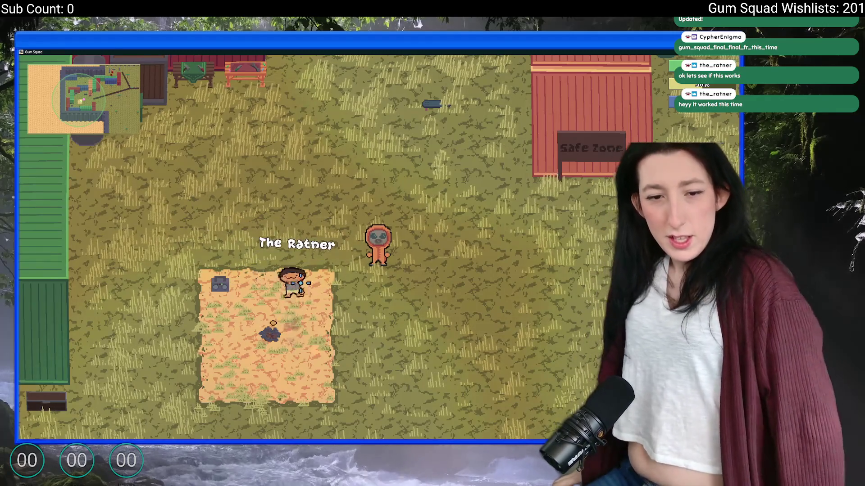
scroll(378, 243, "down", 1)
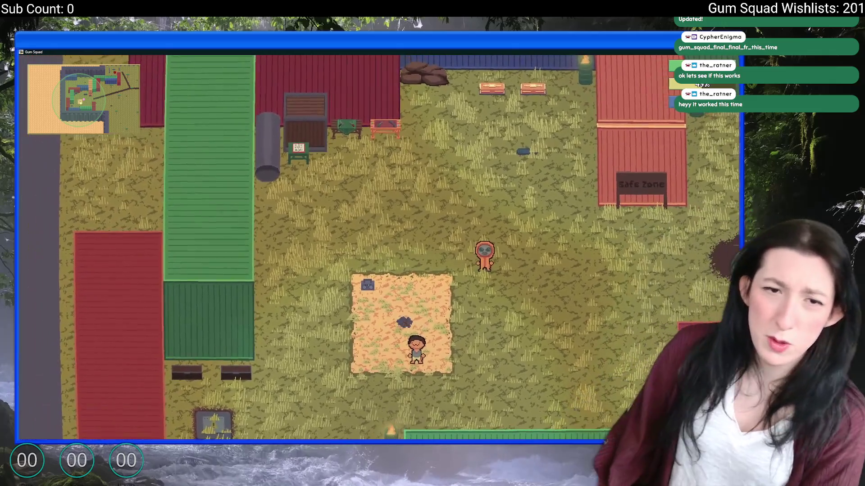
scroll(378, 243, "down", 1)
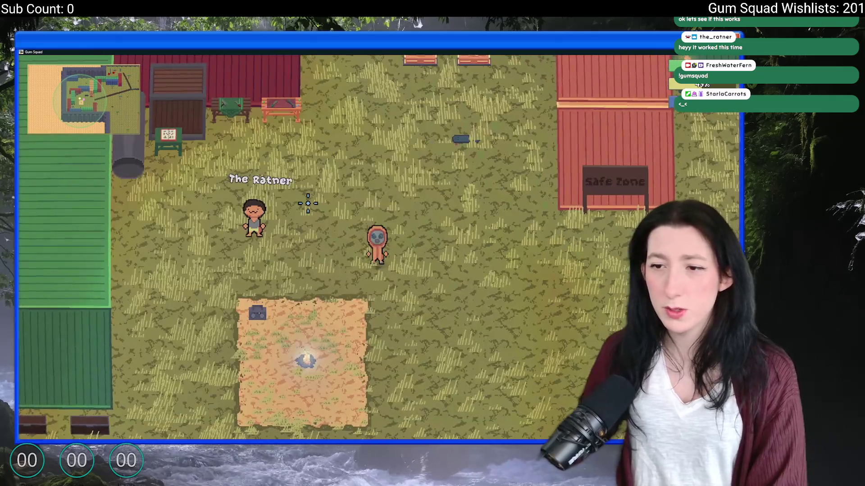
key("Escape")
left_click(367, 394)
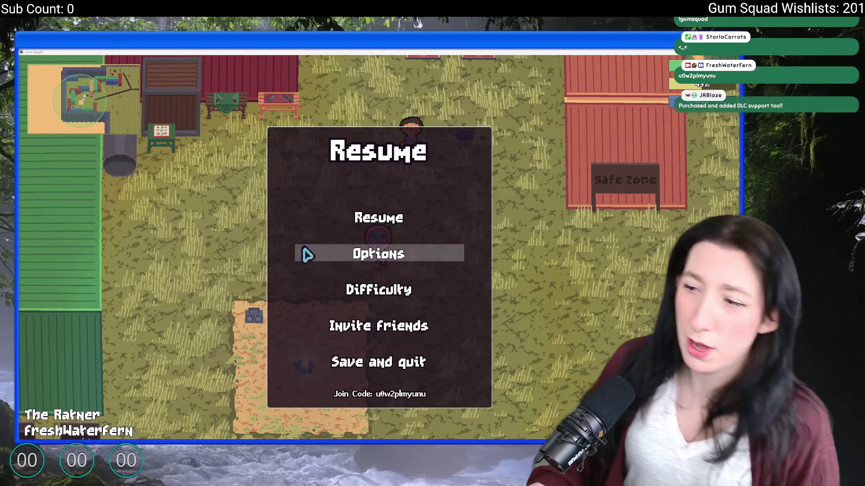
Step: Resume play and briefly check the inventory panel
key("Escape")
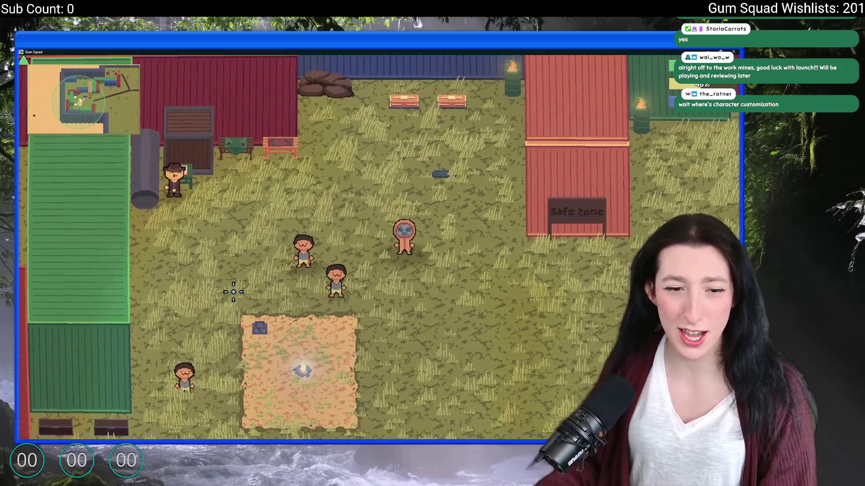
key("Tab")
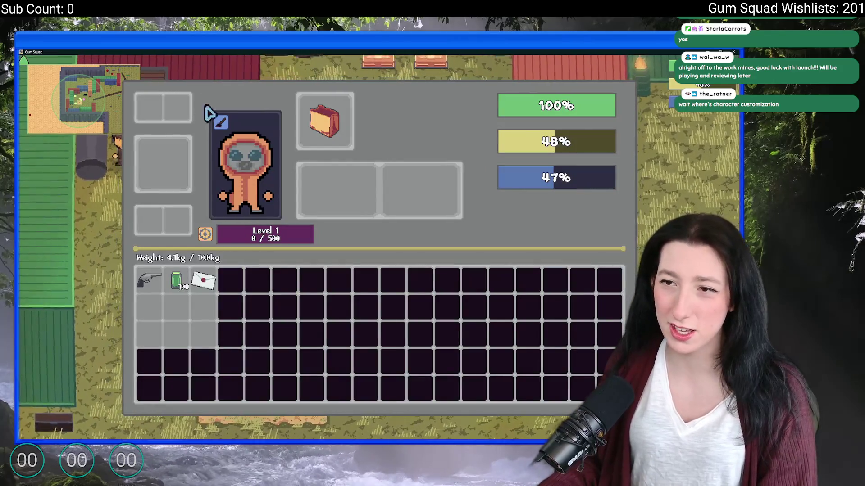
key("Tab")
key("Escape")
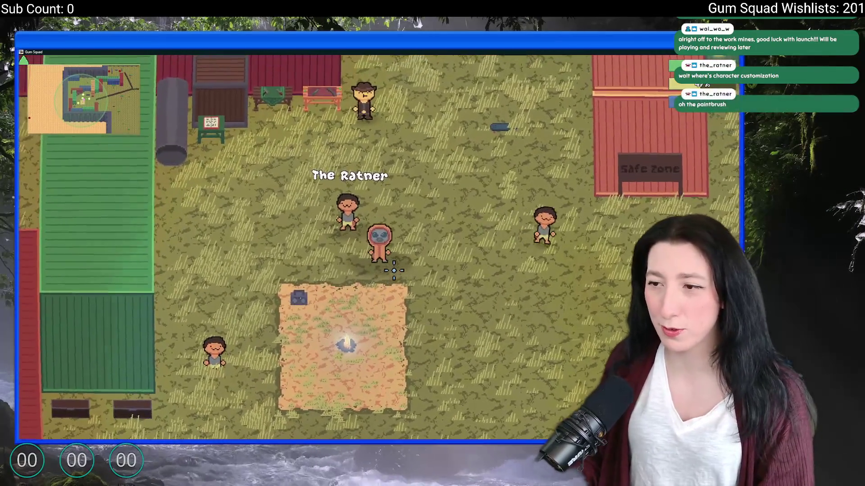
Step: Ride the skateboard up-right then down-left across the field, and show the open windows list
key("Right")
key("Right")
key("Up")
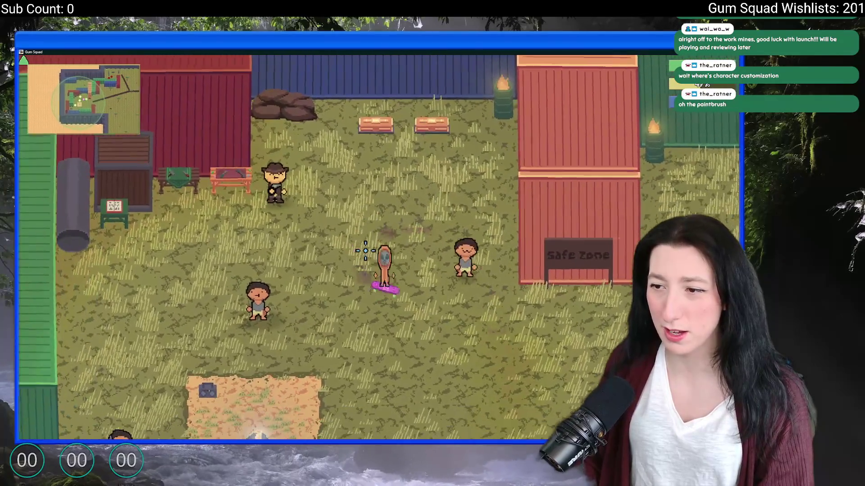
key("Down")
key("Down")
key("Left")
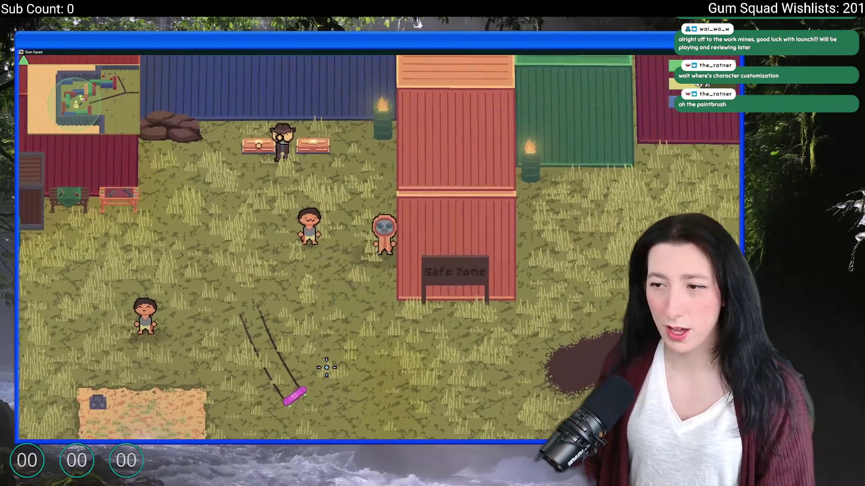
key("alt+Tab")
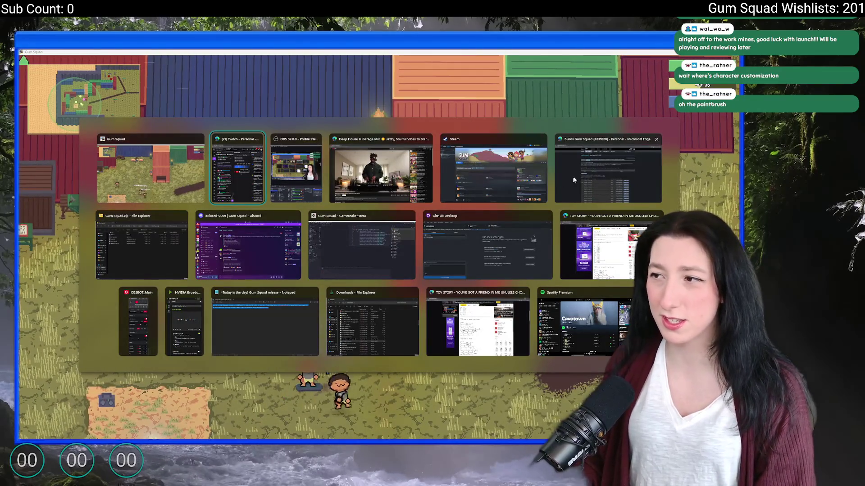
Step: Switch to GameMaker, bring up the asset search, and move the IDE window aside to reveal the game
left_click(361, 246)
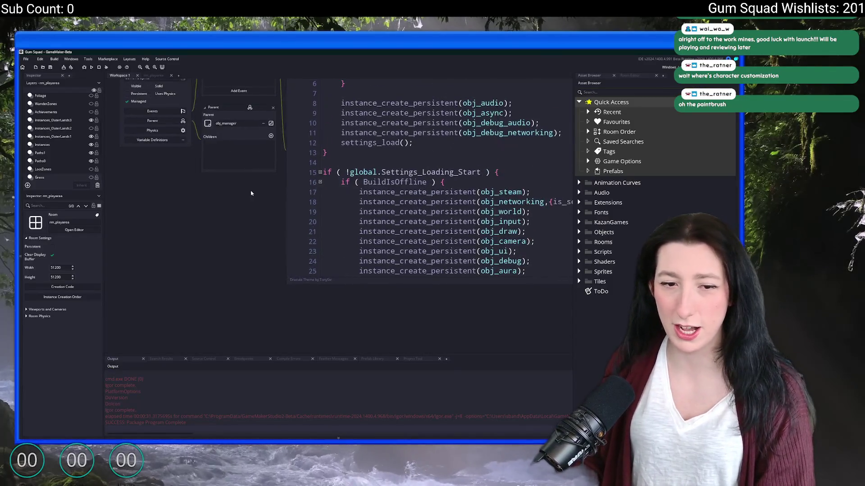
key("ctrl+t")
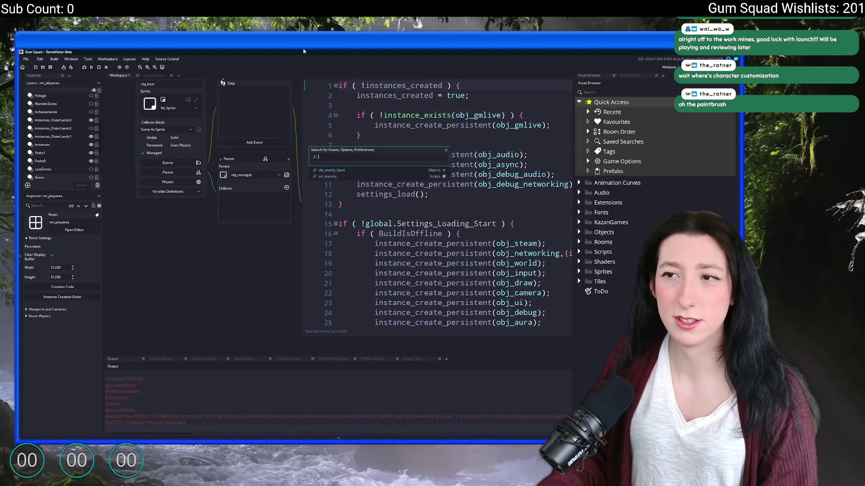
left_click_drag(304, 51, 304, 203)
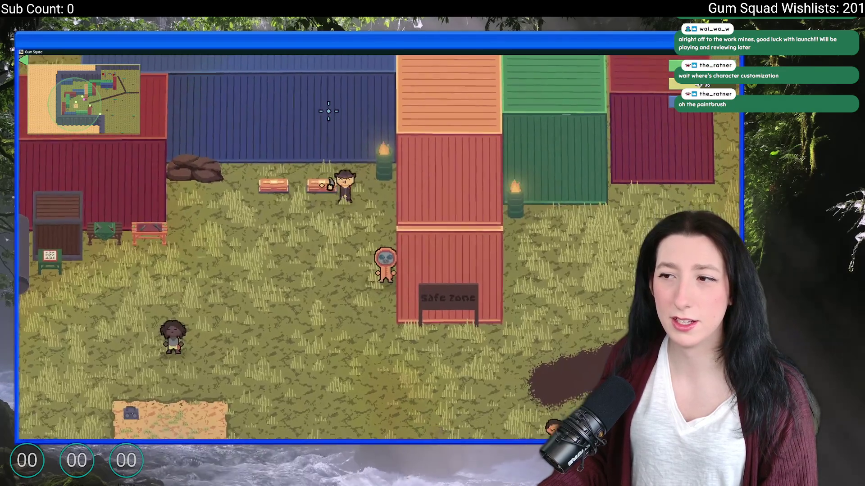
Step: Walk the character down and back up toward the containers, then pause the game
key("Down")
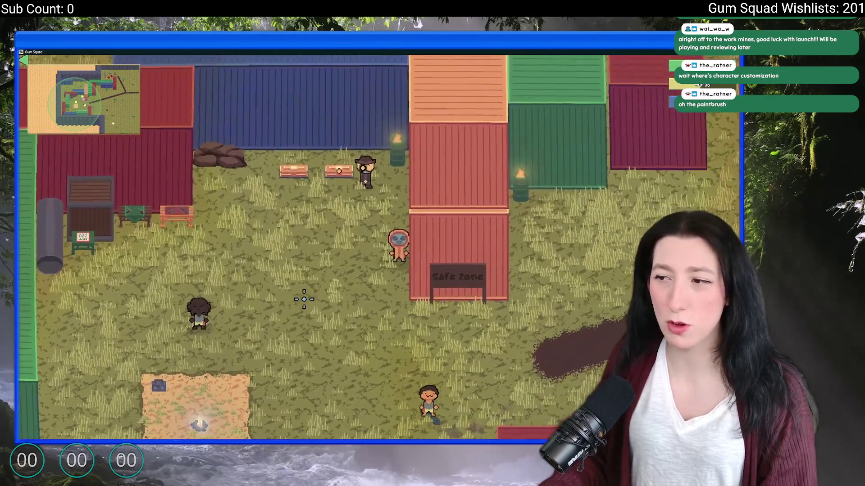
key("Escape")
key("Escape")
key("Down")
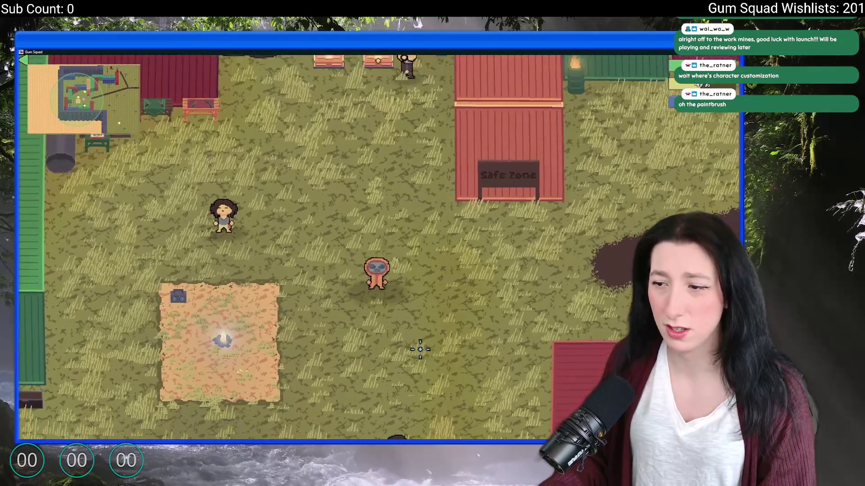
key("Up")
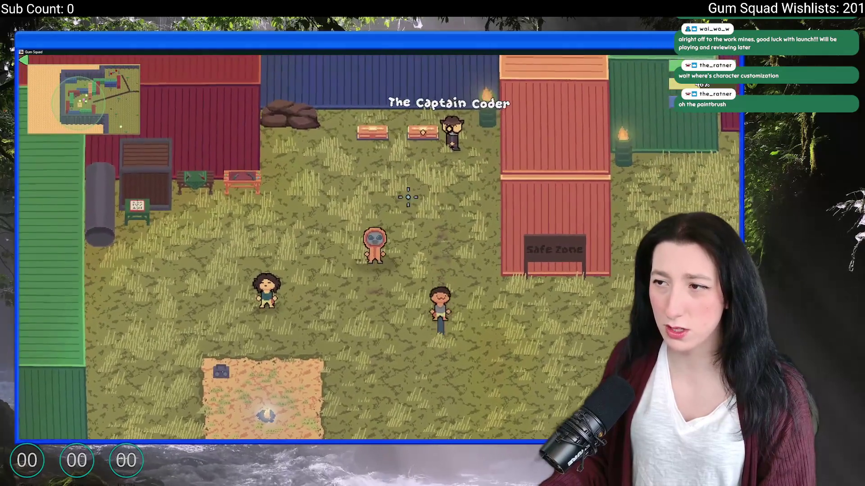
key("Up")
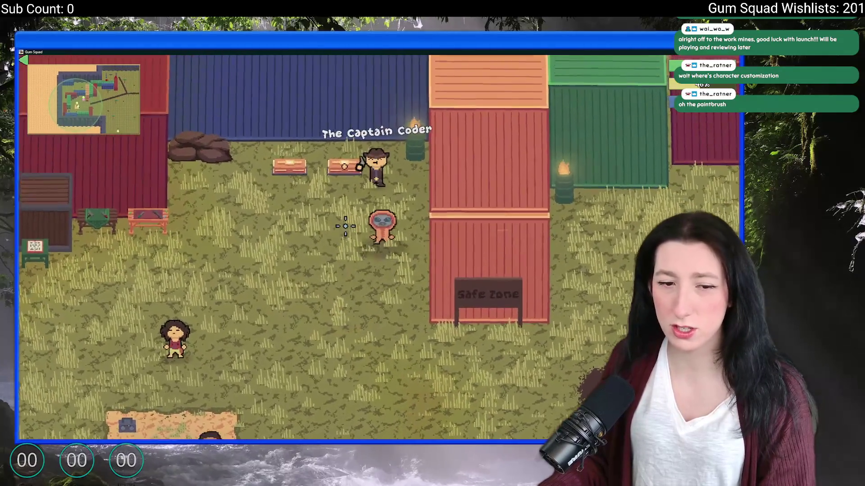
key("Escape")
key("Escape")
Step: Maximize the GameMaker editor to glance at obj_audio, then return to the running game
key("alt+Tab")
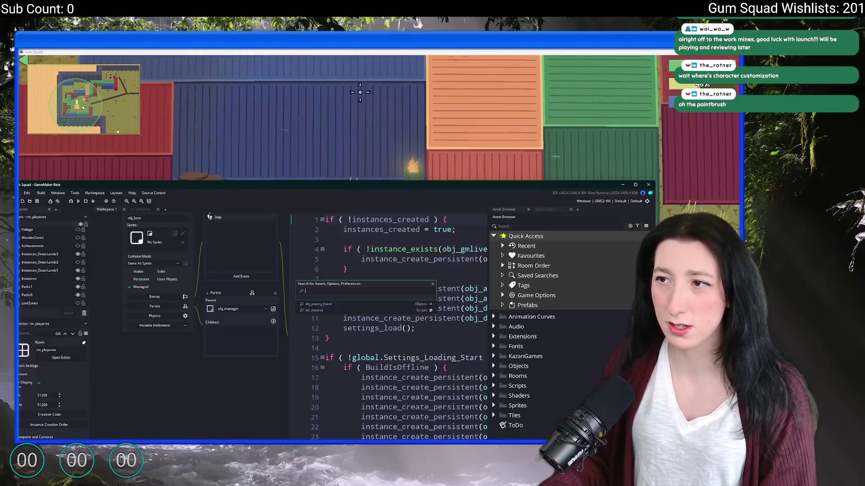
key("super+Up")
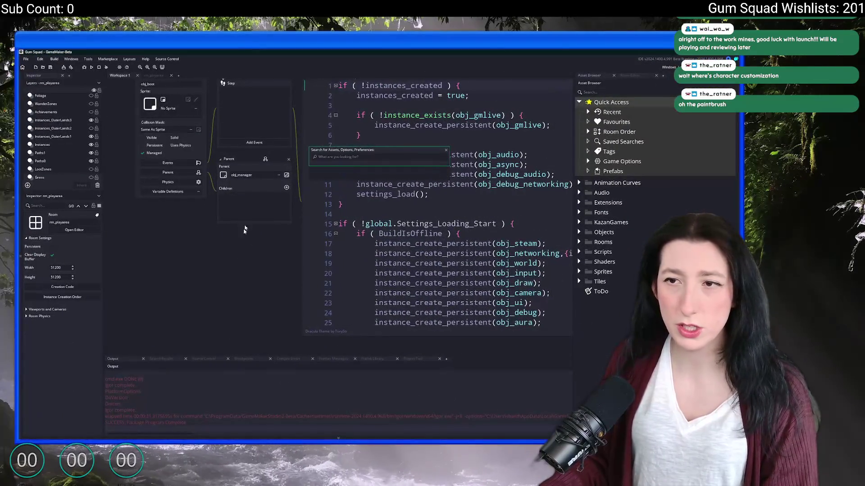
scroll(266, 202, "up", 5)
scroll(266, 176, "up", 5)
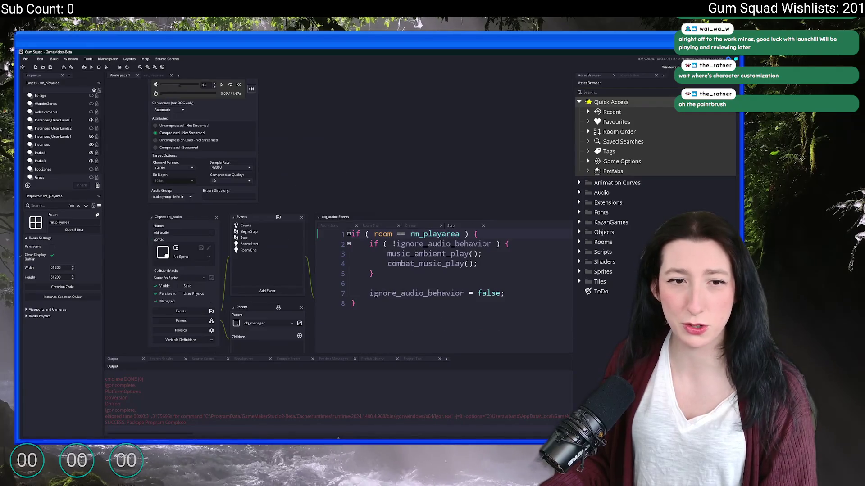
key("alt+Tab")
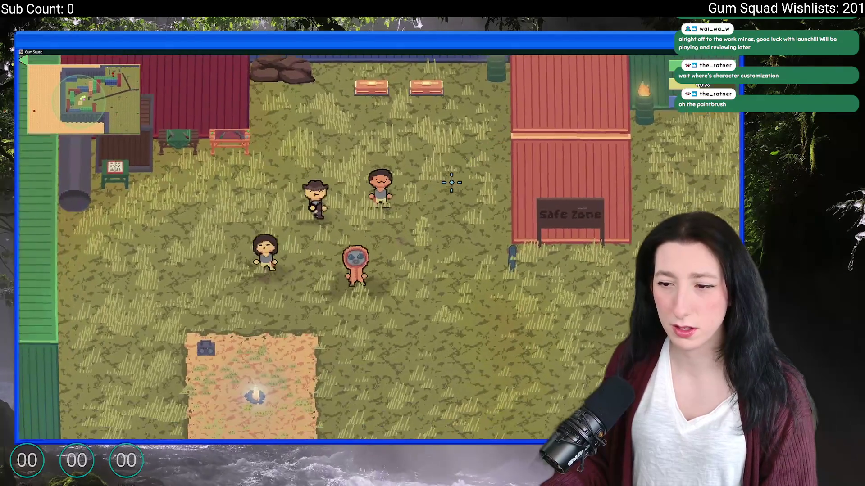
Step: Walk the character around the dirt patch by the campfire, then switch back to the GameMaker code editor
key("s")
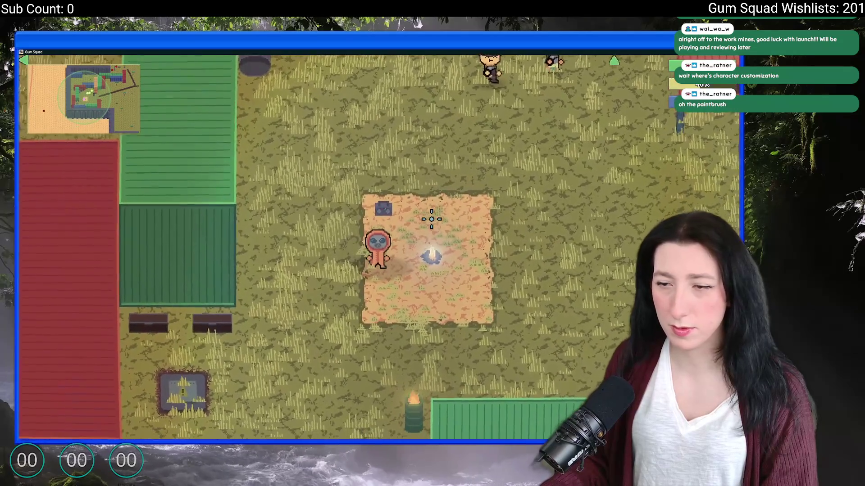
key("a")
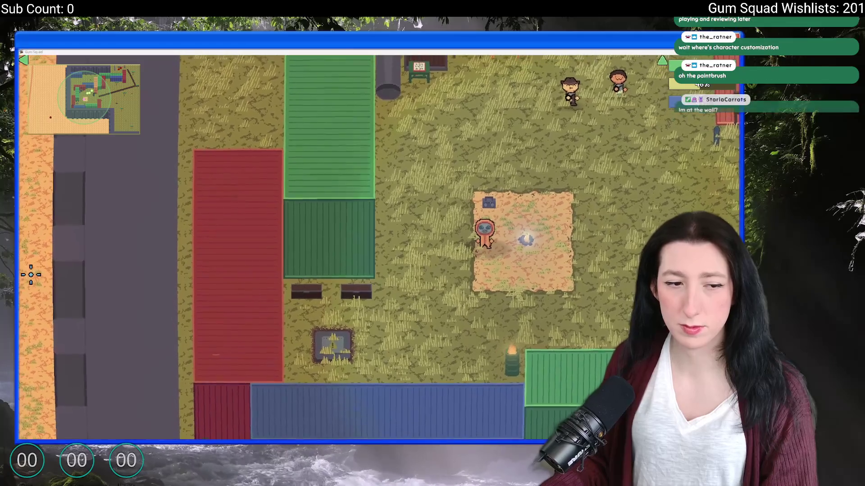
scroll(433, 243, "up", 2)
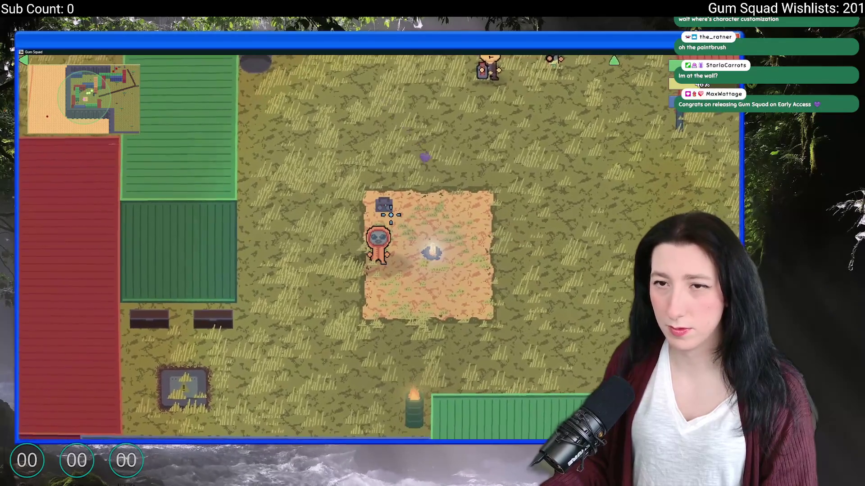
scroll(410, 237, "up", 1)
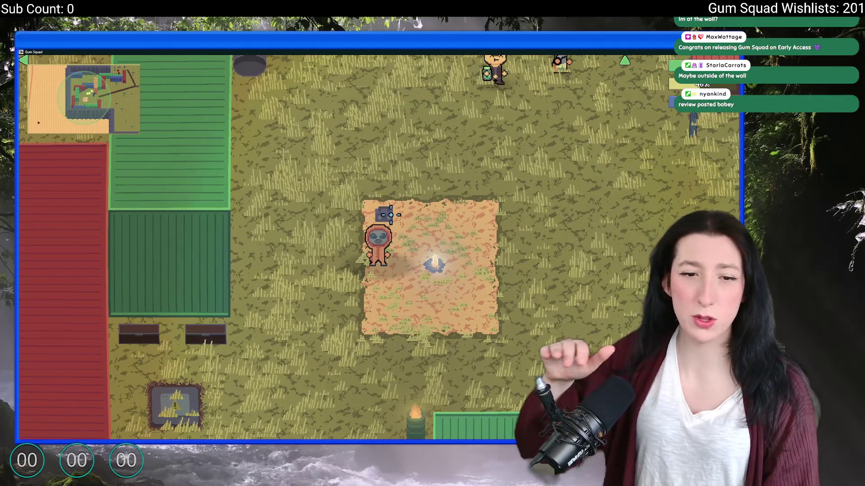
key("alt+Tab")
key("alt+Tab")
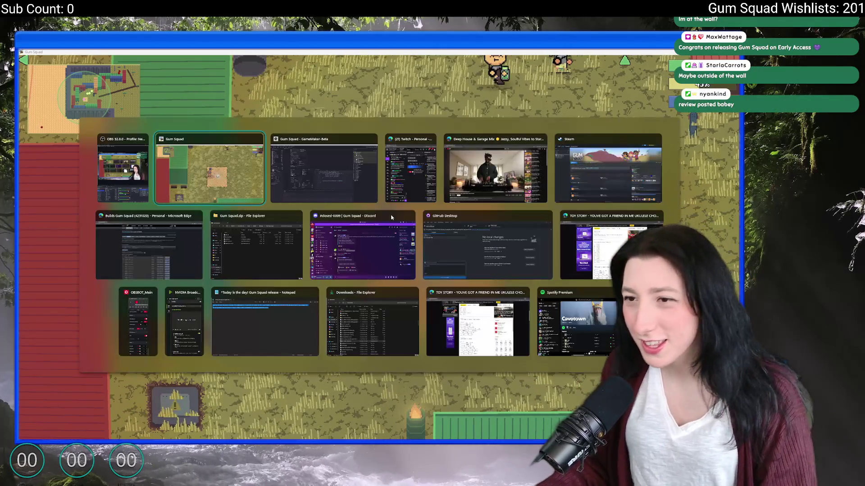
key("alt+Tab")
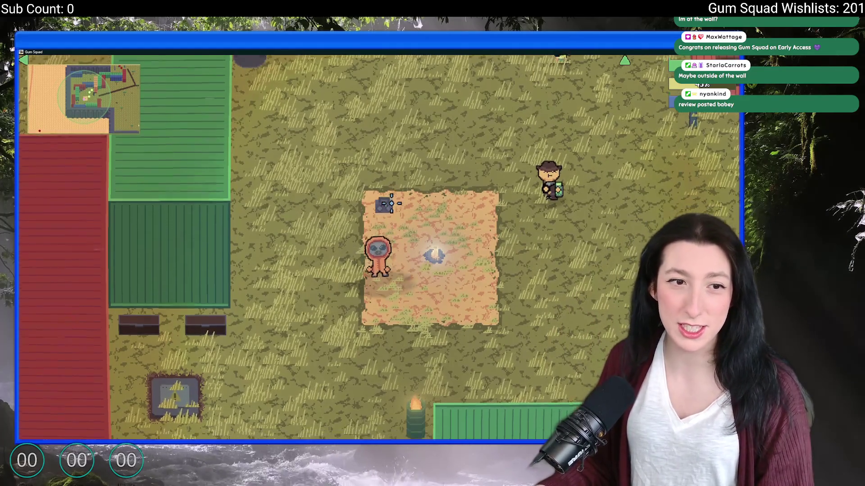
scroll(379, 244, "down", 3)
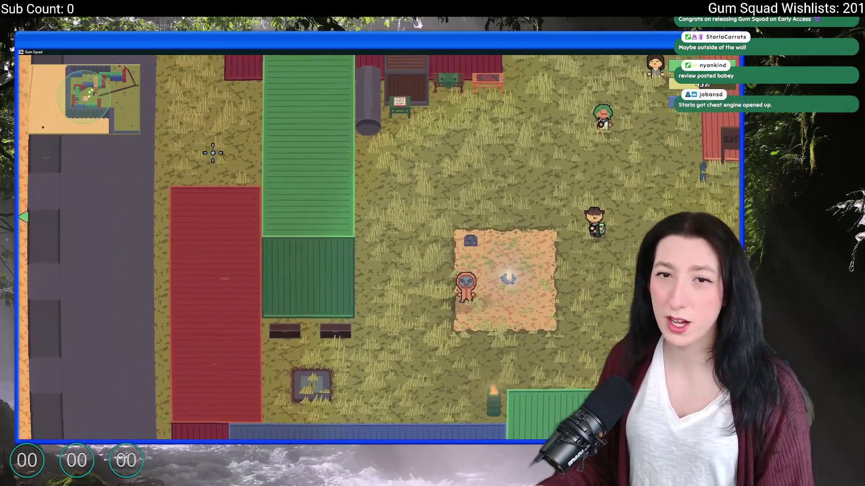
scroll(307, 205, "up", 3)
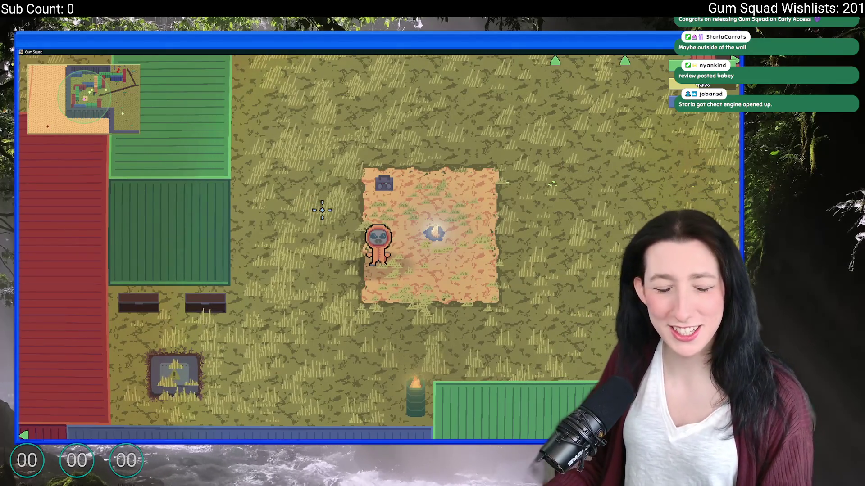
key("s")
key("s")
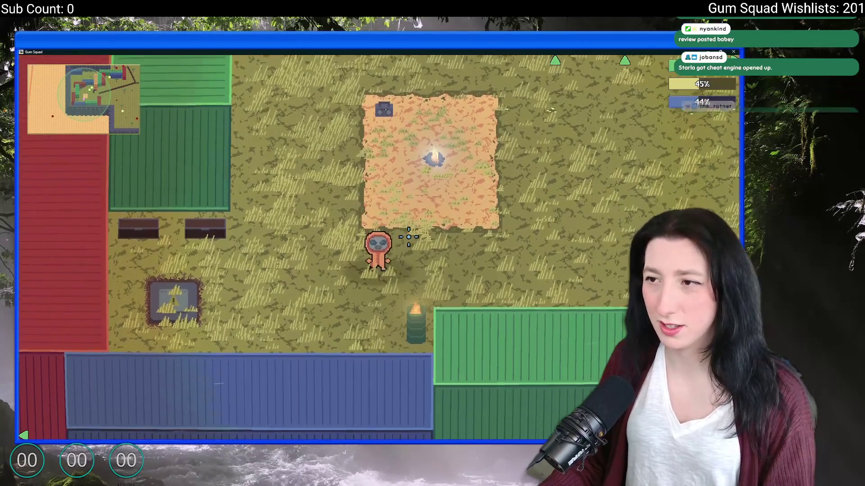
key("alt+Tab")
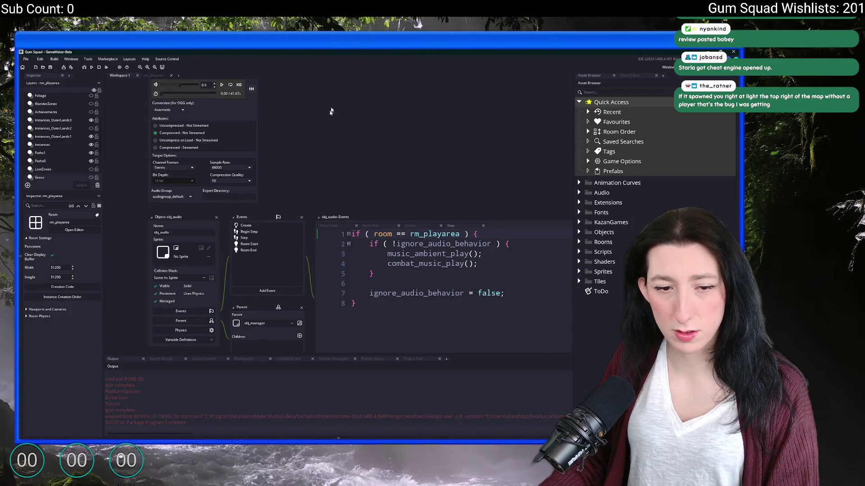
scroll(335, 120, "up", 3)
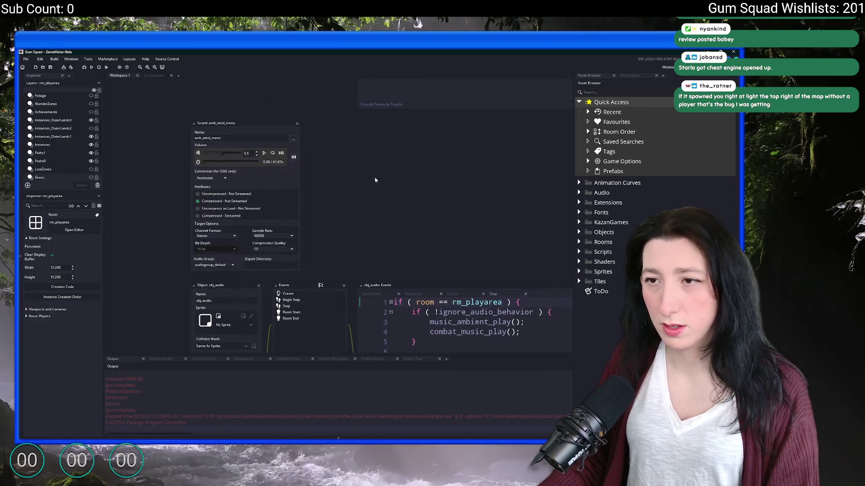
Step: Search the assets for 'networking' and open the scr_networking script
key("ctrl+t")
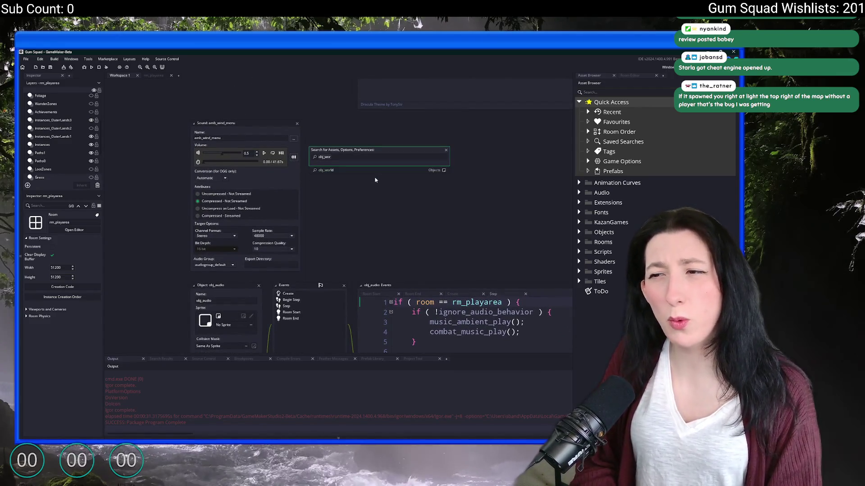
type("bj_s")
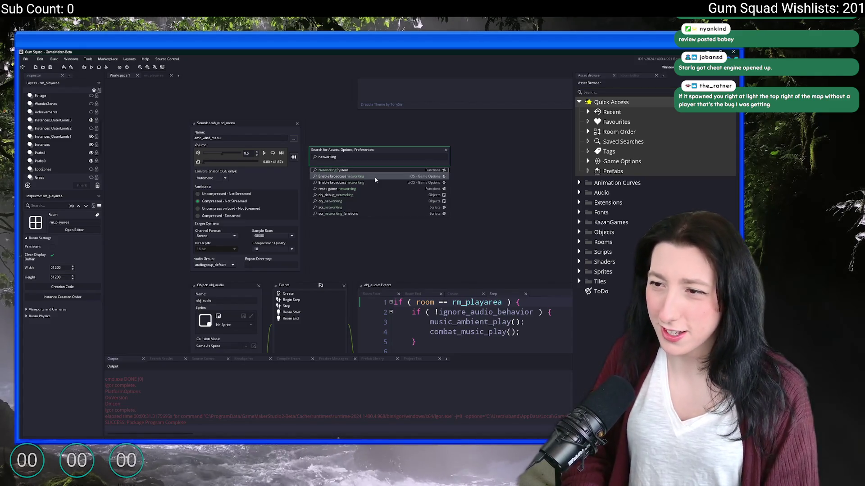
left_click(376, 176)
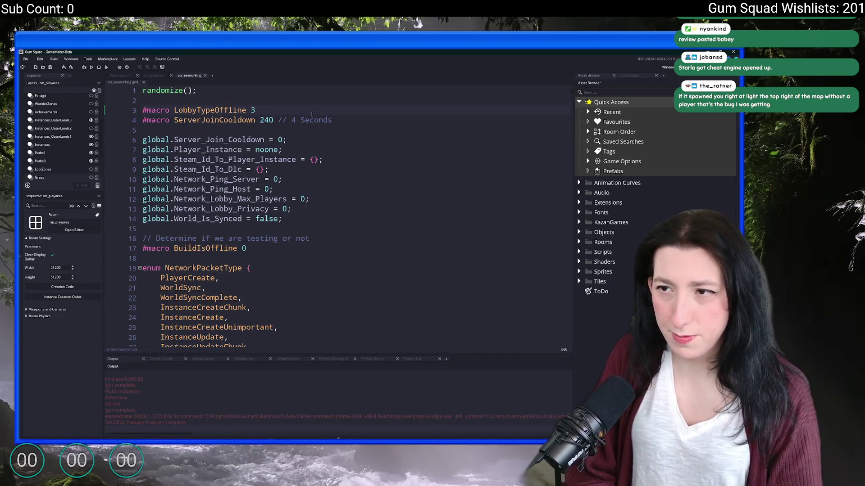
type("joined")
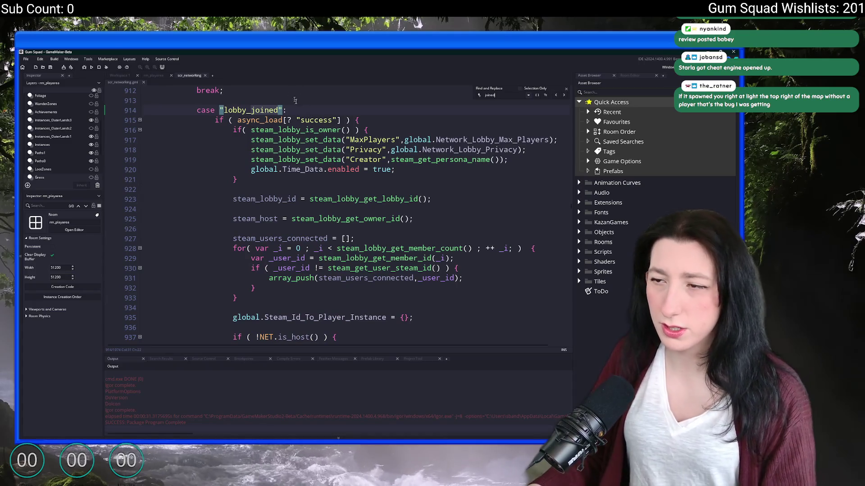
scroll(291, 136, "up", 1)
scroll(338, 170, "down", 2)
scroll(406, 203, "down", 2)
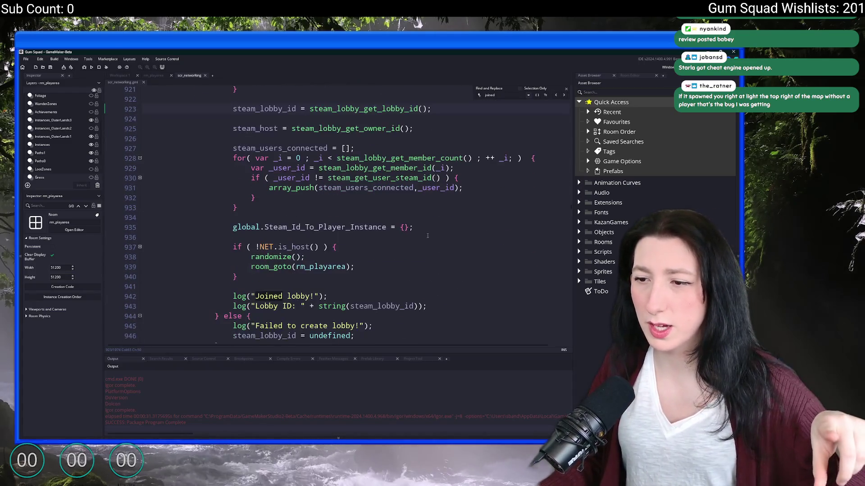
scroll(427, 236, "down", 1)
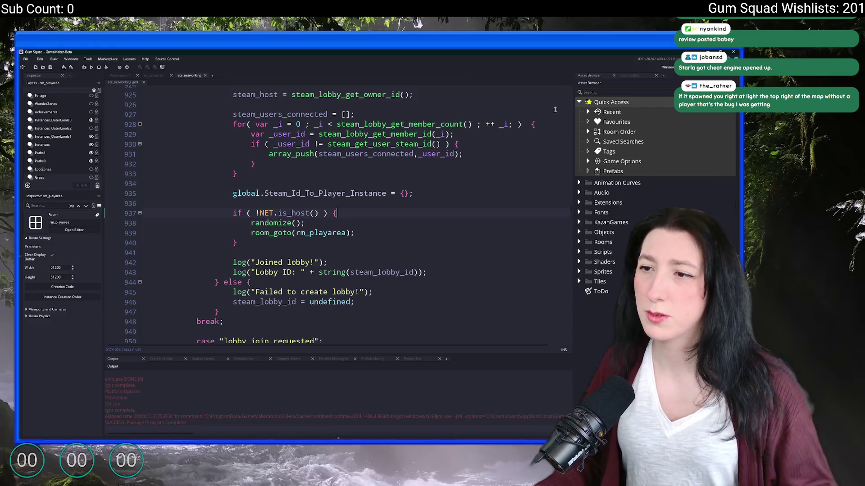
scroll(405, 170, "up", 2)
scroll(406, 168, "up", 2)
scroll(440, 203, "up", 2)
scroll(451, 211, "up", 1)
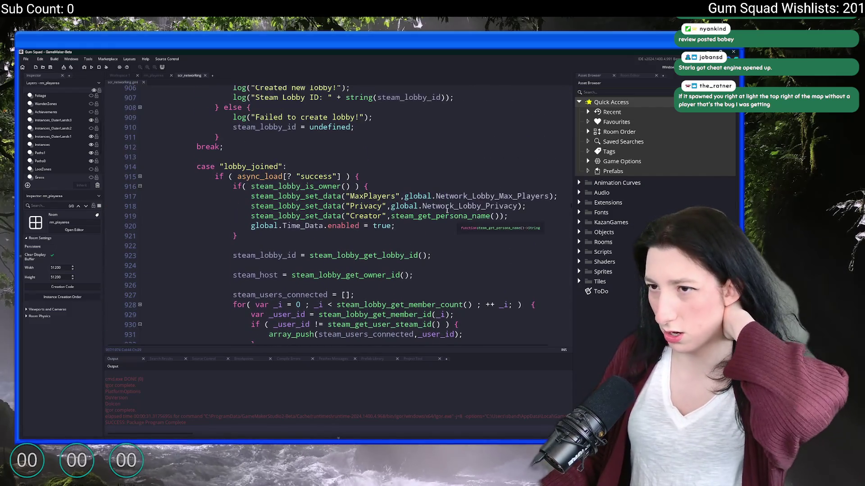
scroll(417, 217, "up", 1)
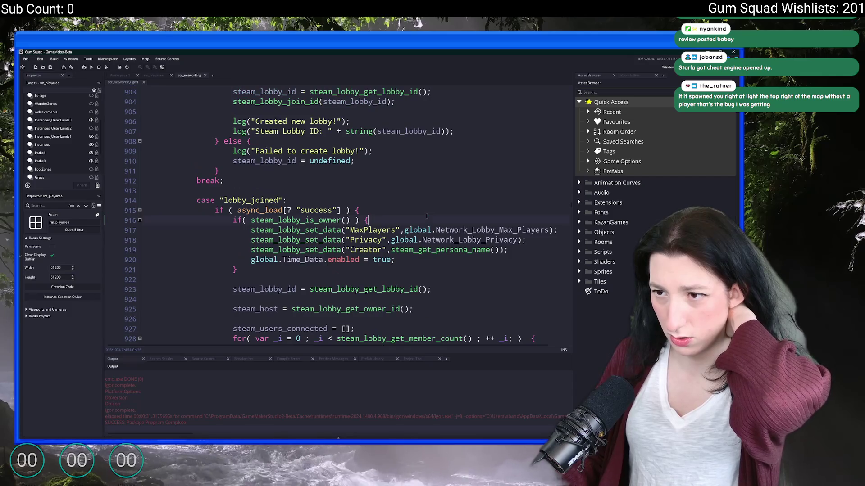
Step: Expand the code editor to the whole window over the lobby_joined case, then return to the game
key("F12")
scroll(427, 216, "down", 2)
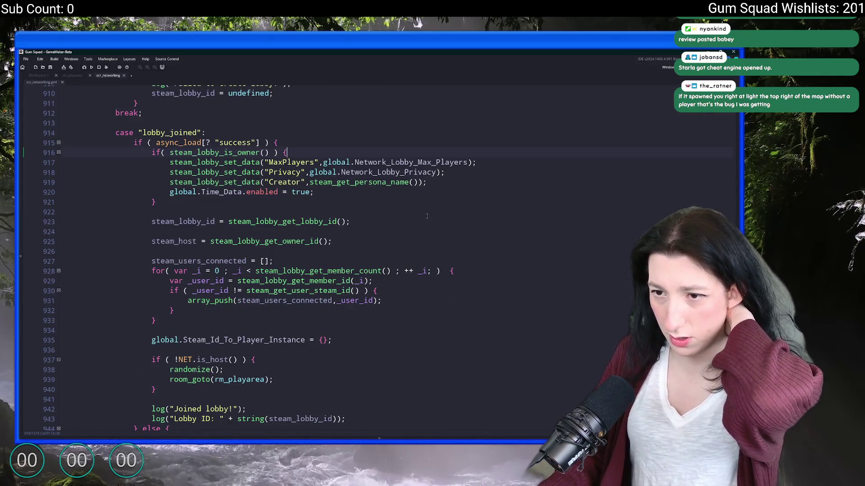
scroll(425, 215, "down", 2)
scroll(399, 214, "down", 3)
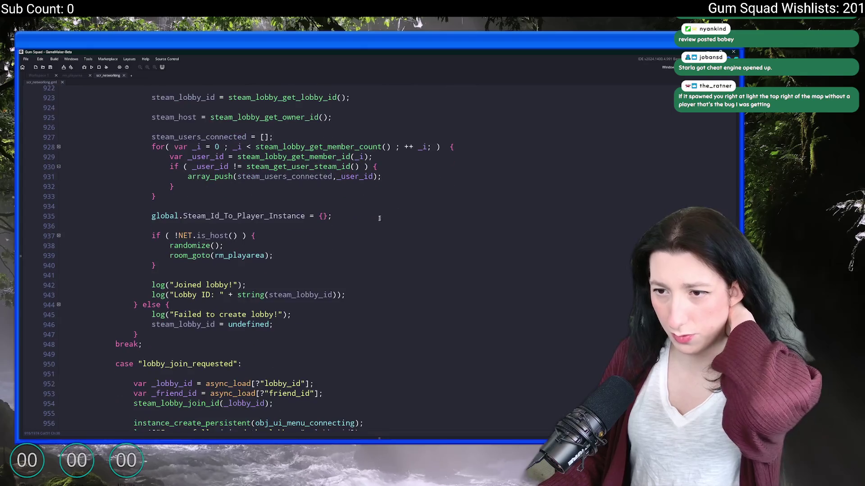
scroll(279, 210, "down", 2)
scroll(311, 170, "up", 1)
scroll(274, 297, "down", 4)
scroll(274, 298, "down", 2)
scroll(273, 298, "up", 4)
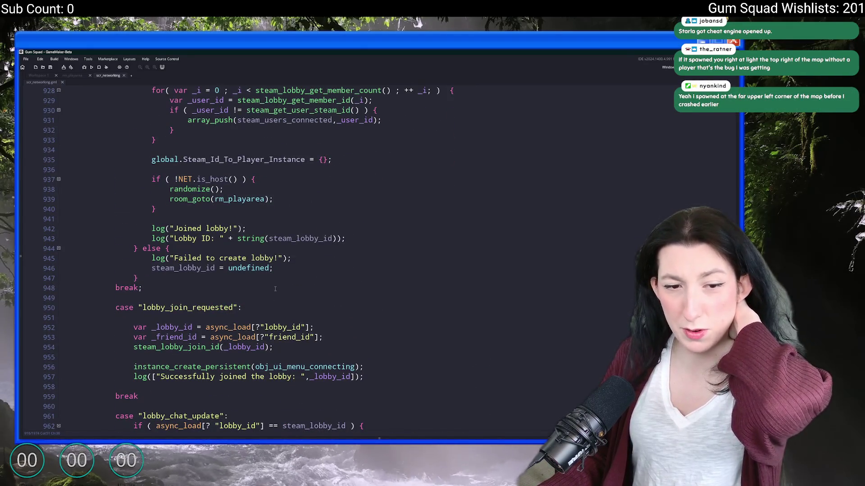
scroll(275, 289, "up", 2)
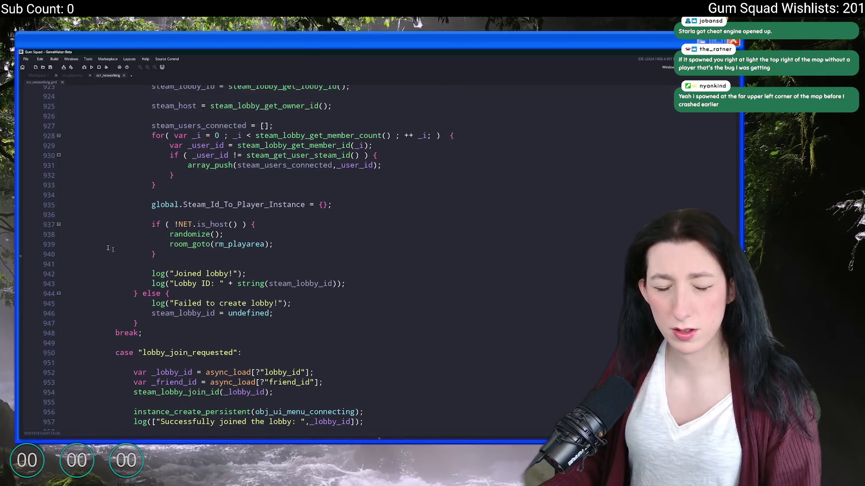
scroll(403, 184, "up", 3)
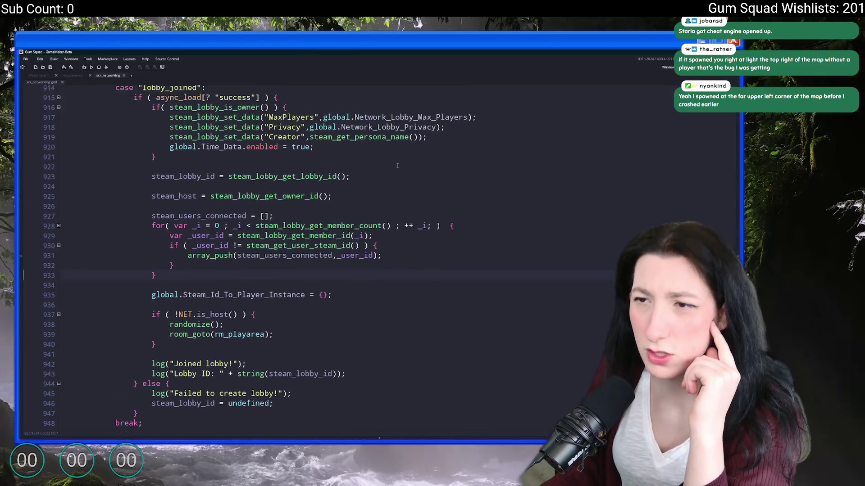
scroll(378, 184, "up", 2)
scroll(301, 183, "up", 5)
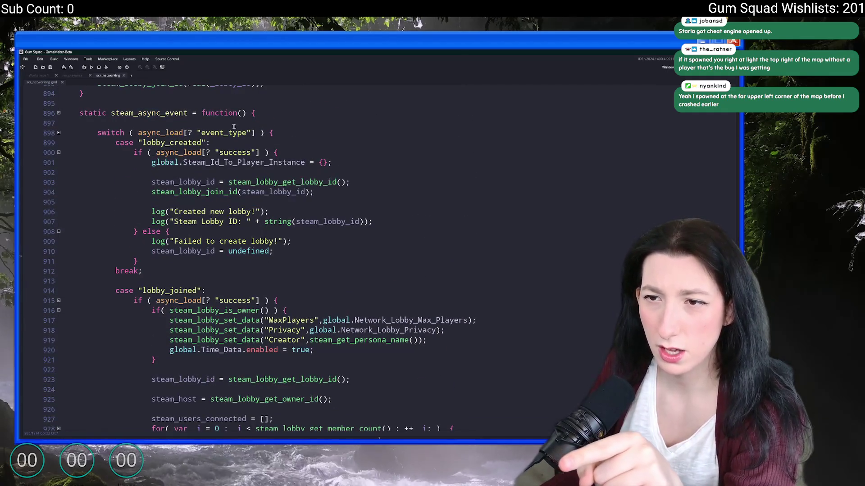
scroll(339, 172, "down", 6)
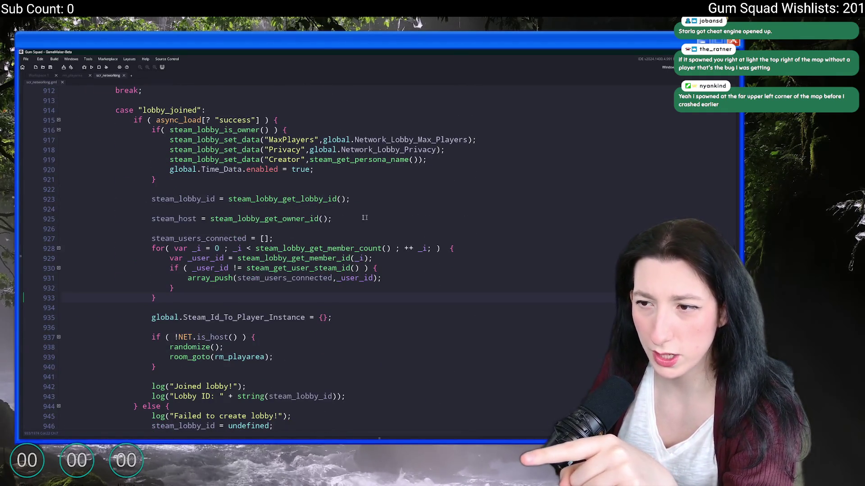
scroll(373, 217, "down", 2)
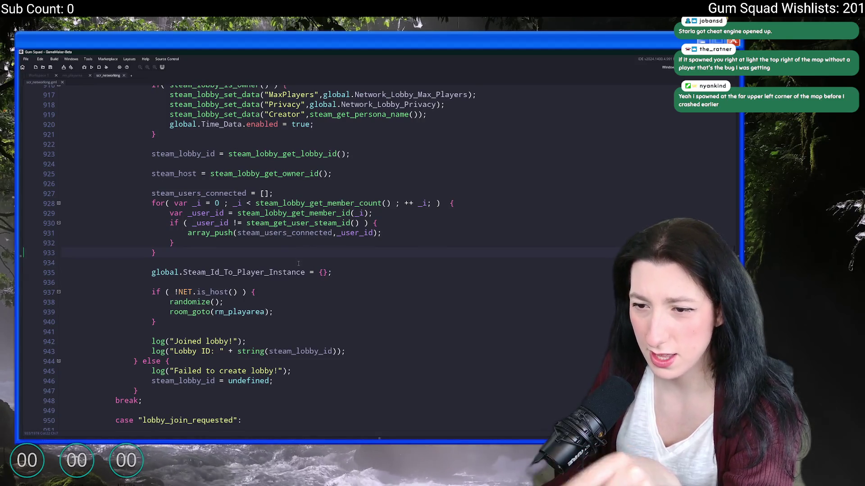
scroll(300, 262, "down", 1)
scroll(237, 298, "up", 2)
scroll(271, 270, "up", 2)
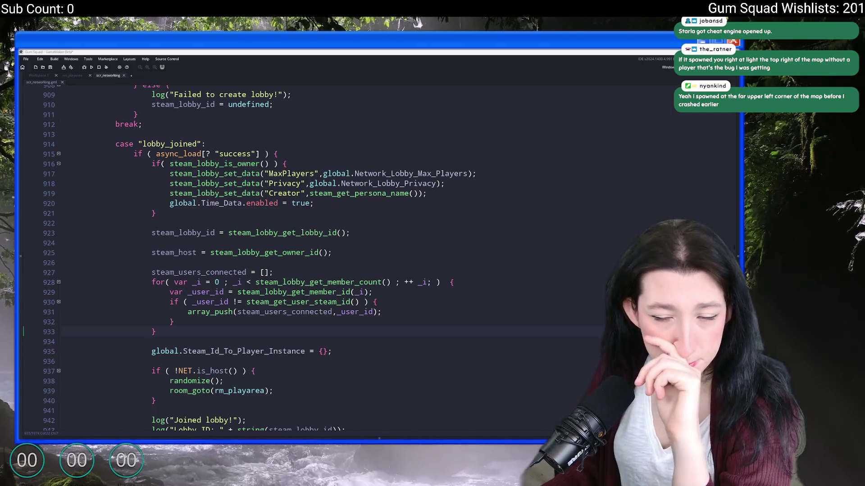
key("alt+Tab")
Step: Turn the music volume down in the Audio options and resume playing
key("Escape")
left_click(379, 250)
left_click(368, 277)
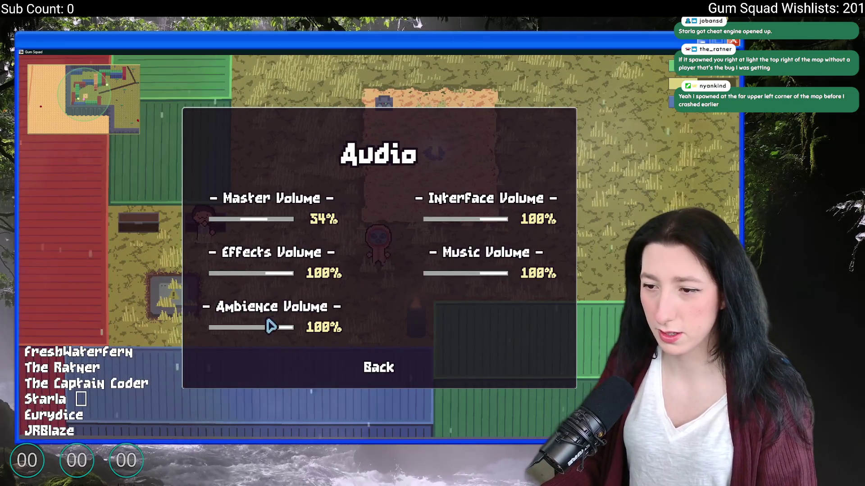
left_click_drag(503, 274, 406, 274)
key("Escape")
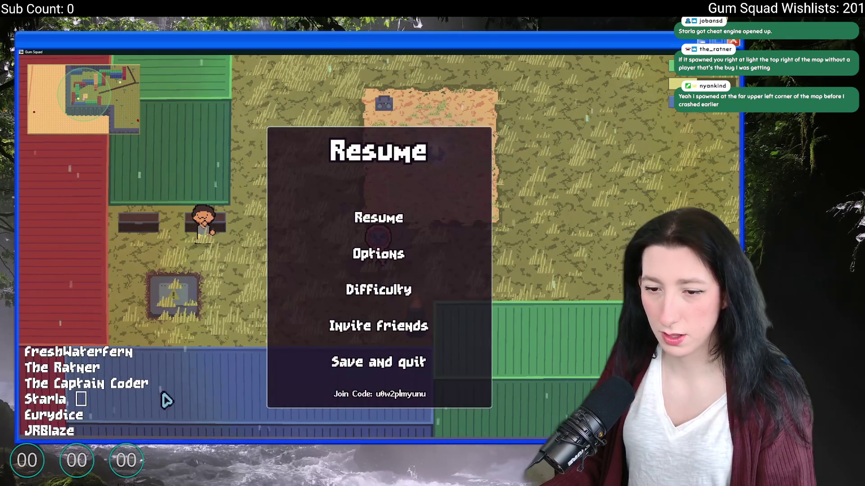
key("Escape")
Step: Walk the character up, show all open windows, and bring the Steam library forward
key("w")
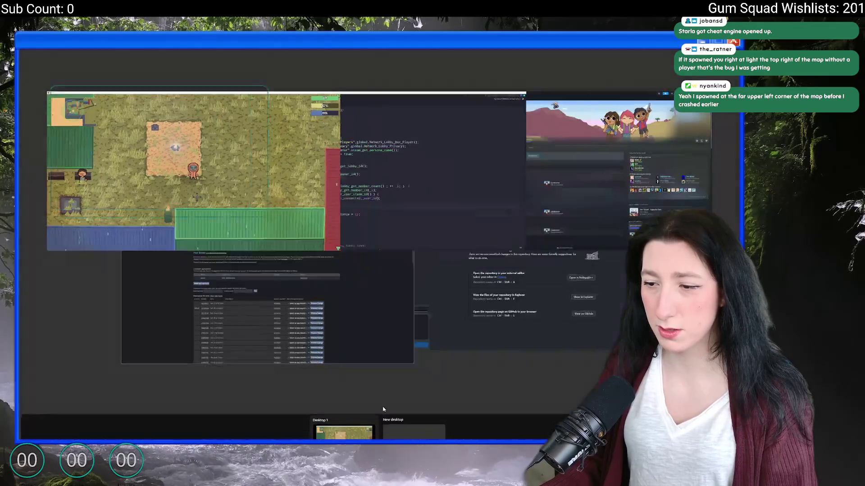
key("super+Tab")
left_click(598, 155)
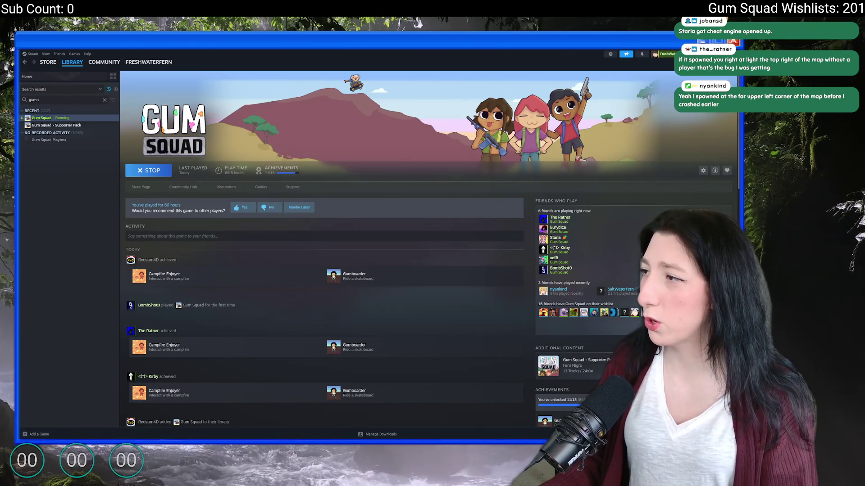
Step: Briefly toggle the Discord Gum Squad server, then clear the Steam library search to list all games
key("alt+Tab")
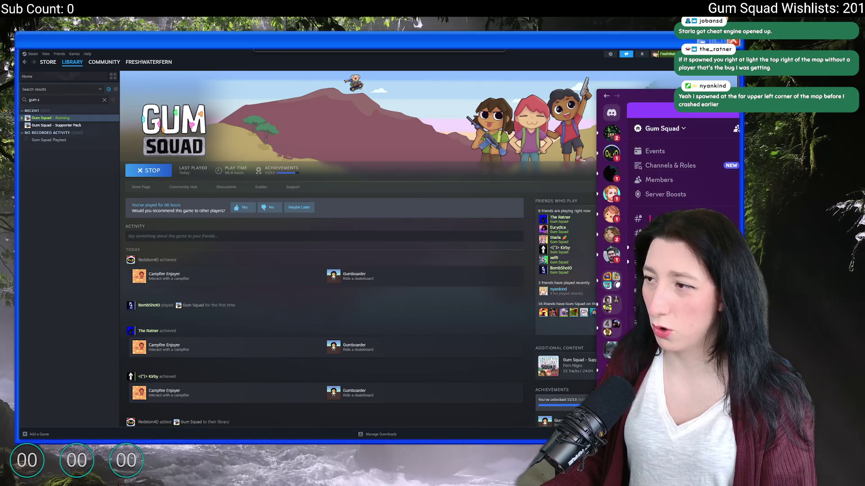
key("alt+Tab")
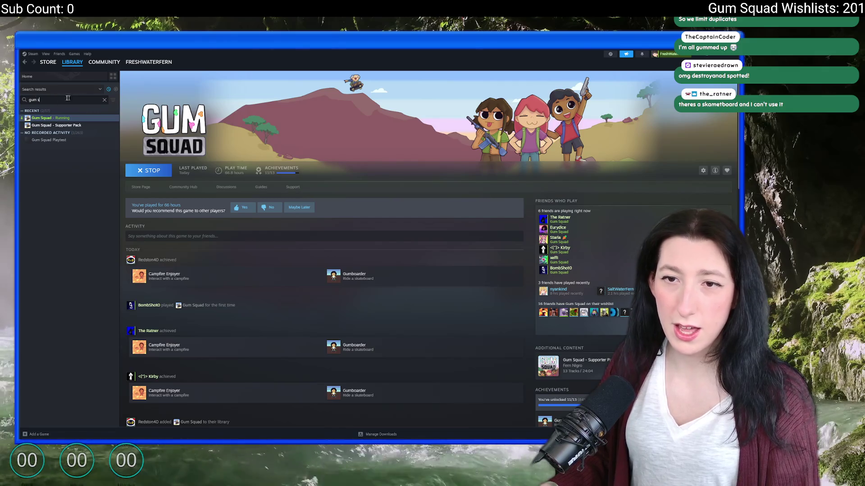
left_click(104, 100)
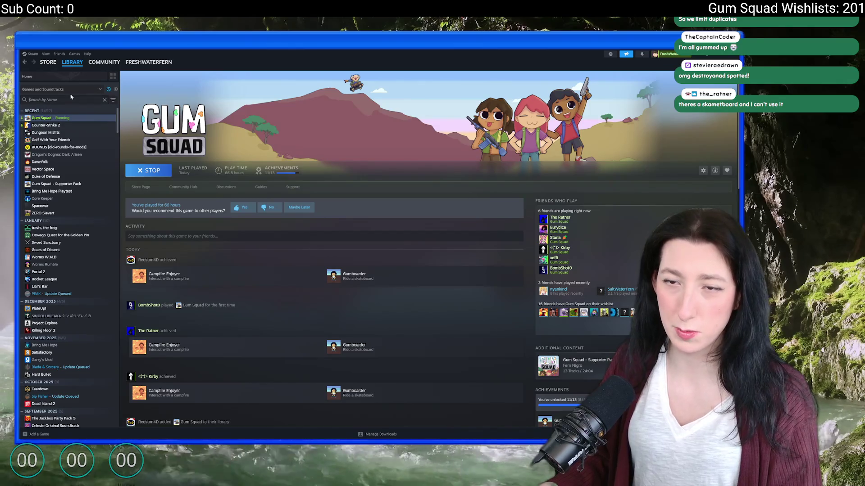
type("gum squad")
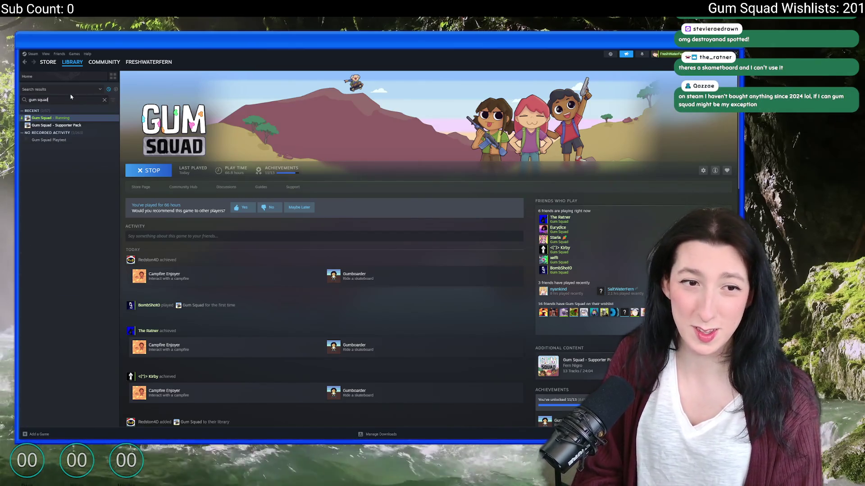
Step: Play 'Give Me Treats or I Might Cry' from the Supporter Pack soundtrack and return to the game
left_click(56, 125)
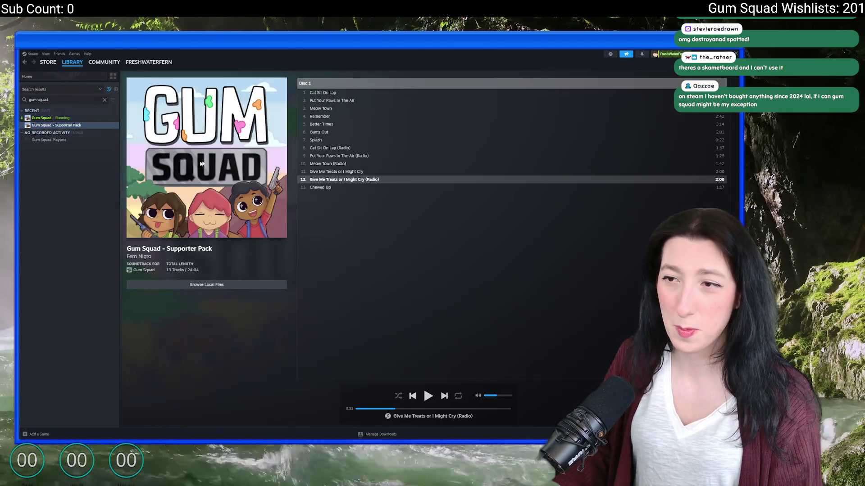
double_click(360, 171)
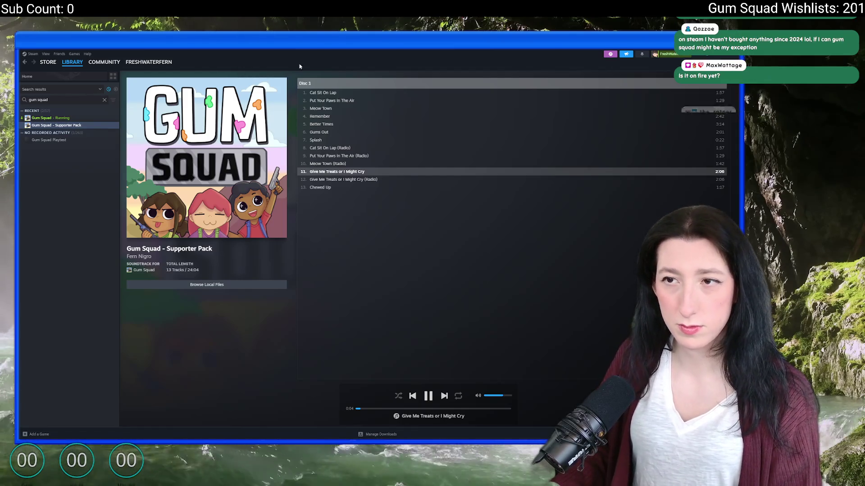
key("alt+Tab")
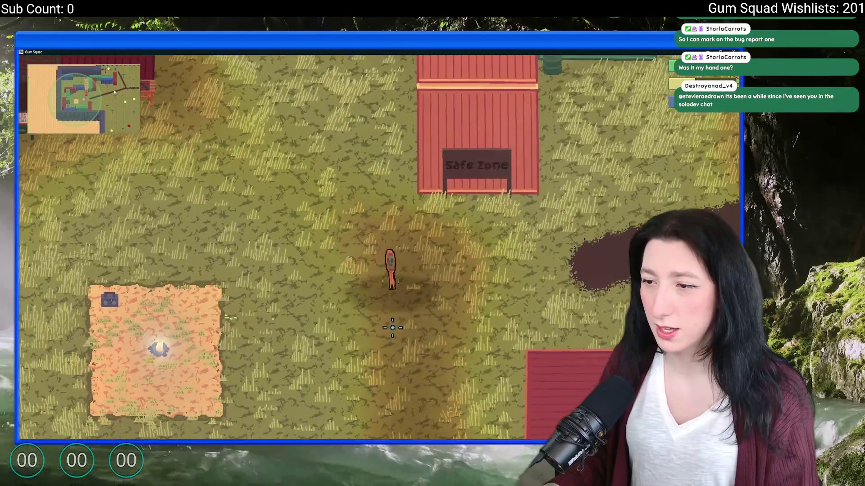
Step: Bring the GameMaker project window to the front and start an asset search
key("alt+Tab")
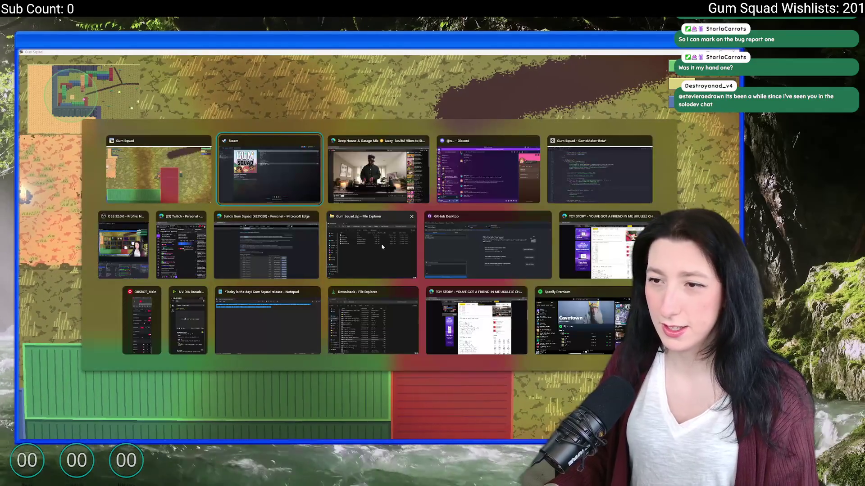
left_click(583, 177)
key("ctrl+t")
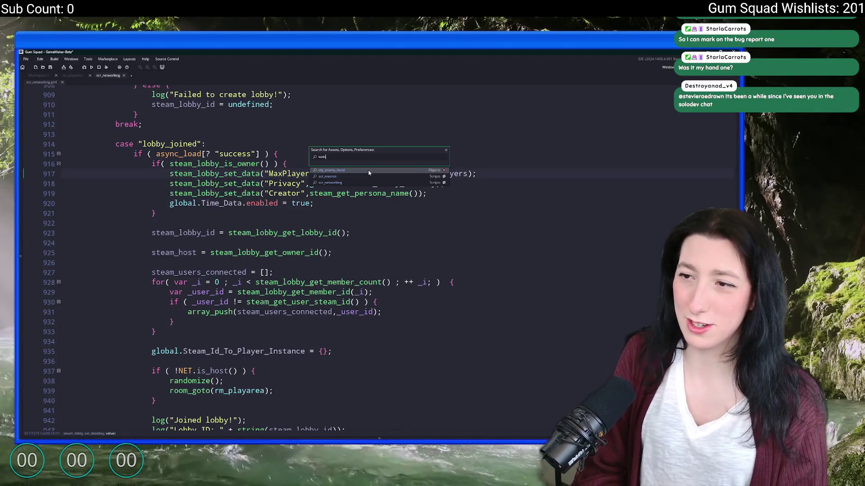
Step: Open obj_effect_character_shadow's Draw event code via asset search and expand it to full view
key("Return")
scroll(241, 253, "down", 3)
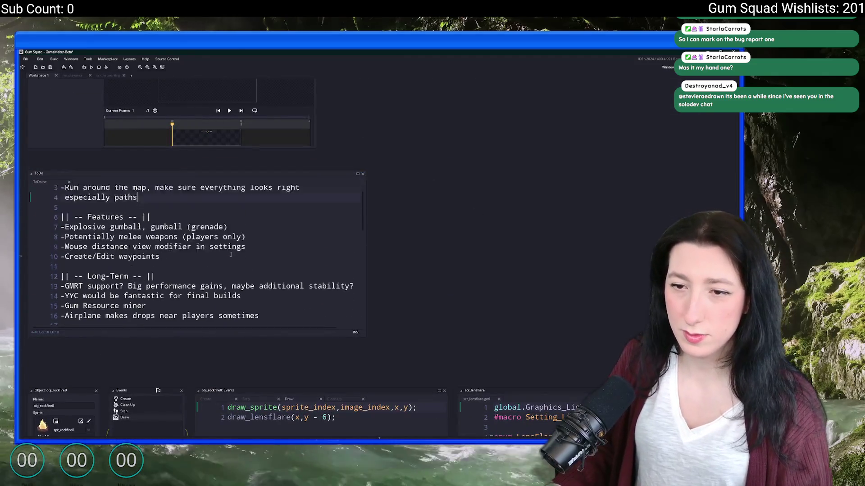
scroll(241, 253, "down", 3)
scroll(240, 253, "up", 3)
key("ctrl+t")
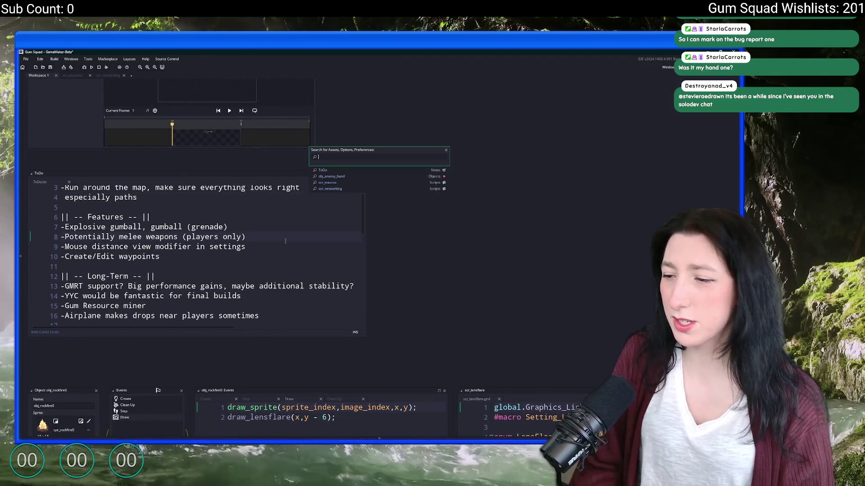
type("lcha")
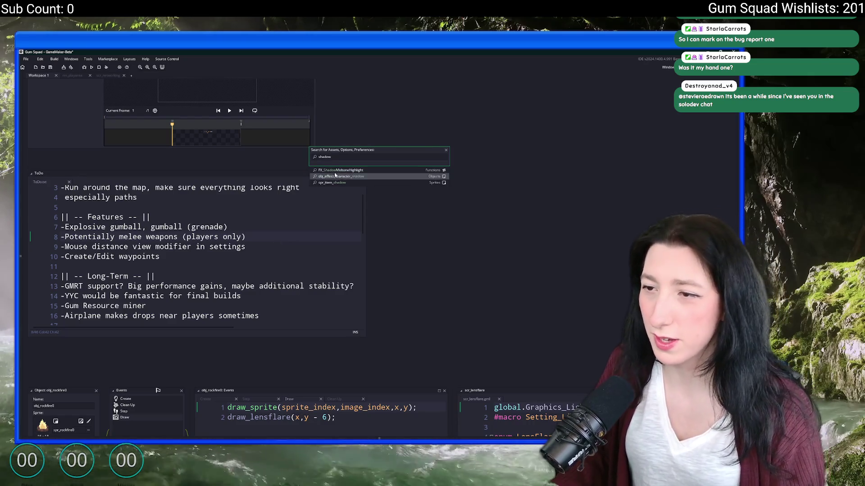
key("Return")
double_click(124, 290)
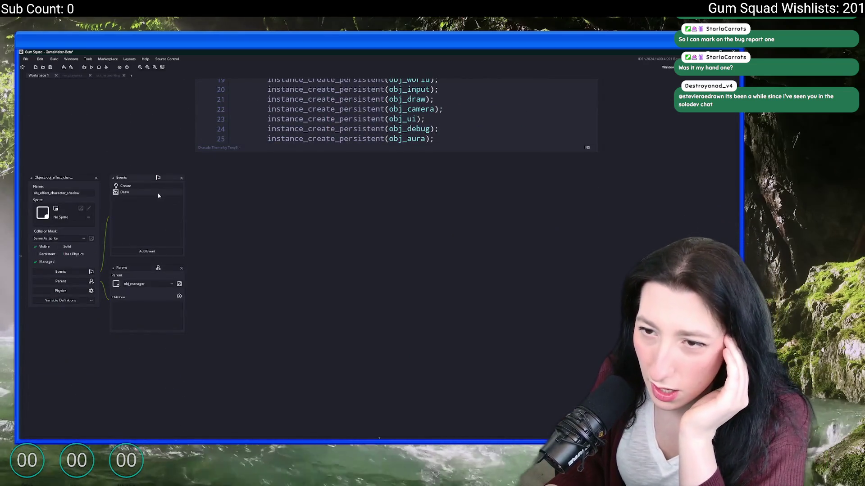
left_click(440, 180)
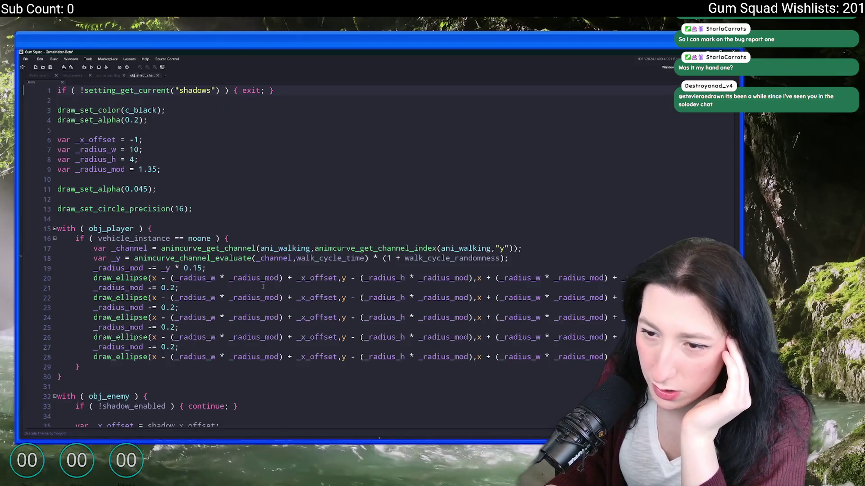
Step: Paste '_radius_mod = 1.35;' on a new line after 'with ( obj_player ) {' and return to the workspace
double_click(135, 267)
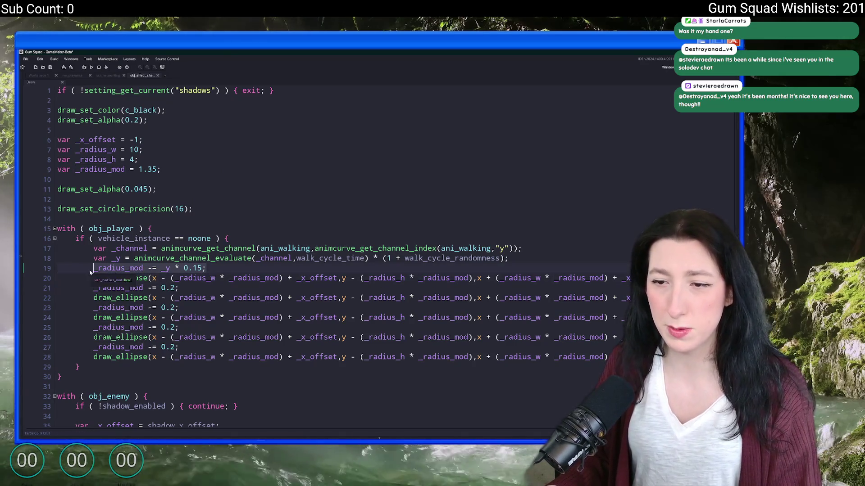
scroll(223, 271, "down", 2)
left_click_drag(161, 146, 29, 146)
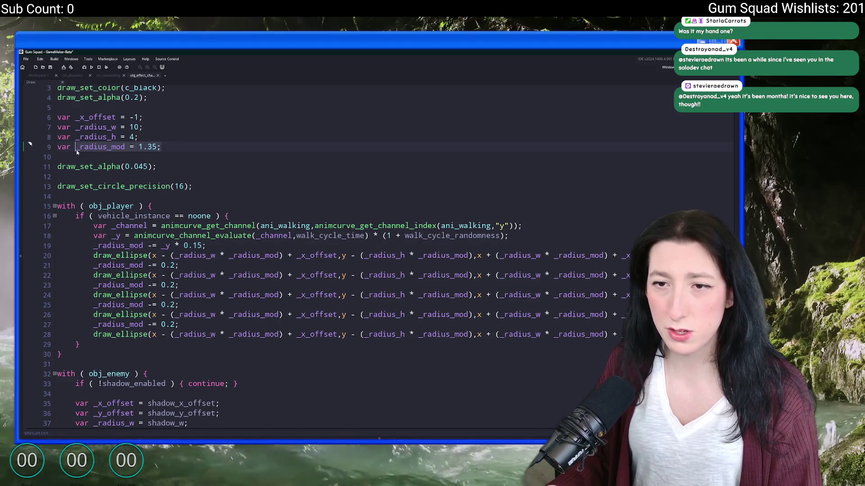
key("Return")
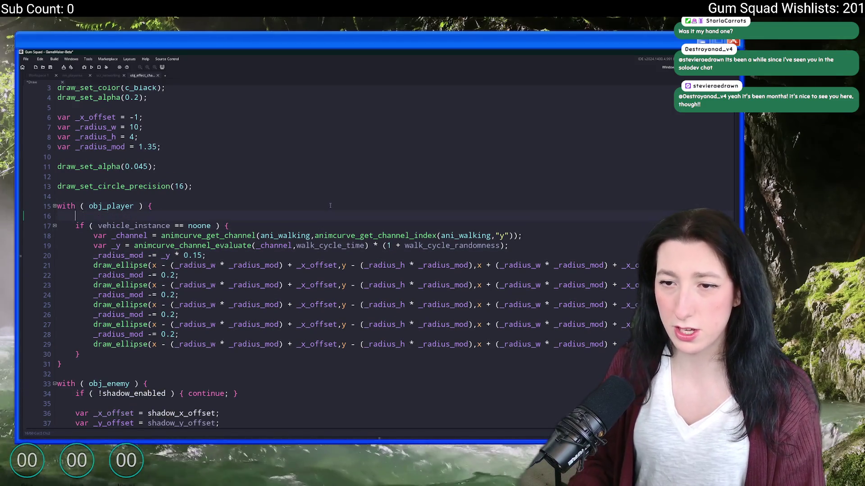
type("_radius_mod = 1.35;")
key("Return")
scroll(277, 176, "down", 3)
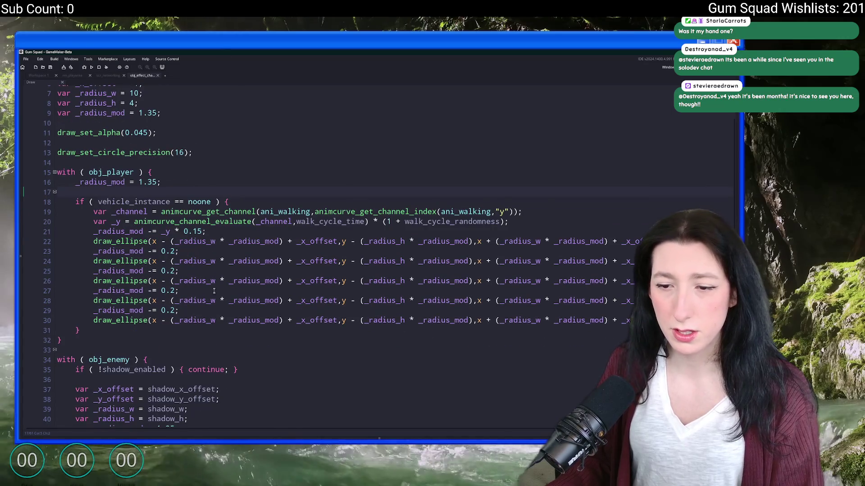
scroll(277, 244, "down", 3)
scroll(277, 244, "down", 2)
scroll(278, 243, "up", 3)
scroll(277, 243, "up", 4)
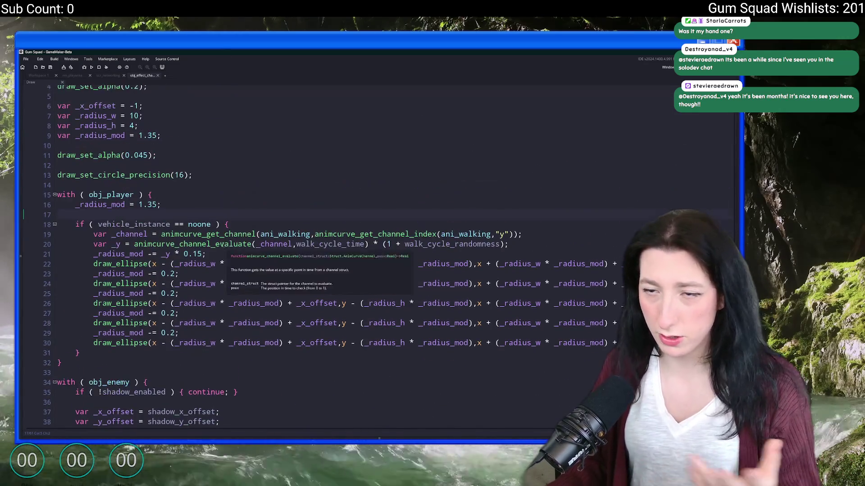
left_click(146, 77)
key("ctrl+t")
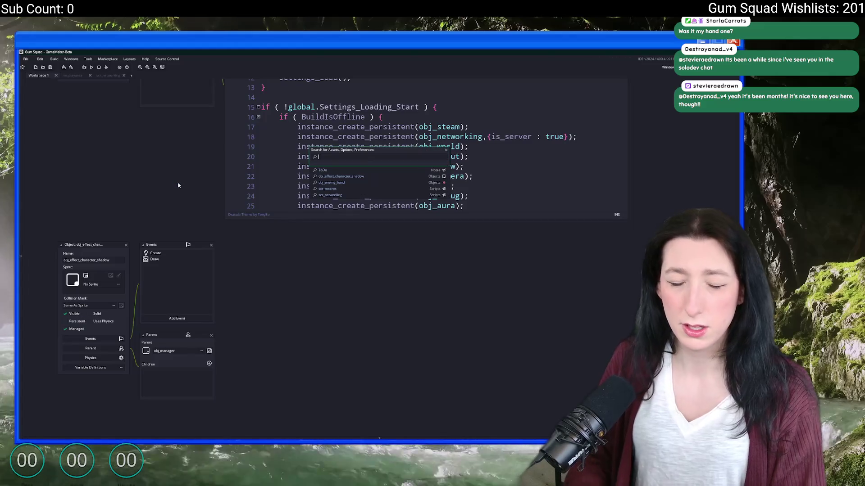
type("ob")
Step: Open the scr_networking script and scroll through lobby_joined and lobby_chat_update
key("Down")
key("Return")
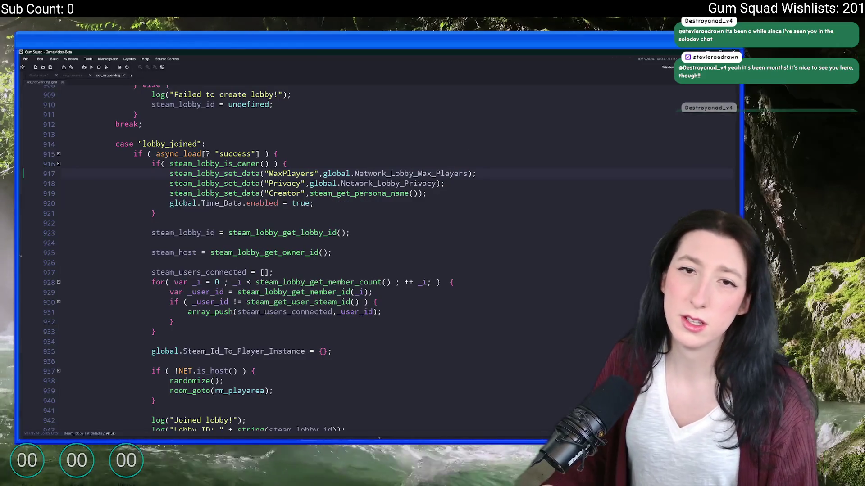
scroll(284, 203, "down", 3)
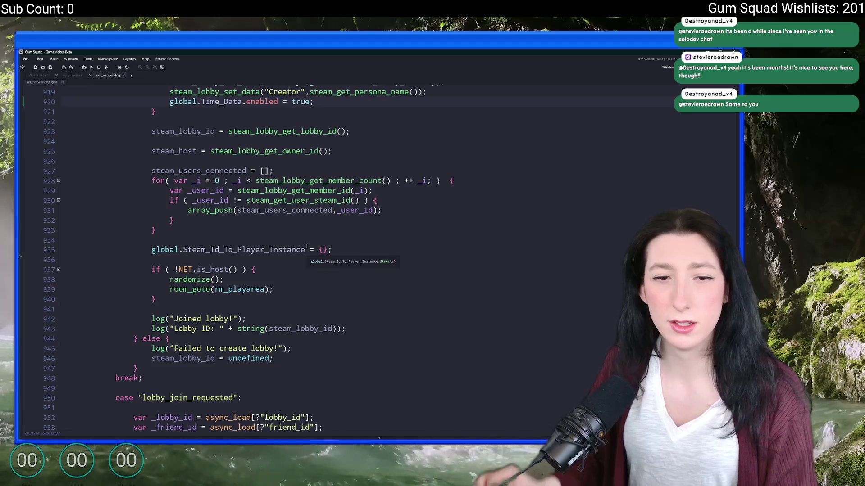
scroll(308, 247, "down", 1)
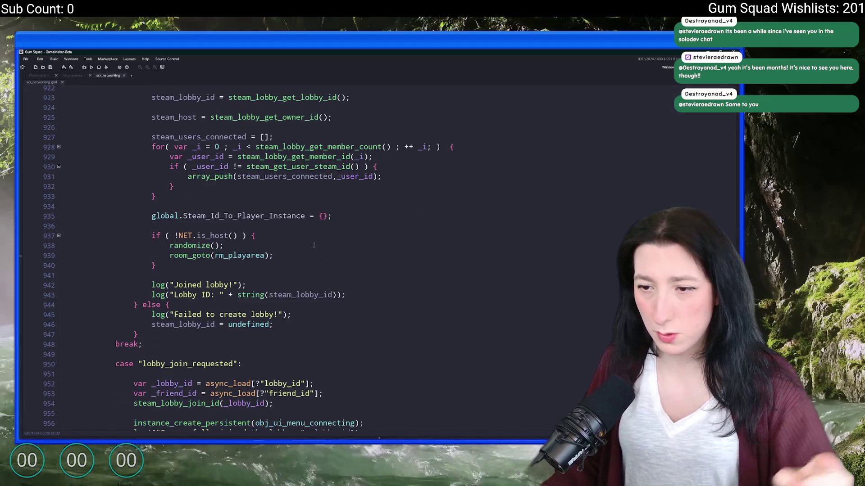
scroll(313, 245, "up", 1)
scroll(314, 246, "up", 3)
scroll(284, 304, "down", 2)
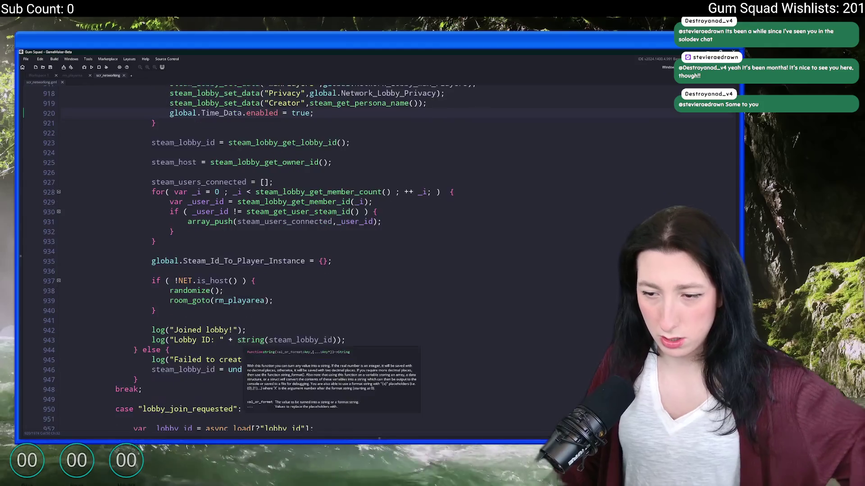
scroll(284, 304, "down", 5)
scroll(284, 304, "down", 3)
scroll(270, 279, "down", 5)
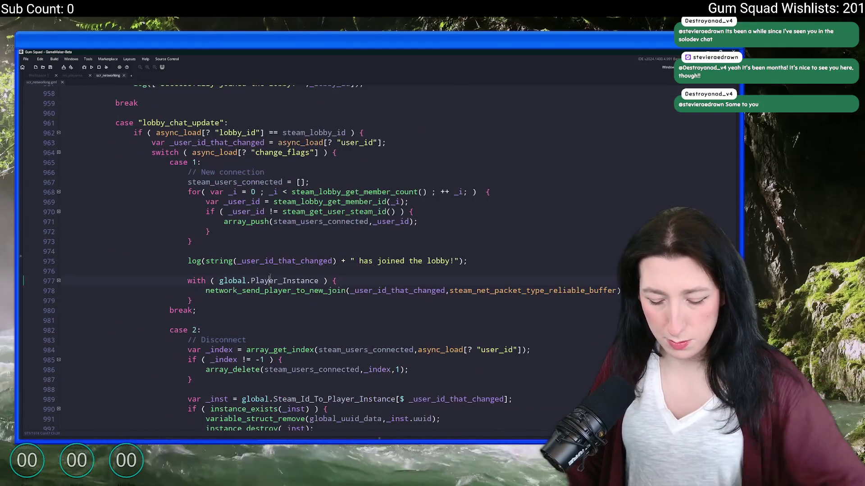
Step: Search for network_create_player and jump into its function definition
key("ctrl+t")
key("ctrl+a")
type("network_")
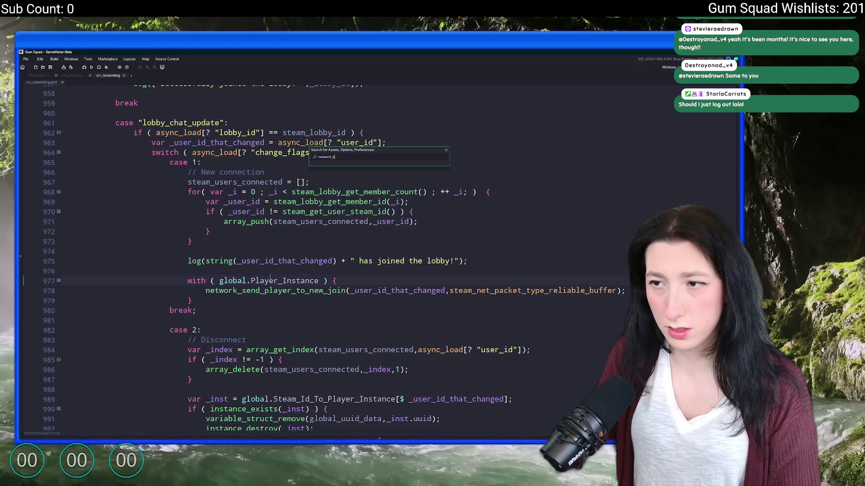
type("te")
key("Down")
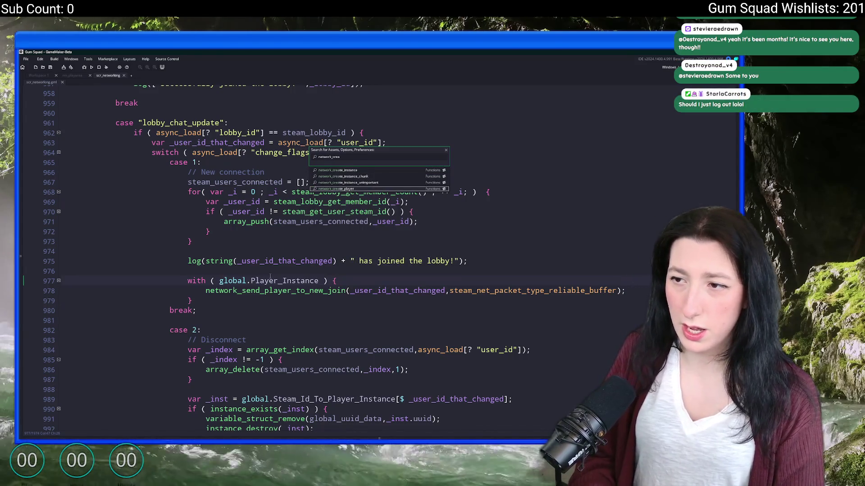
key("Return")
left_click(416, 189)
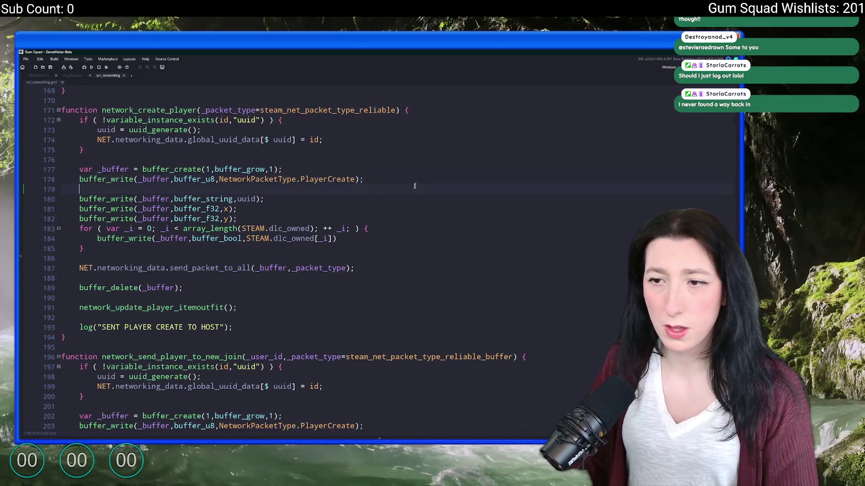
Step: Follow PlayerCreate occurrences with find-next to the packet handler around line 1087
double_click(331, 180)
key("F3")
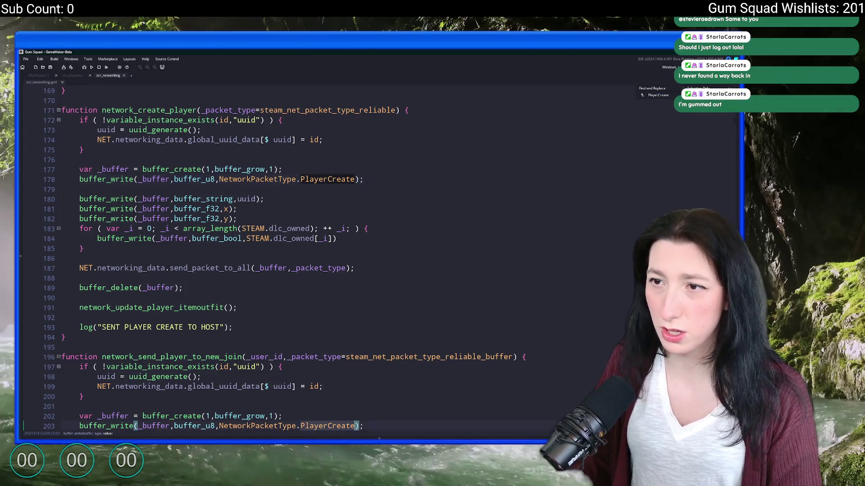
scroll(338, 271, "down", 3)
scroll(338, 271, "down", 3)
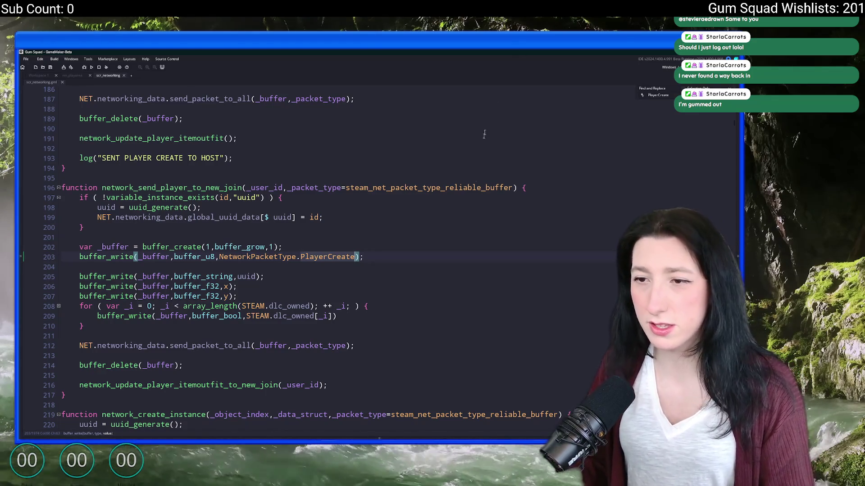
key("F3")
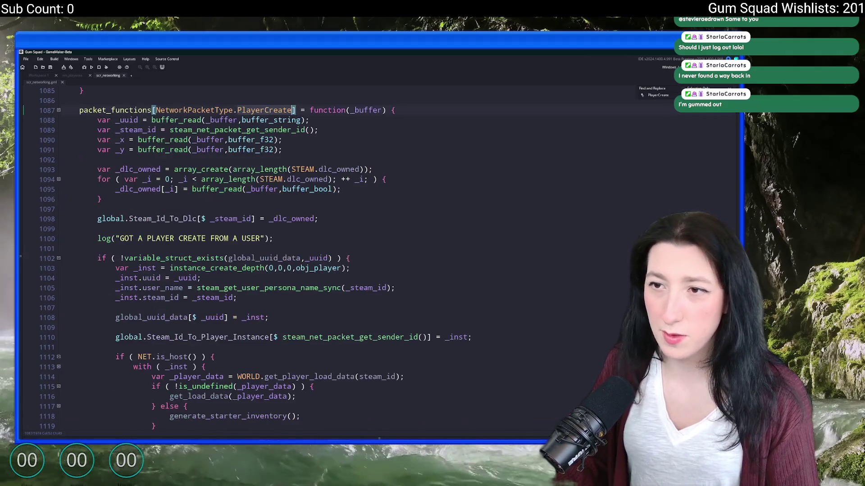
scroll(315, 161, "down", 3)
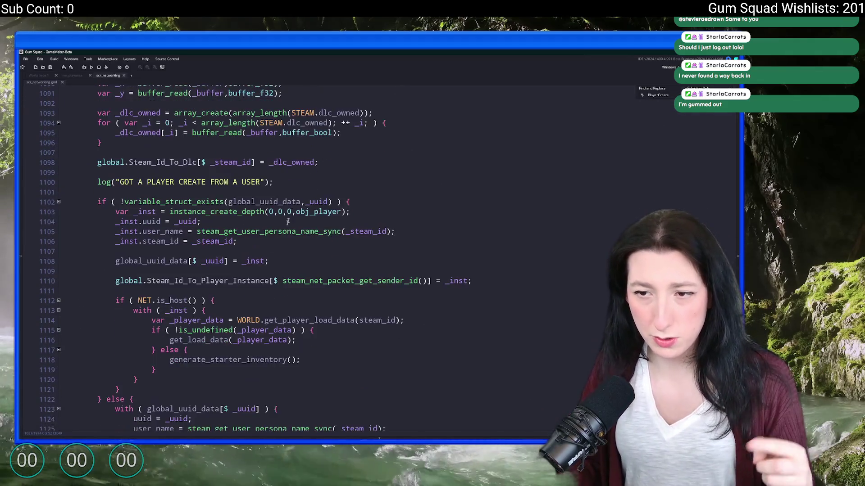
scroll(272, 206, "down", 1)
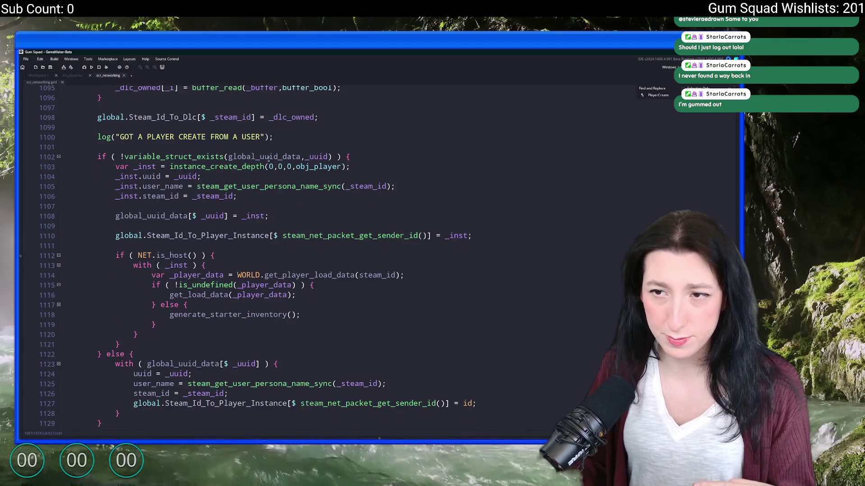
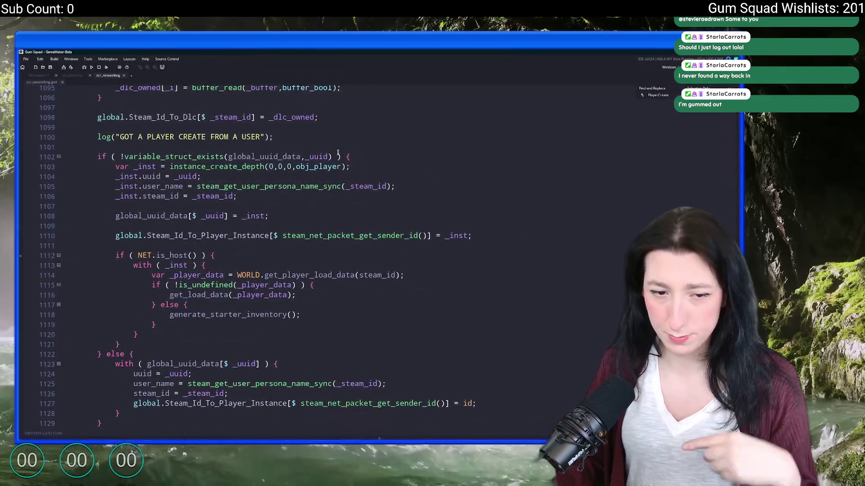
scroll(271, 243, "down", 1)
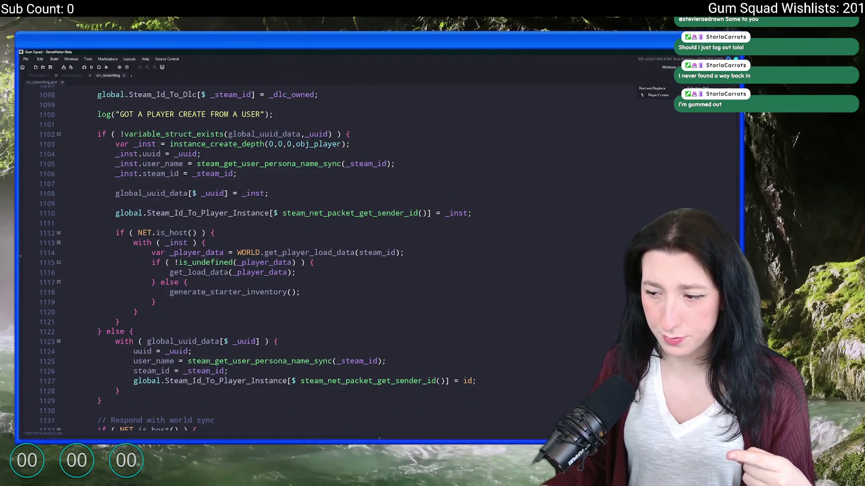
Step: Check the get_load_data call on line 1116, then drag the editor down to reveal the game
left_click(349, 271)
scroll(297, 271, "down", 1)
scroll(230, 268, "down", 1)
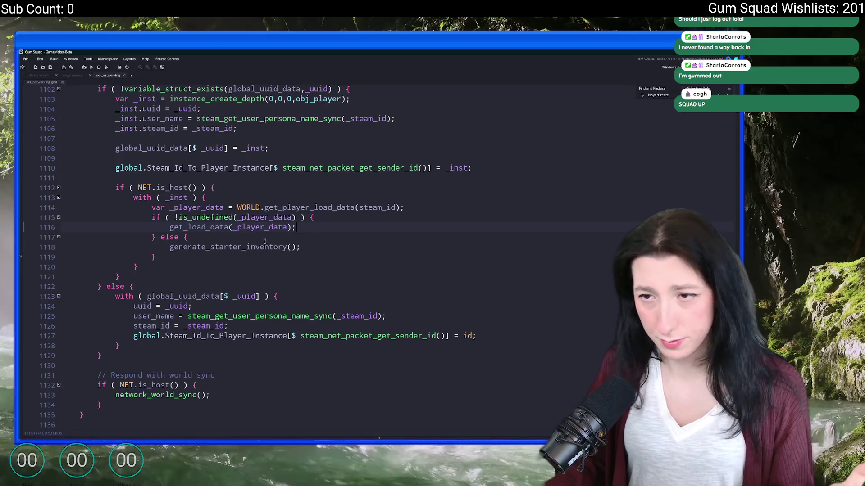
key("Left")
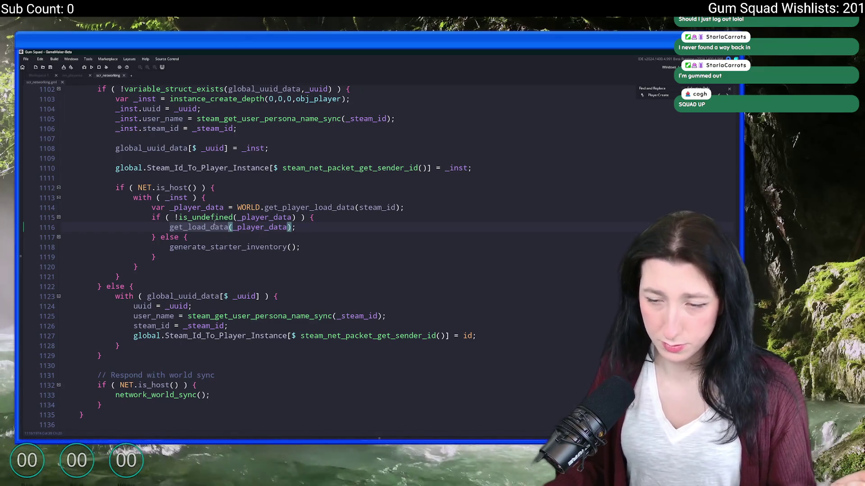
scroll(222, 258, "down", 1)
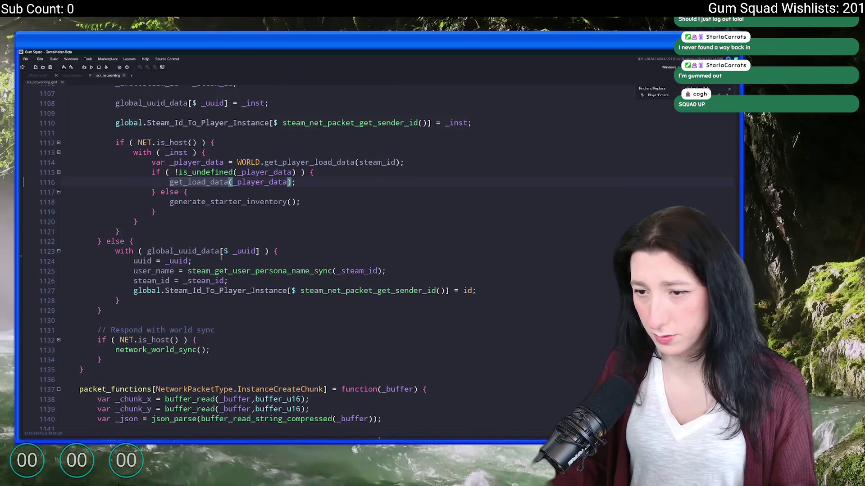
scroll(222, 257, "down", 1)
scroll(148, 212, "down", 1)
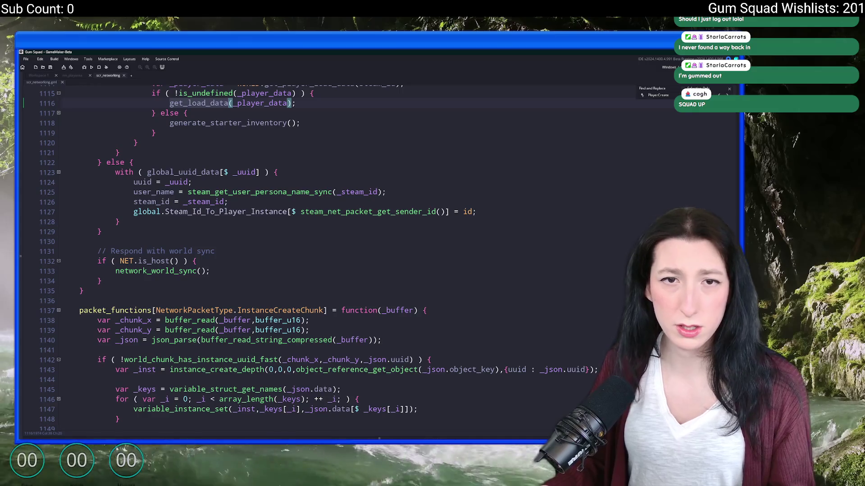
scroll(149, 212, "up", 2)
scroll(148, 213, "up", 2)
scroll(148, 212, "up", 1)
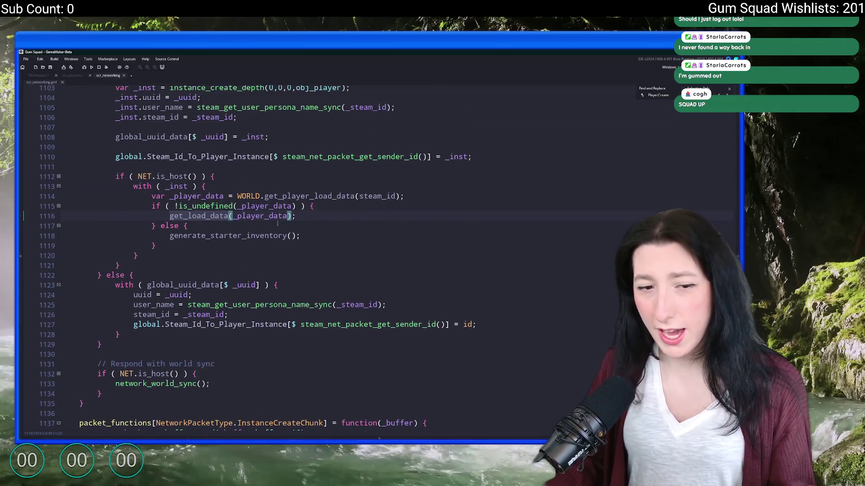
scroll(270, 203, "up", 1)
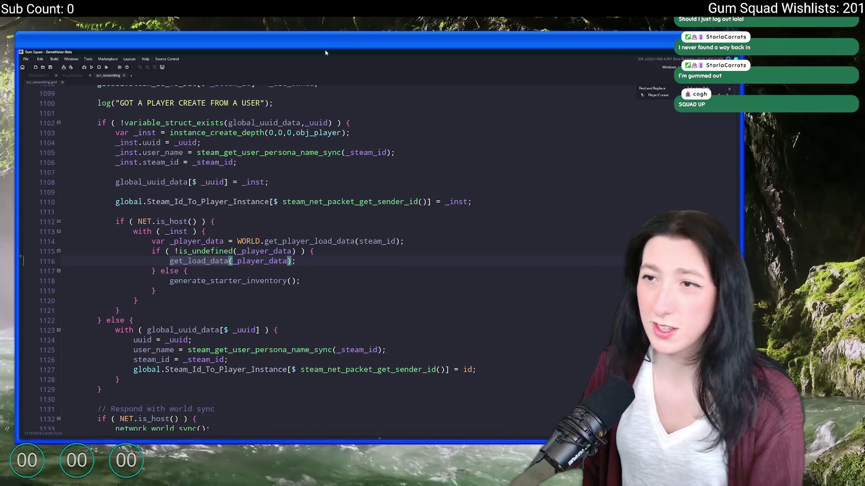
left_click_drag(428, 51, 396, 392)
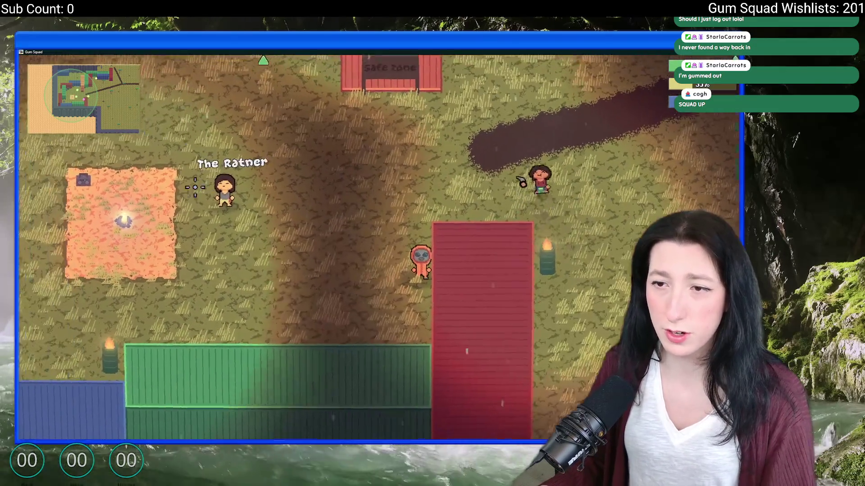
Step: Walk toward the other players, check the inventory, and wander around the benches
key("Escape")
key("Escape")
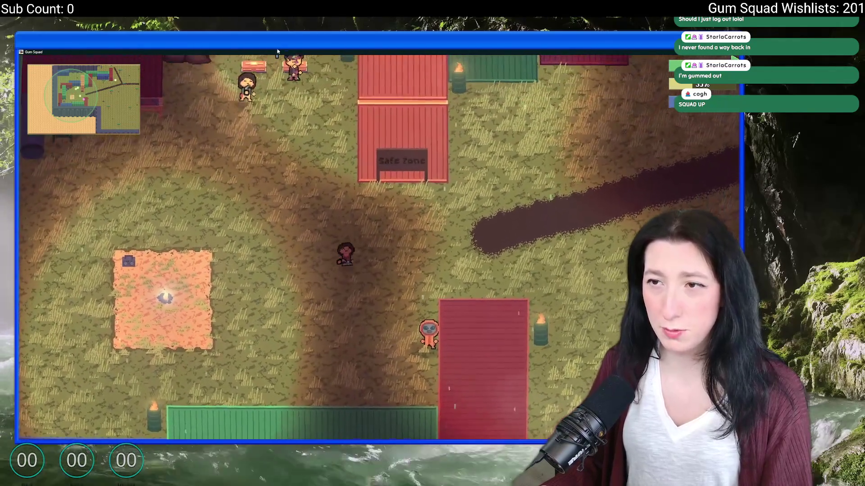
key("Up")
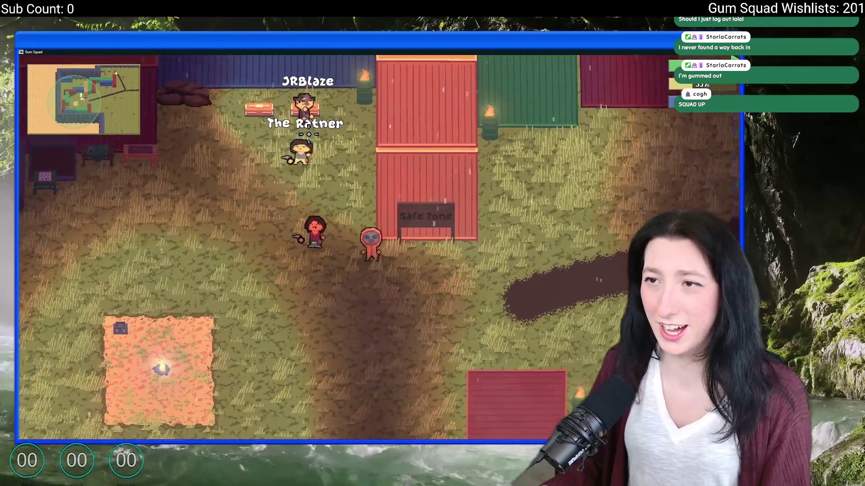
key("Up")
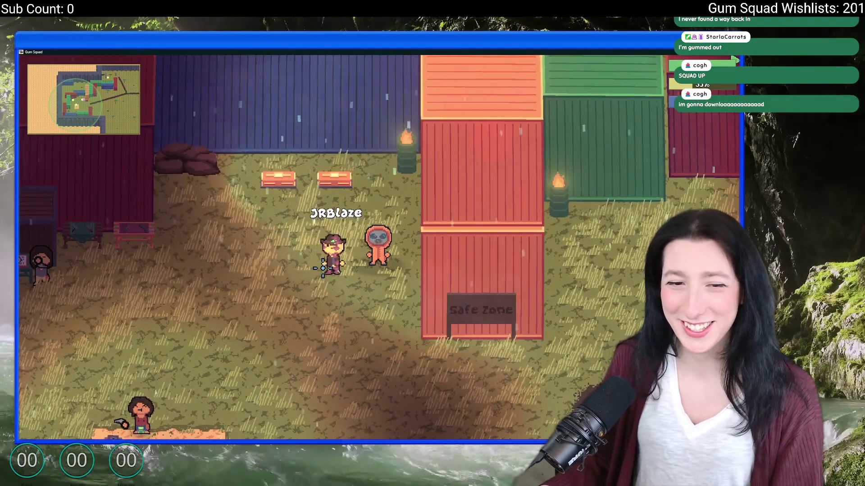
key("Tab")
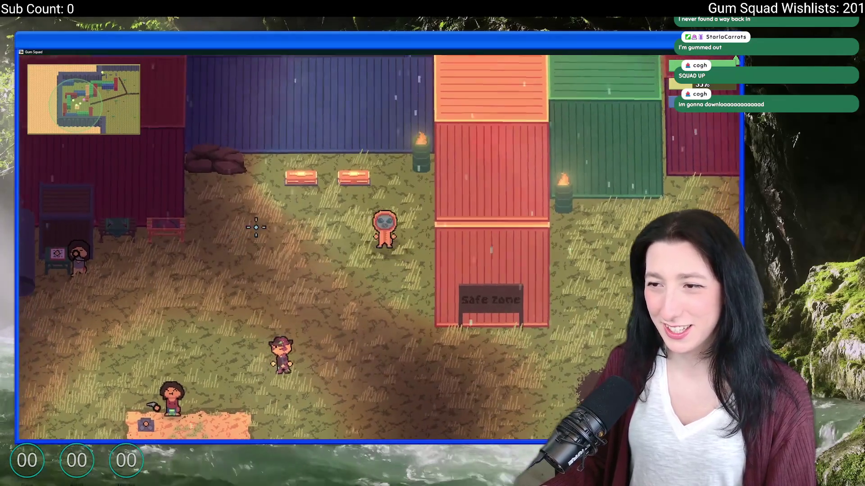
key("Tab")
key("Tab")
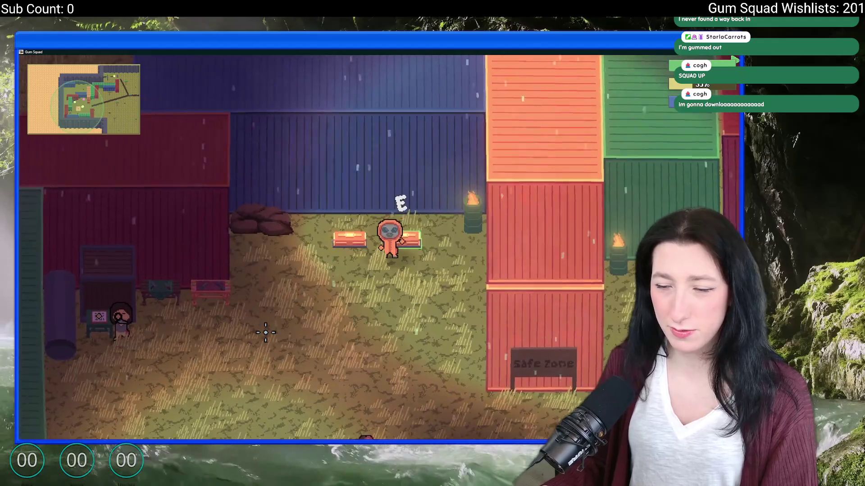
key("s")
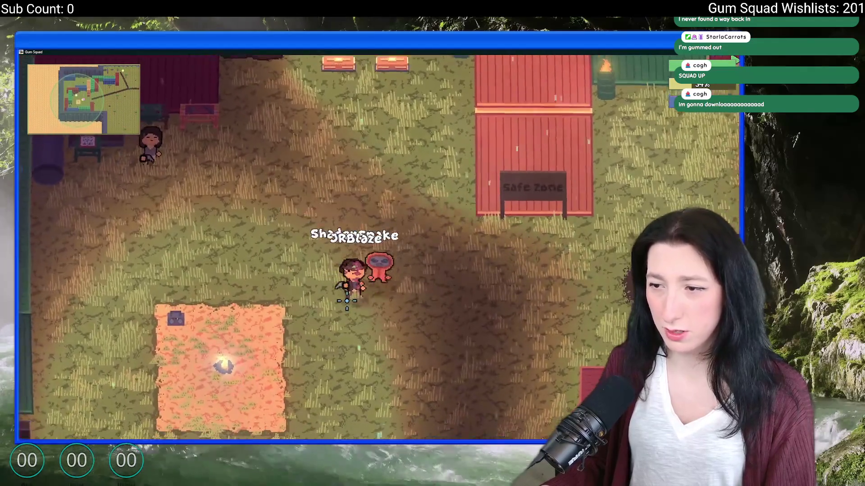
key("s")
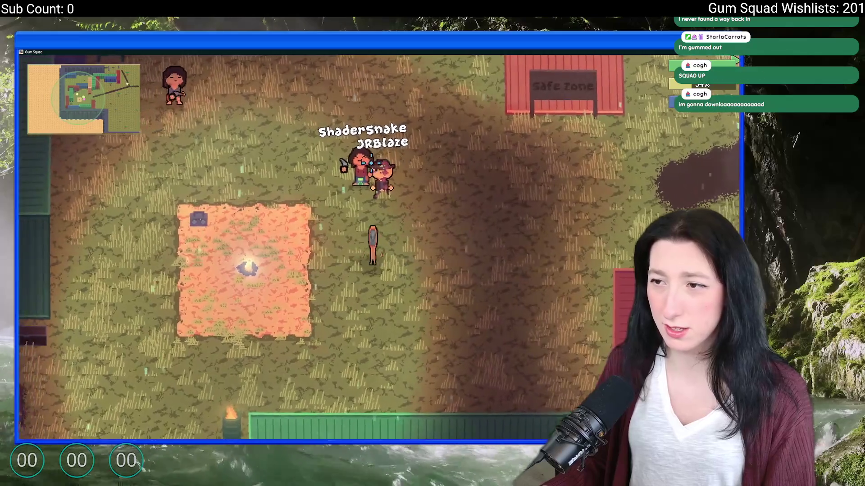
key("w")
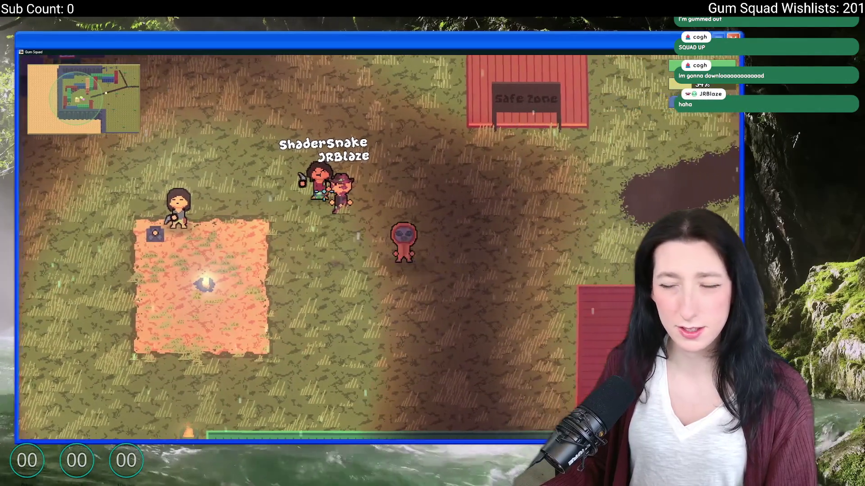
key("s")
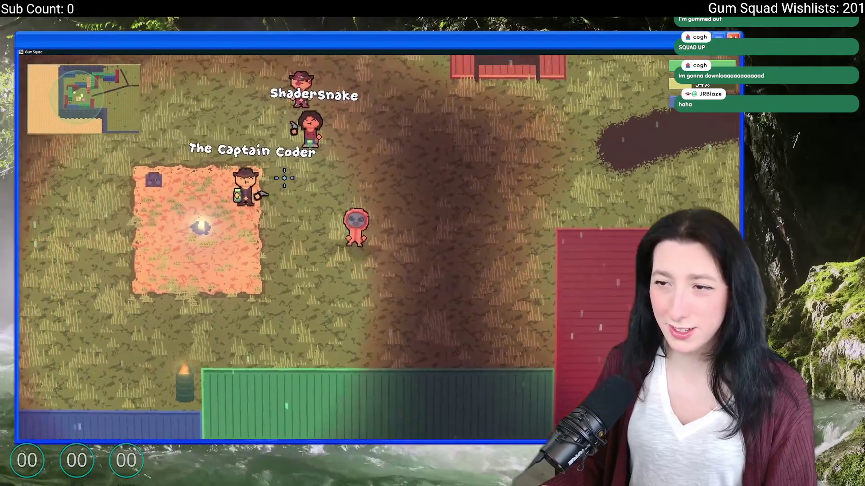
Step: Follow the field and trail toward the containers, then bring the maximized code editor back
key("w")
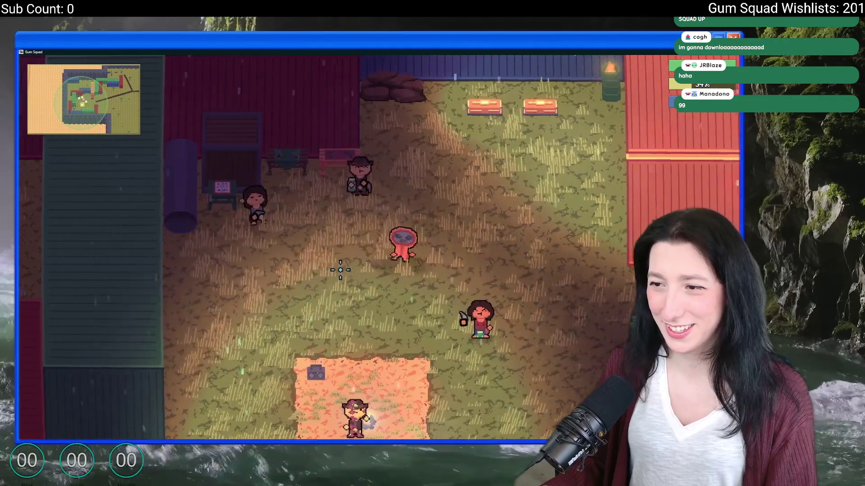
key("w")
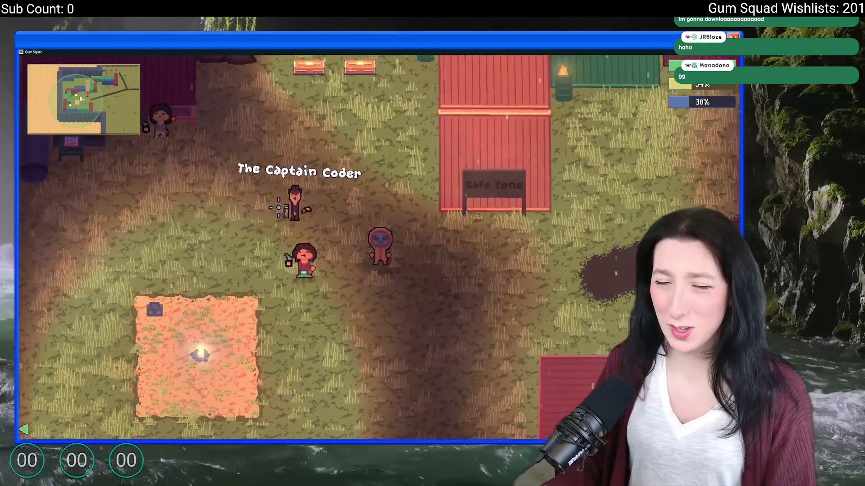
key("d")
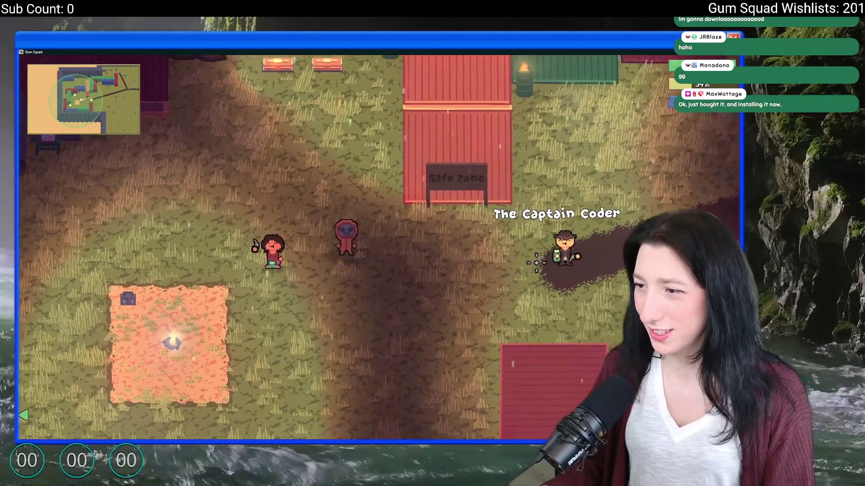
key("d")
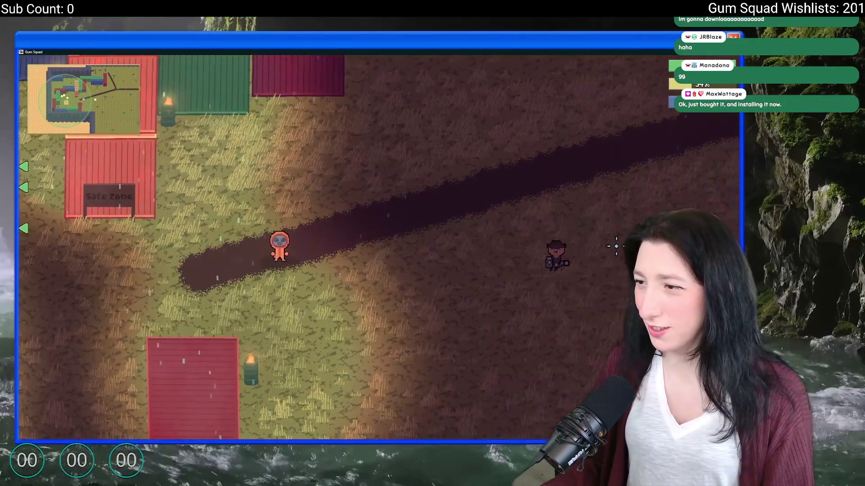
key("s")
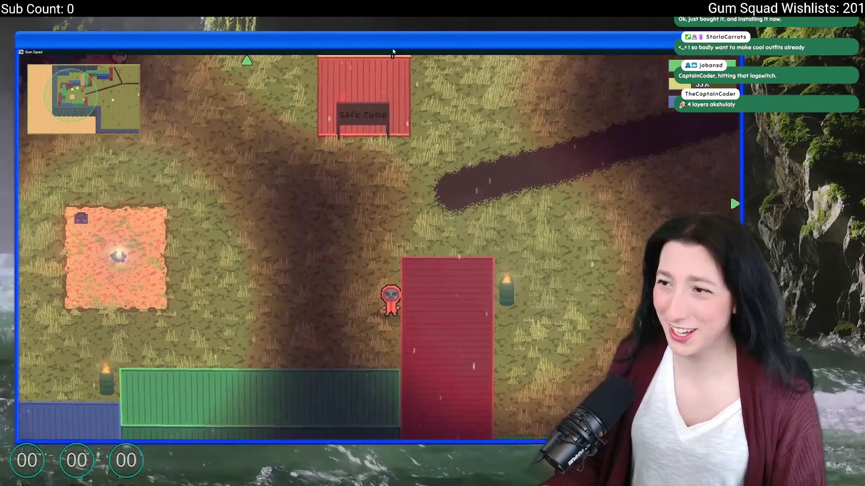
key("alt+Tab")
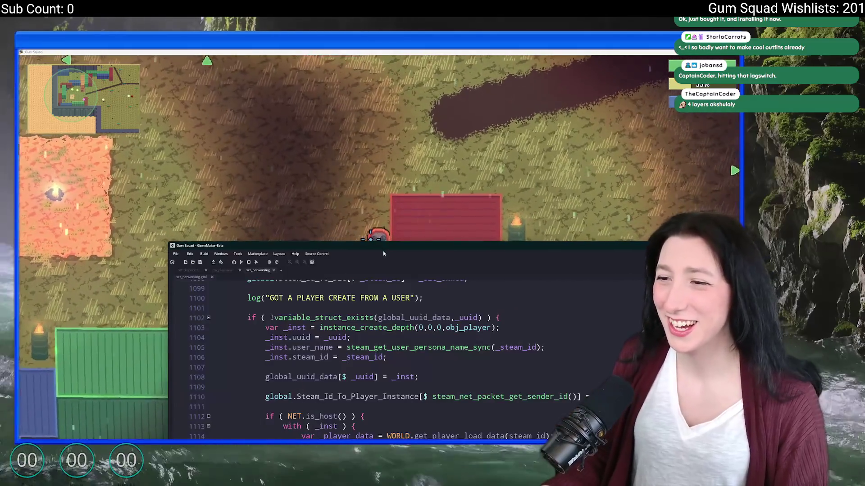
double_click(383, 247)
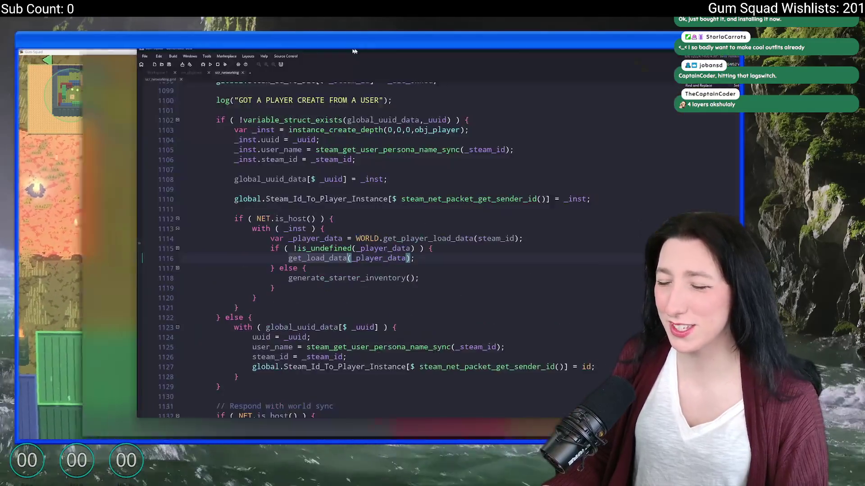
scroll(287, 170, "up", 3)
scroll(287, 170, "down", 3)
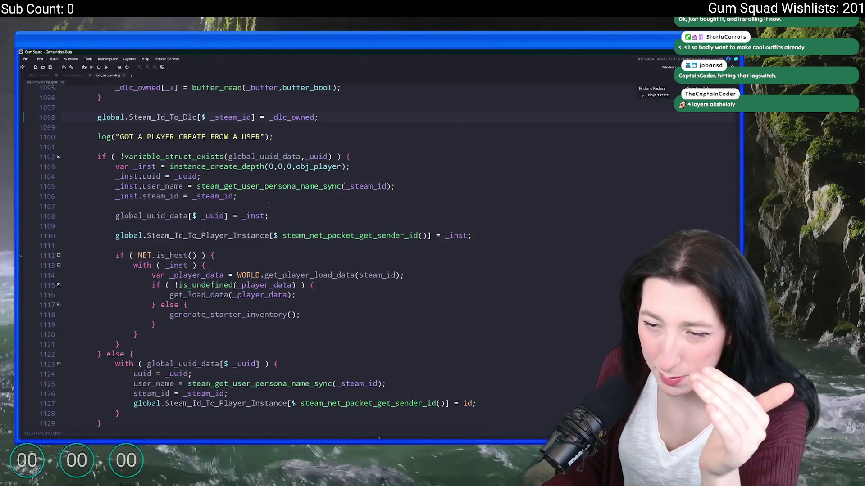
scroll(270, 203, "down", 3)
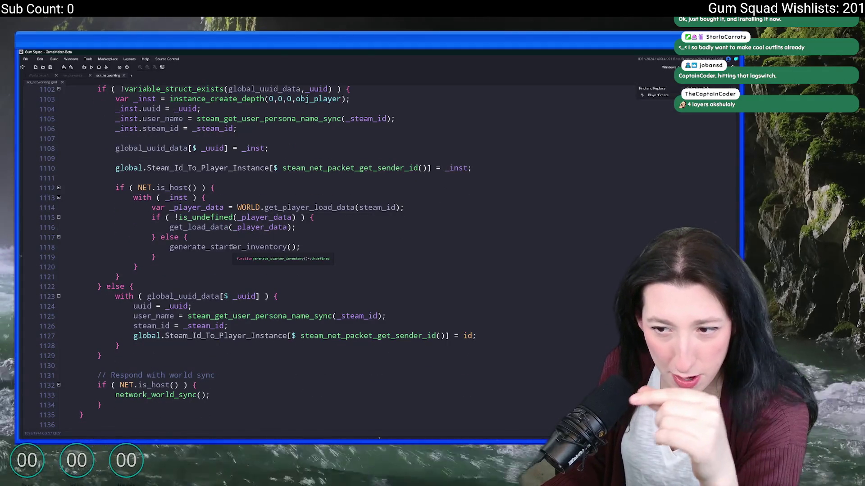
scroll(233, 248, "down", 2)
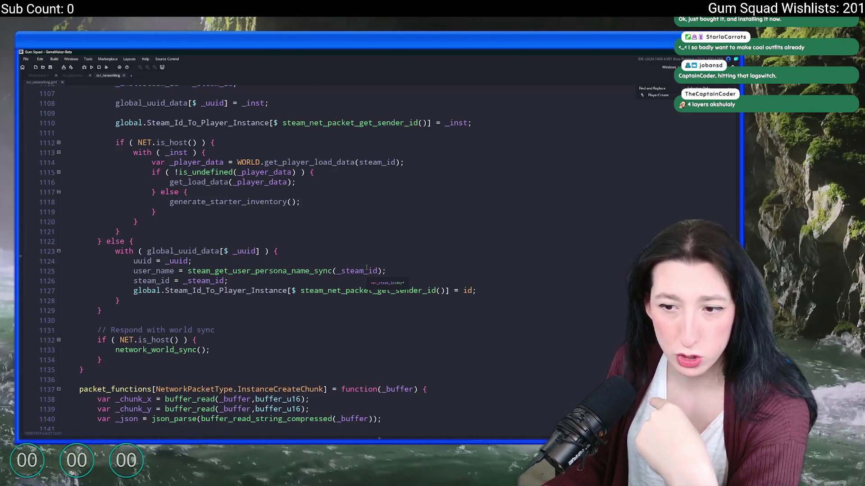
scroll(367, 269, "down", 1)
scroll(270, 270, "down", 3)
scroll(270, 270, "up", 3)
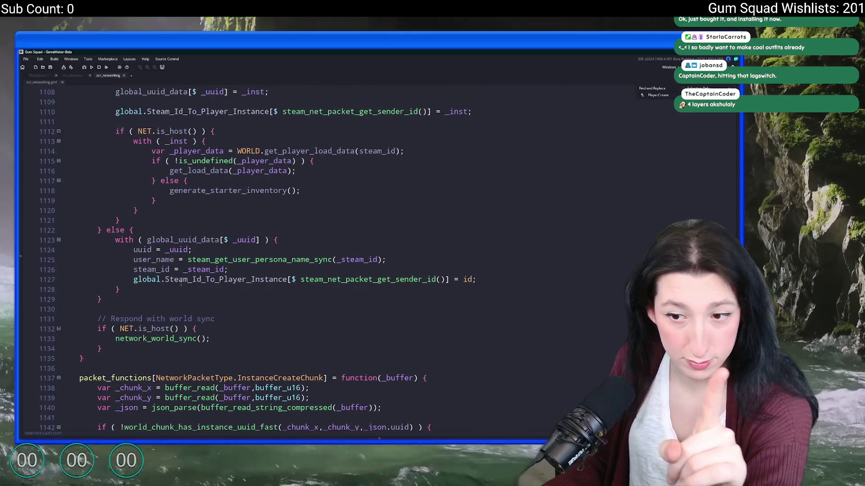
scroll(202, 354, "up", 1)
Step: Jump to the definition of network_world_sync from its call on line 1133
left_click(209, 350)
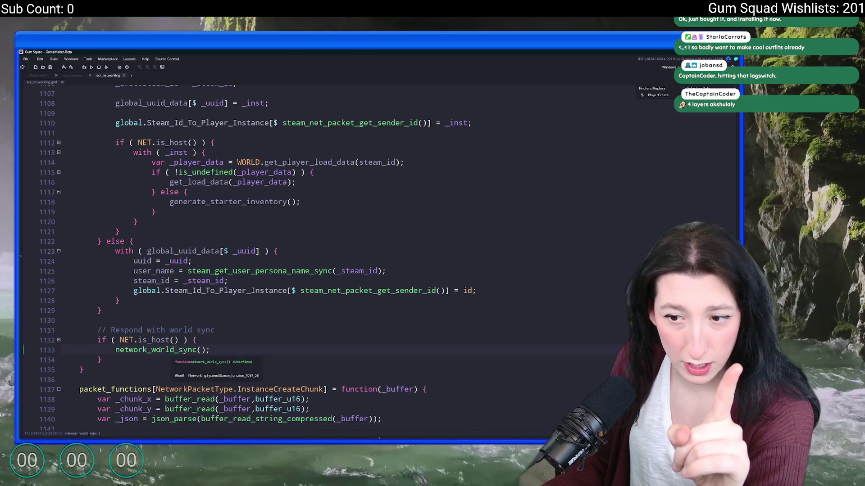
key("F1")
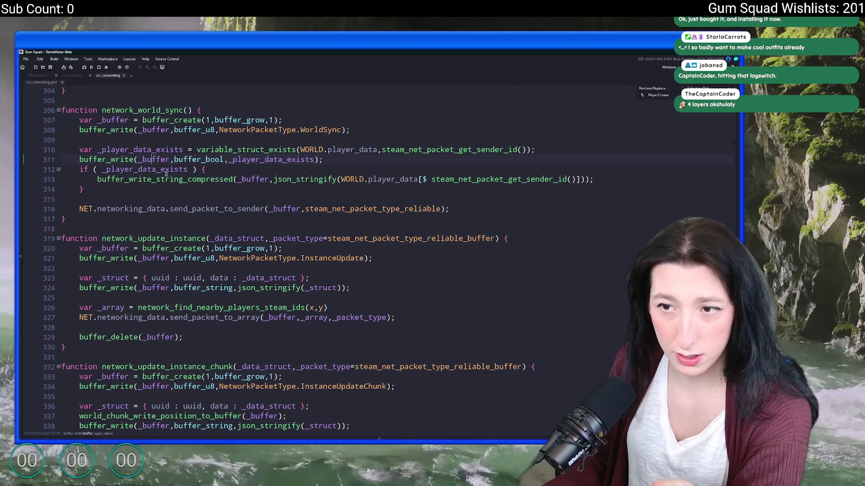
Step: Inspect the player_data lookup on line 313, return to the workspace and start an asset search
left_click(420, 179)
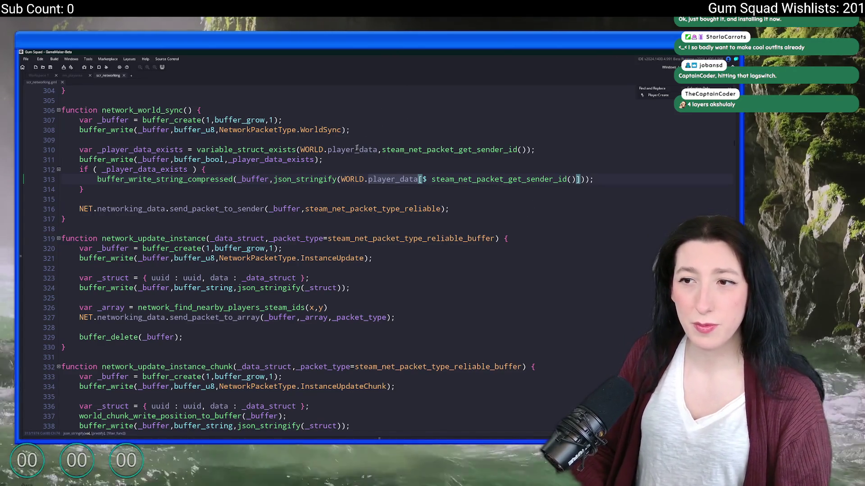
left_click(43, 75)
key("ctrl+t")
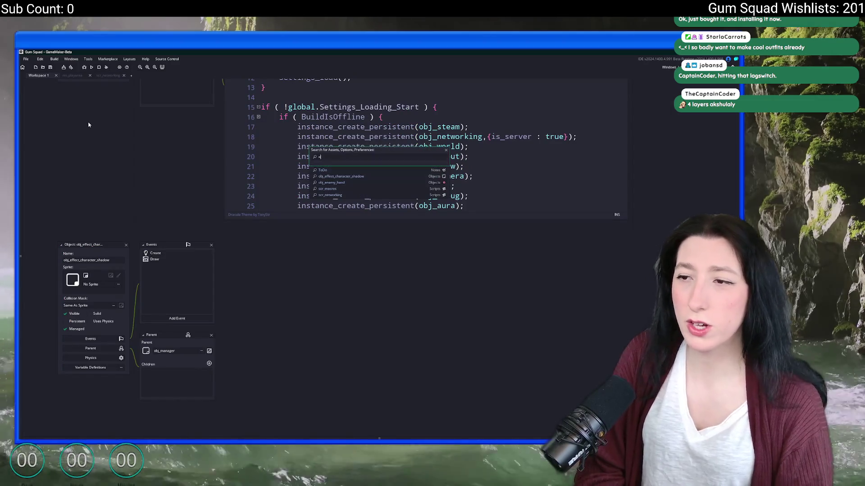
type("obj_pla")
Step: Open obj_player's Create event code in an enlarged editor
key("Return")
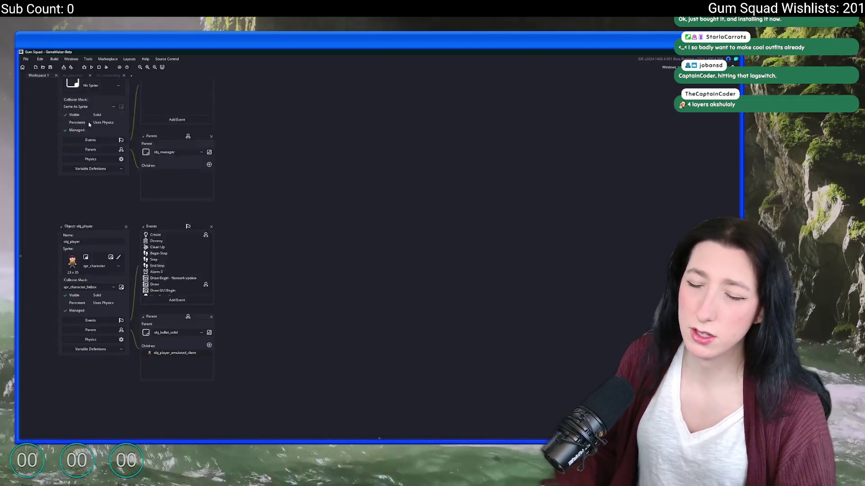
double_click(155, 186)
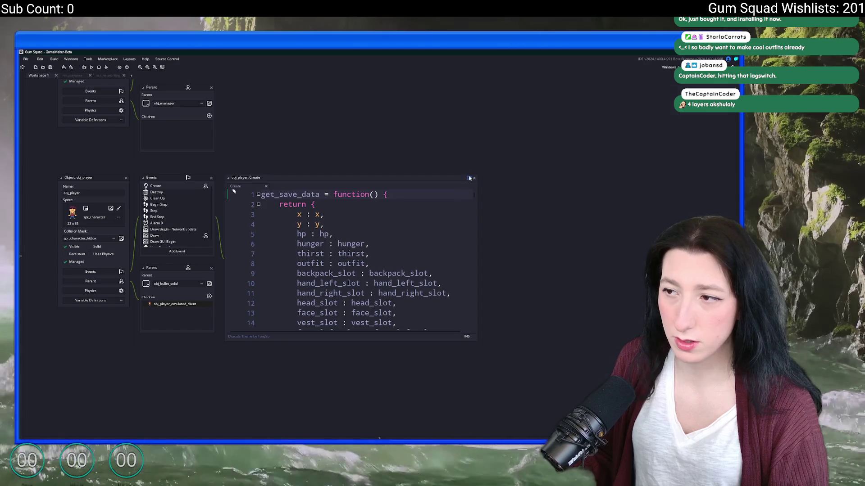
double_click(453, 191)
scroll(270, 271, "down", 5)
scroll(271, 271, "down", 3)
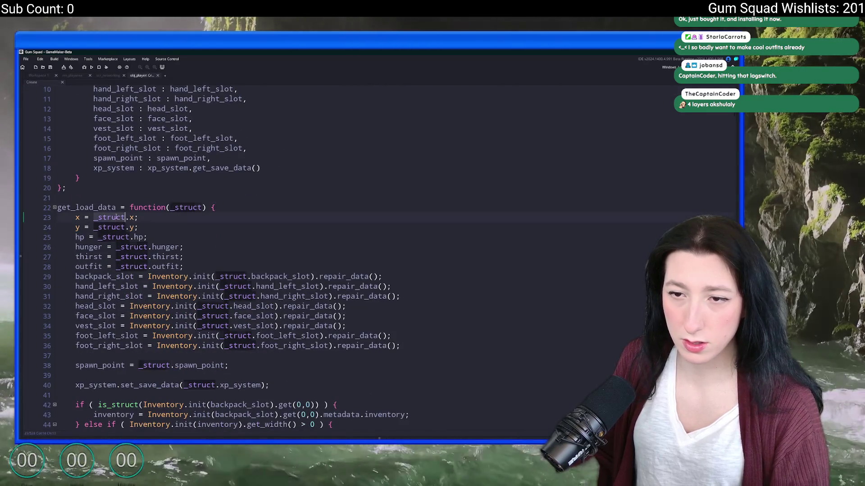
scroll(132, 229, "down", 5)
scroll(132, 250, "down", 5)
scroll(133, 267, "down", 5)
scroll(132, 267, "down", 3)
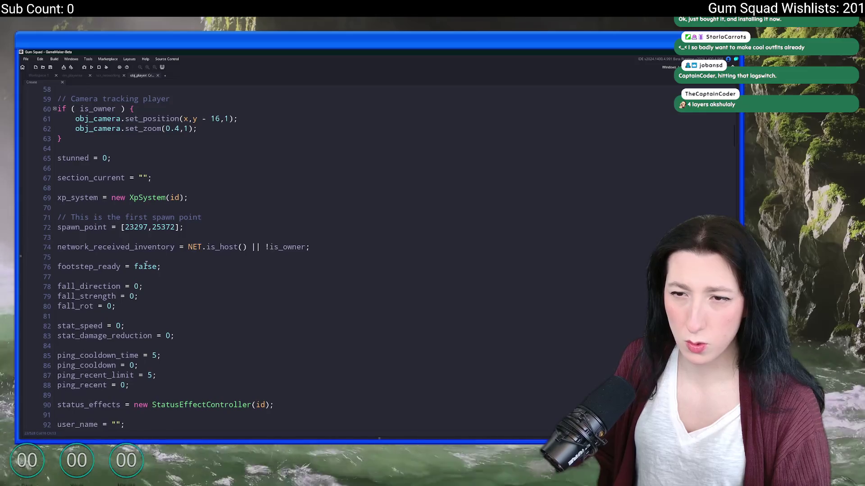
scroll(202, 257, "up", 3)
scroll(237, 244, "up", 3)
Step: Search the project for x=0 and jump to the _x = 0 match in scr_networking
key("ctrl+f")
type("x=0")
key("Return")
double_click(117, 380)
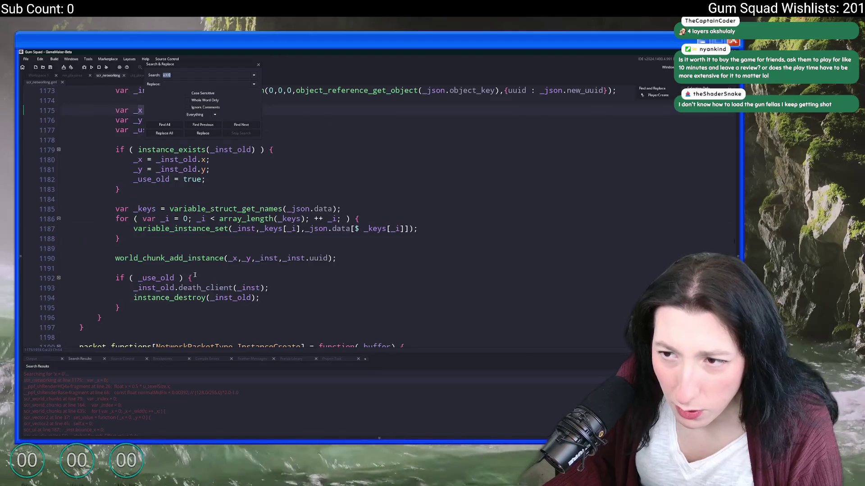
scroll(202, 237, "up", 3)
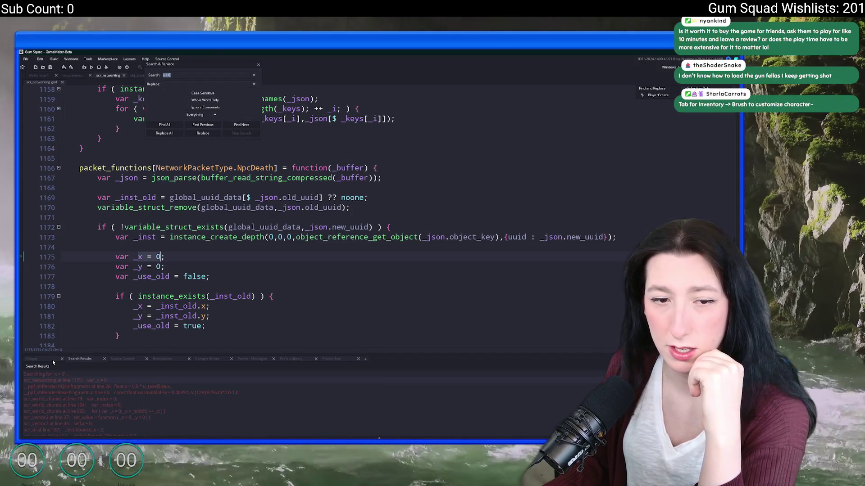
Step: Close the search panel and switch over to the running Gum Squad game
key("Escape")
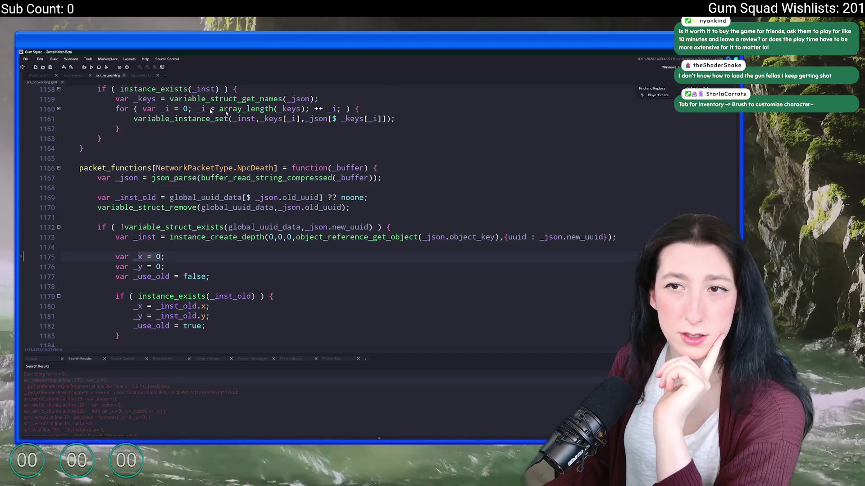
key("alt+Tab")
key("alt+Tab")
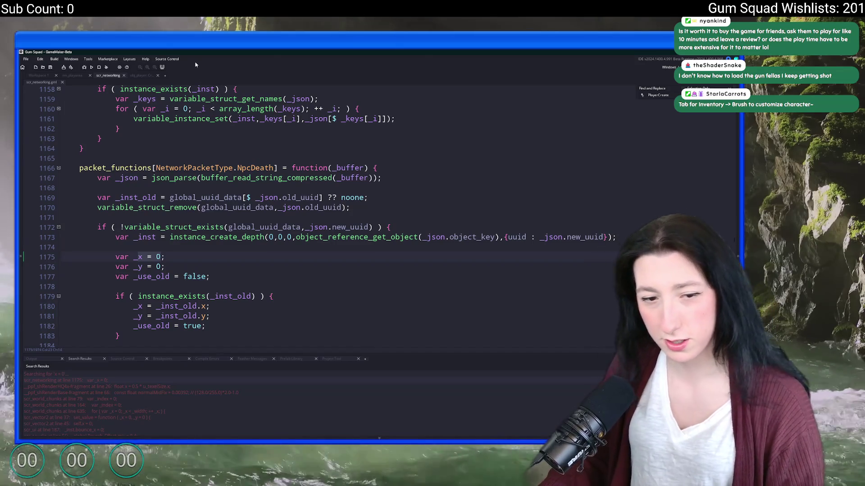
key("alt+Tab")
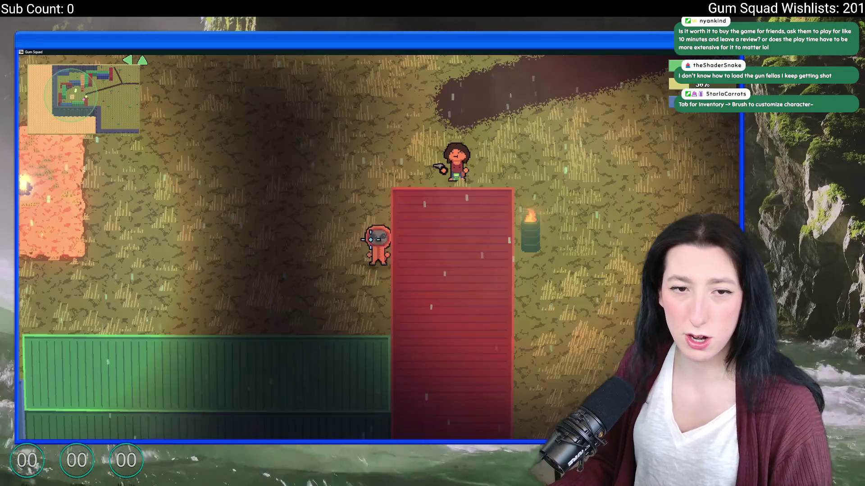
Step: Check the Pea Shooter in the inventory, then switch back to the NpcDeath handler code
key("Tab")
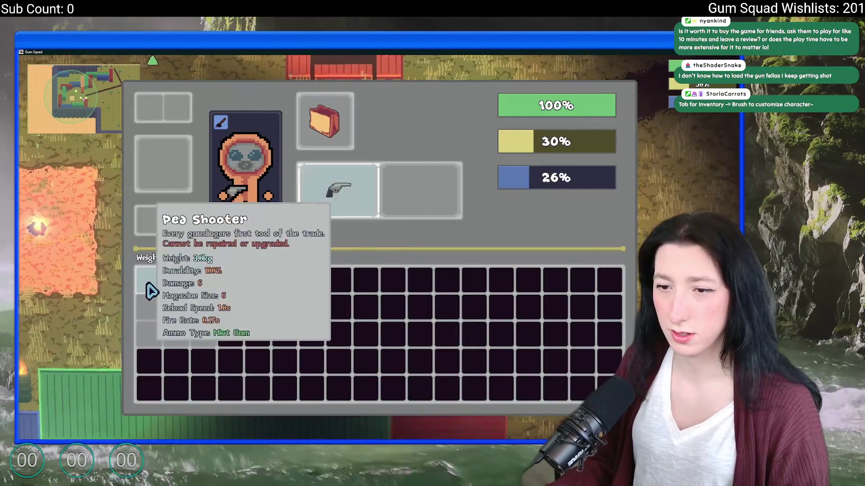
key("Tab")
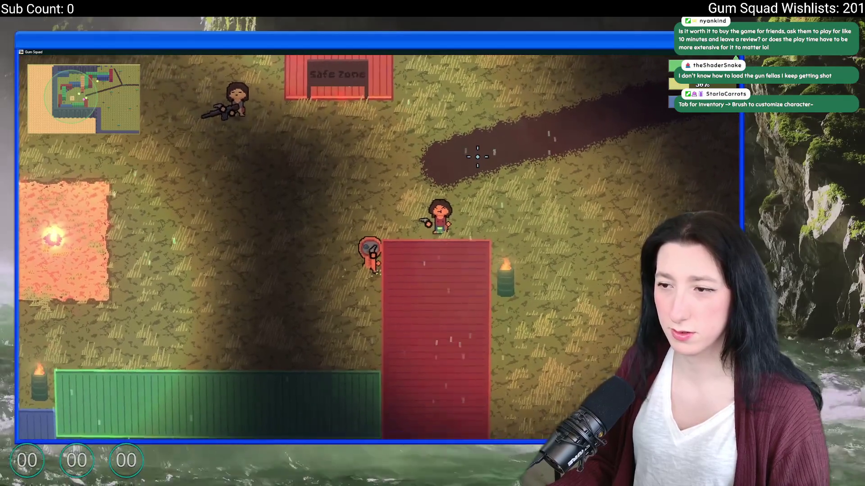
key("Tab")
key("Tab")
key("alt+Tab")
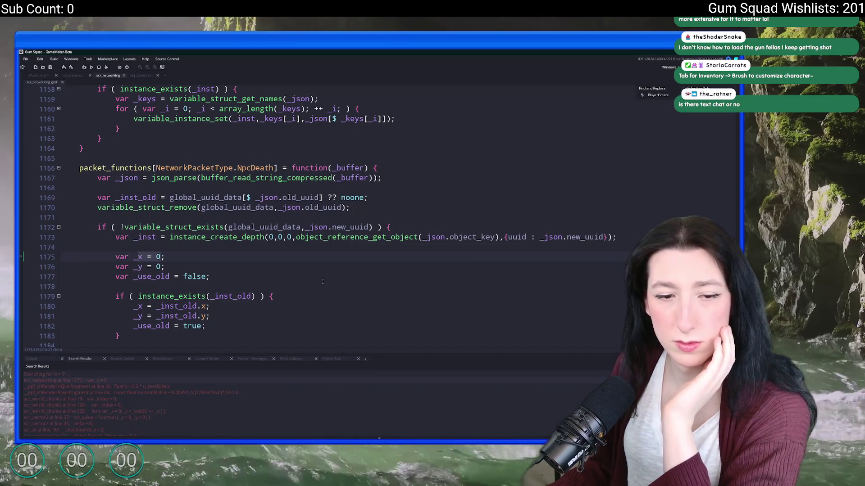
key("alt+Tab")
key("alt+Tab")
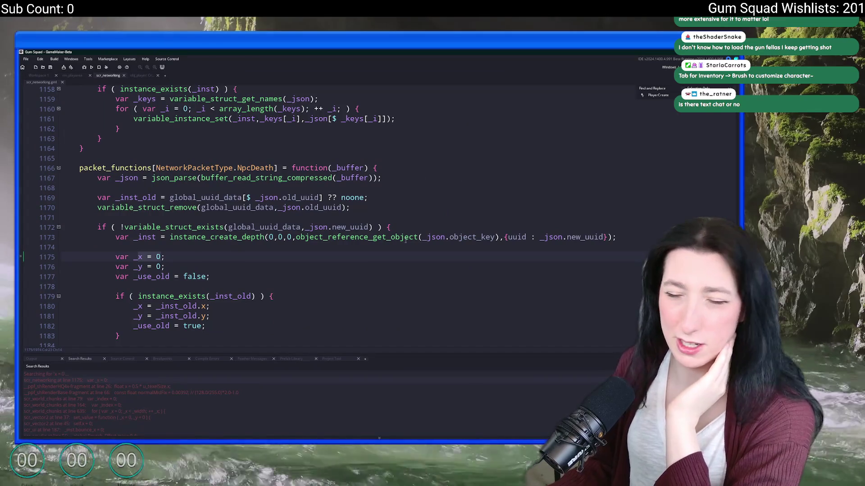
left_click(297, 279)
scroll(296, 288, "down", 3)
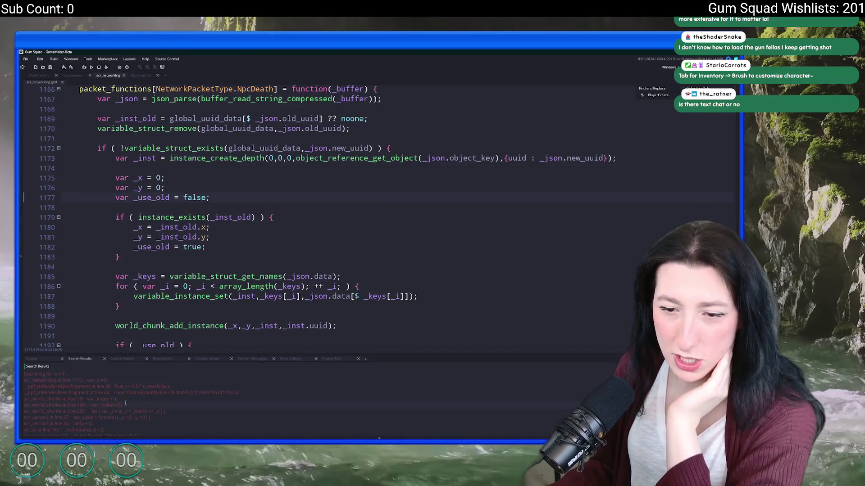
scroll(141, 402, "down", 3)
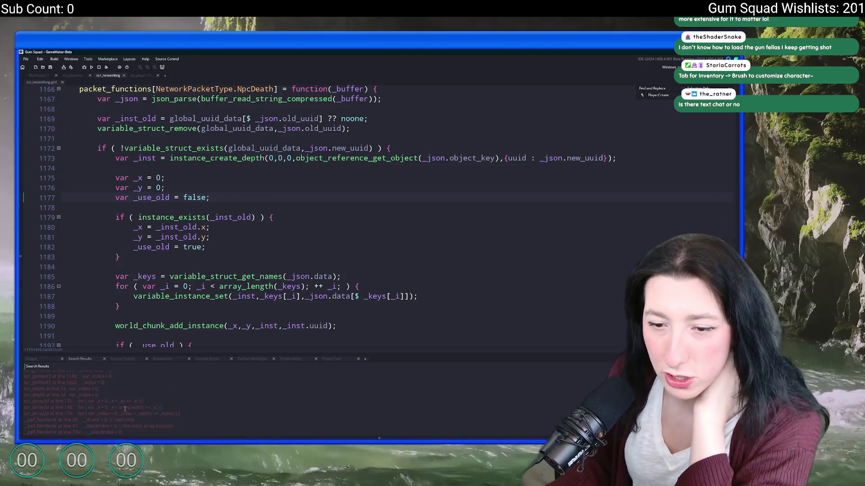
scroll(125, 409, "down", 3)
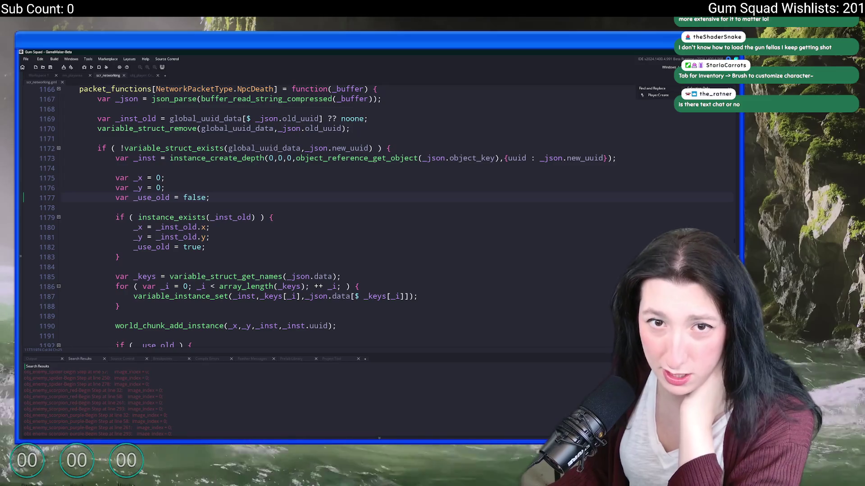
scroll(199, 425, "up", 3)
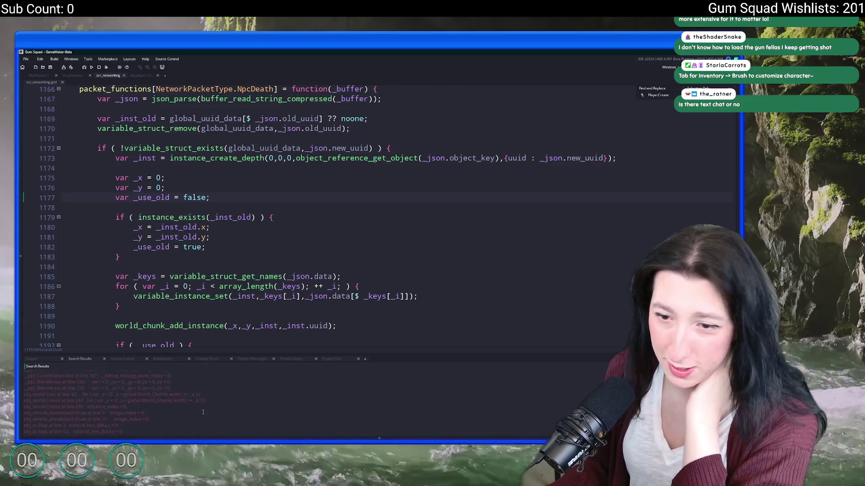
scroll(202, 412, "down", 3)
scroll(166, 412, "up", 3)
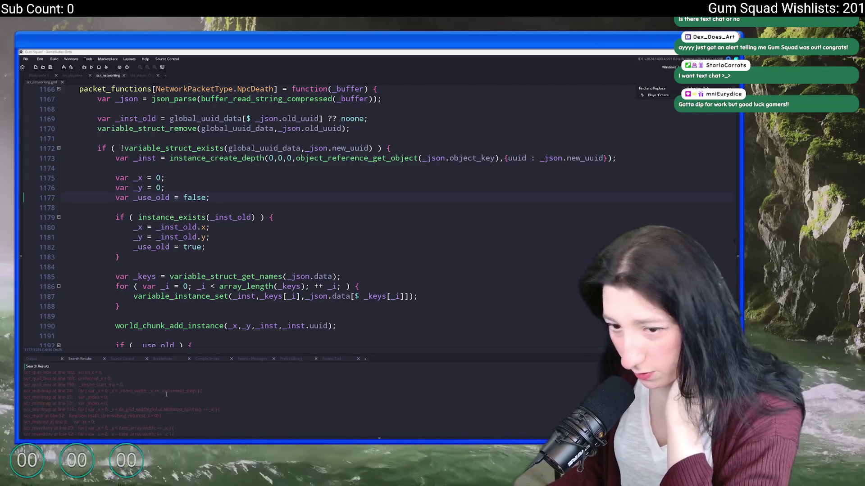
scroll(167, 395, "up", 3)
scroll(166, 395, "up", 3)
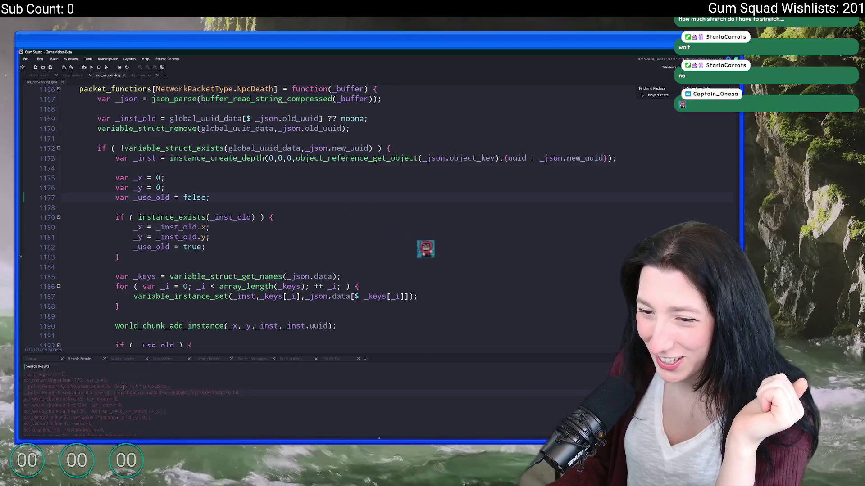
scroll(123, 387, "down", 3)
scroll(119, 393, "down", 3)
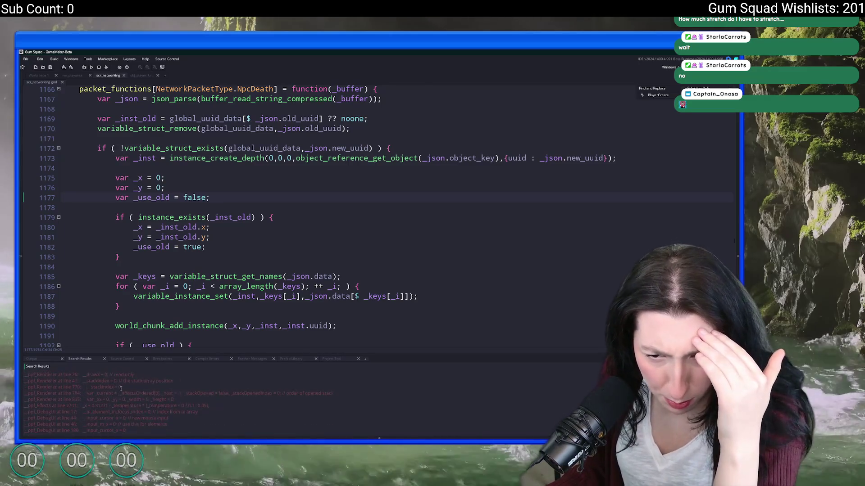
scroll(120, 381, "down", 3)
scroll(87, 411, "down", 3)
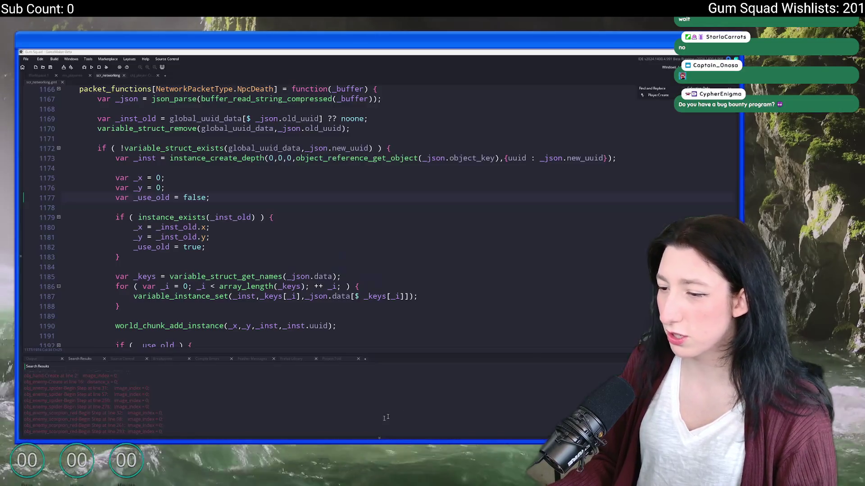
left_click(209, 247)
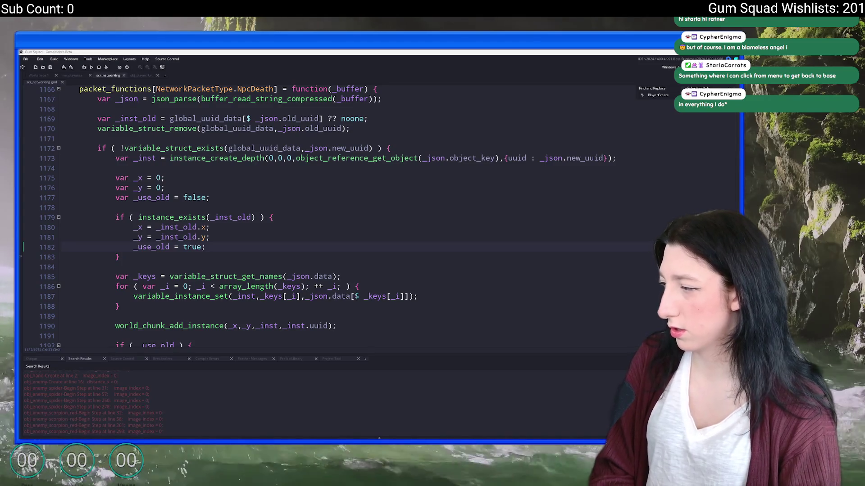
scroll(271, 237, "up", 3)
scroll(240, 232, "up", 3)
scroll(240, 234, "up", 3)
left_click(350, 218)
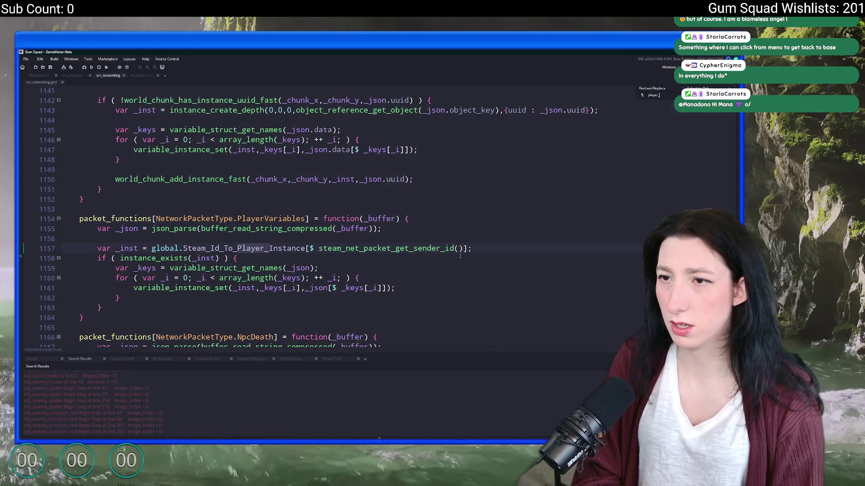
Step: Navigate to the network_create_player definition and place the caret inside it
key("F12")
key("alt+Left")
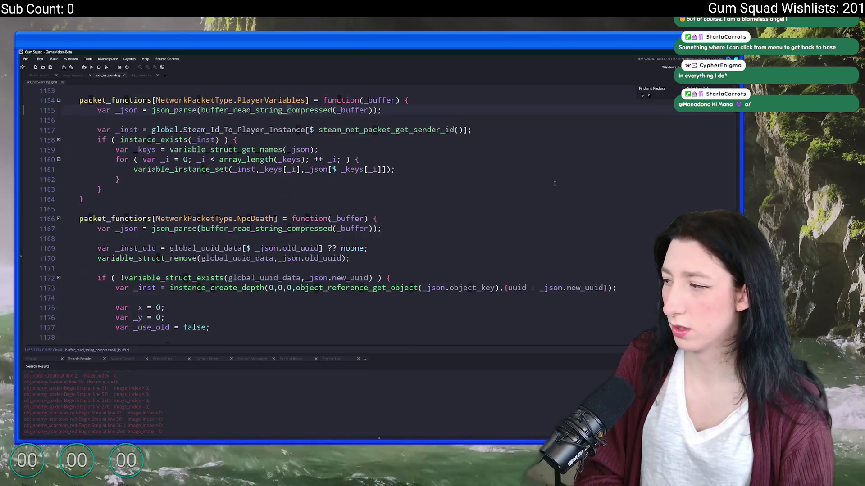
key("alt+Right")
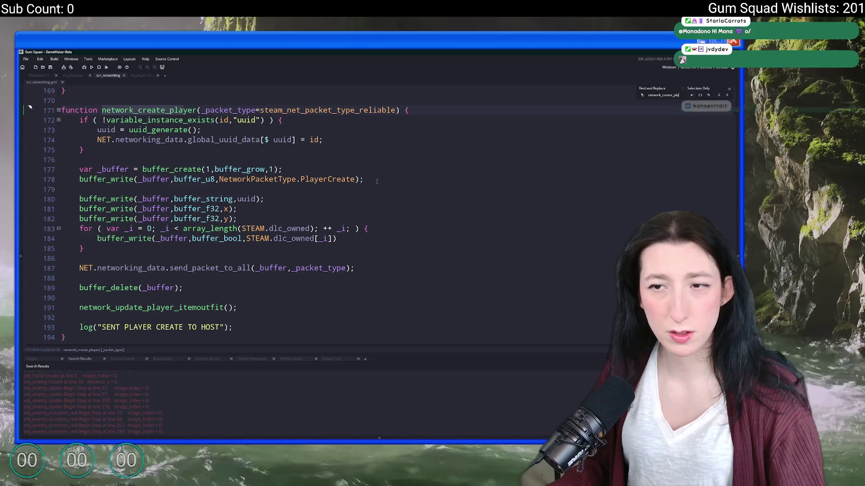
left_click(388, 149)
scroll(410, 129, "up", 5)
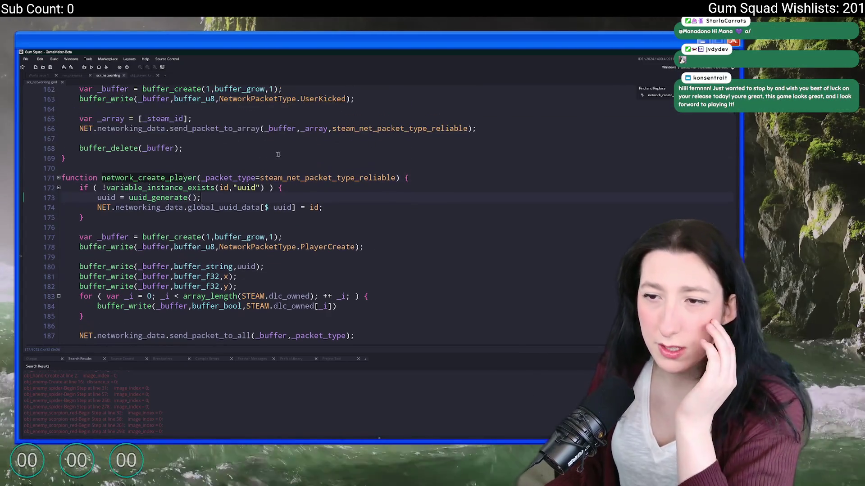
scroll(410, 129, "up", 2)
Step: Return via the workspace to the obj_player Create event code
left_click(41, 75)
left_click(142, 75)
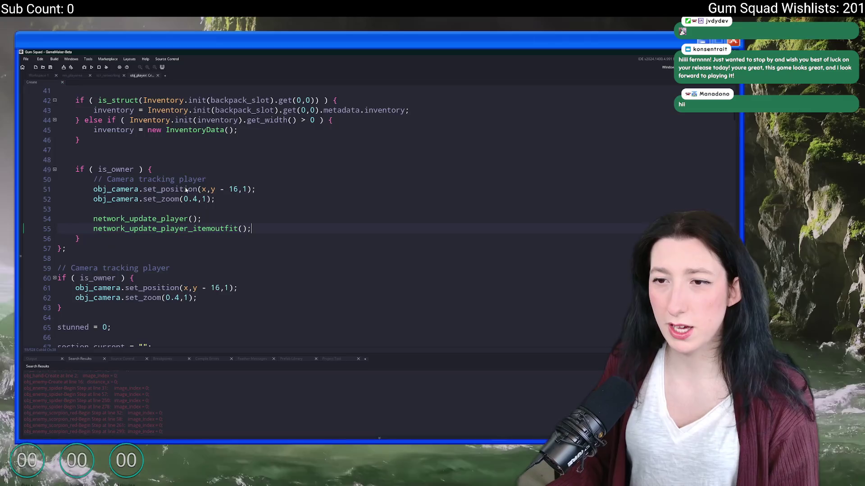
scroll(364, 213, "up", 5)
scroll(364, 213, "up", 3)
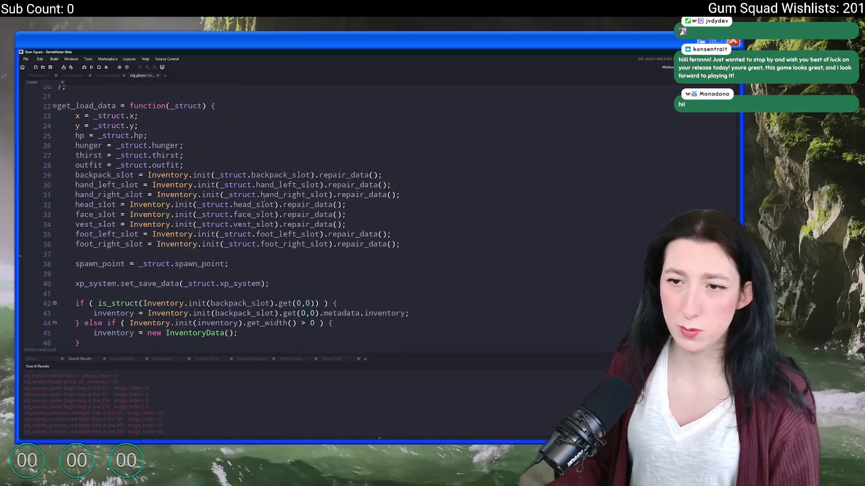
scroll(363, 214, "down", 10)
scroll(364, 213, "down", 10)
scroll(363, 214, "down", 10)
scroll(363, 214, "down", 5)
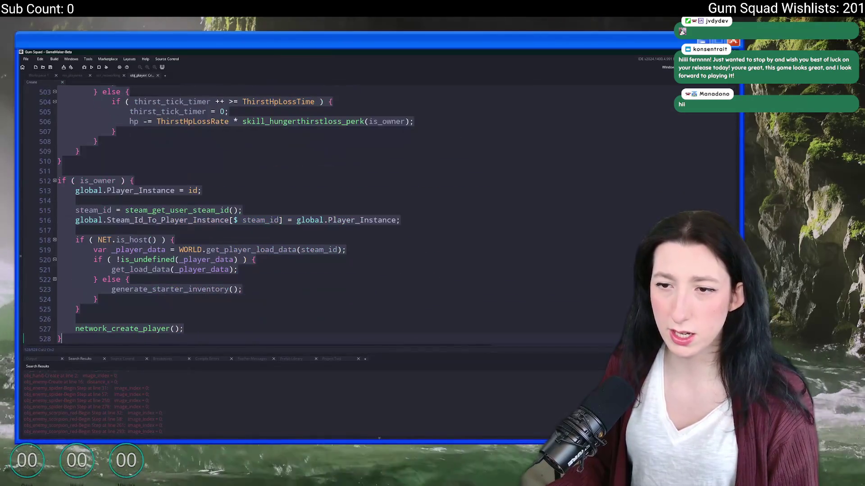
Step: Review the owner block's steam_id lines, then jump to network_create_player's definition
left_click(403, 280)
left_click_drag(76, 210, 290, 221)
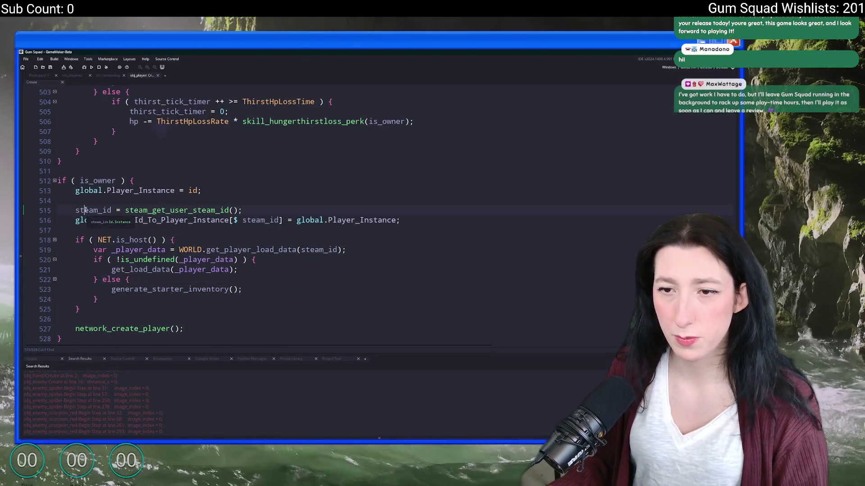
left_click_drag(75, 210, 101, 300)
left_click(203, 308)
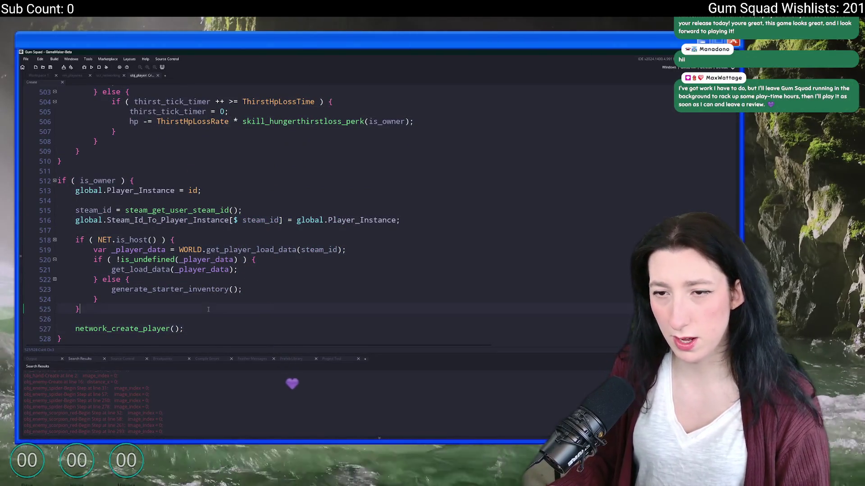
key("F1")
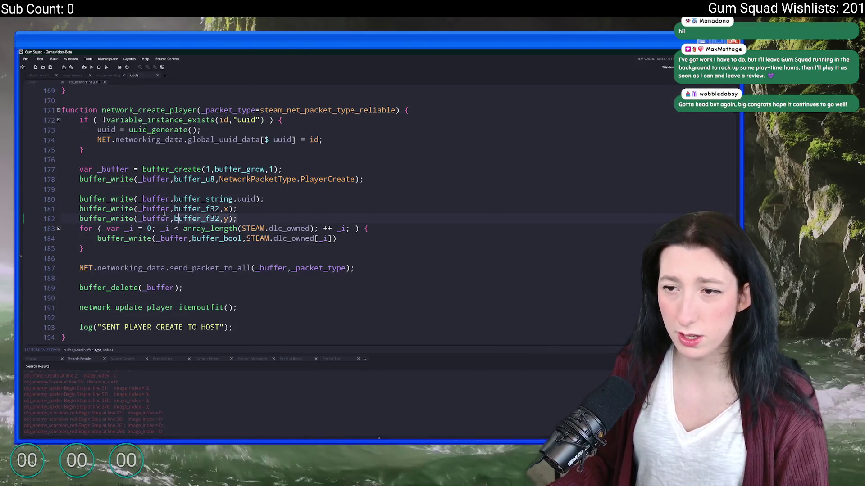
Step: Find the PlayerCreate packet handler at line 1087 via Find Next, then reveal the game window
left_click_drag(237, 219, 79, 208)
left_click(336, 179)
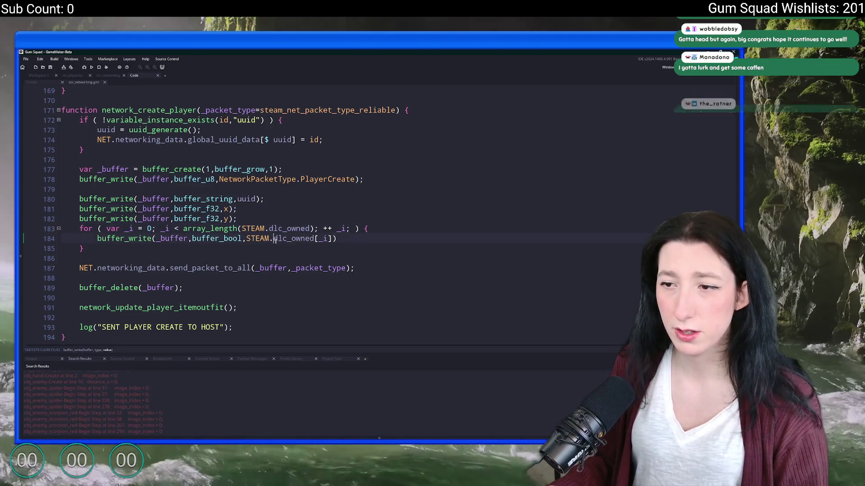
key("F3")
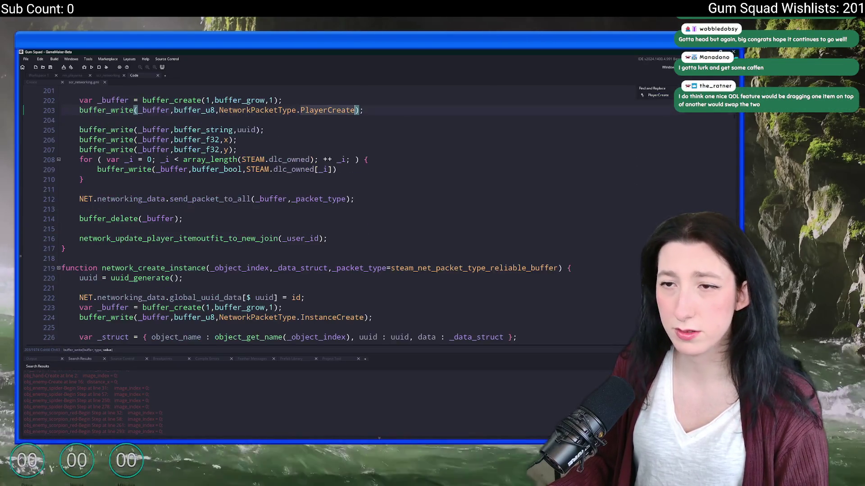
scroll(379, 124, "up", 3)
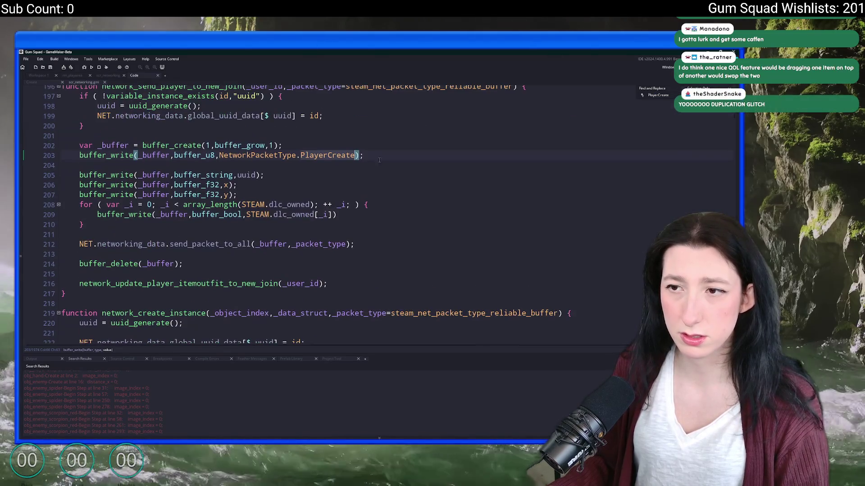
scroll(380, 124, "up", 2)
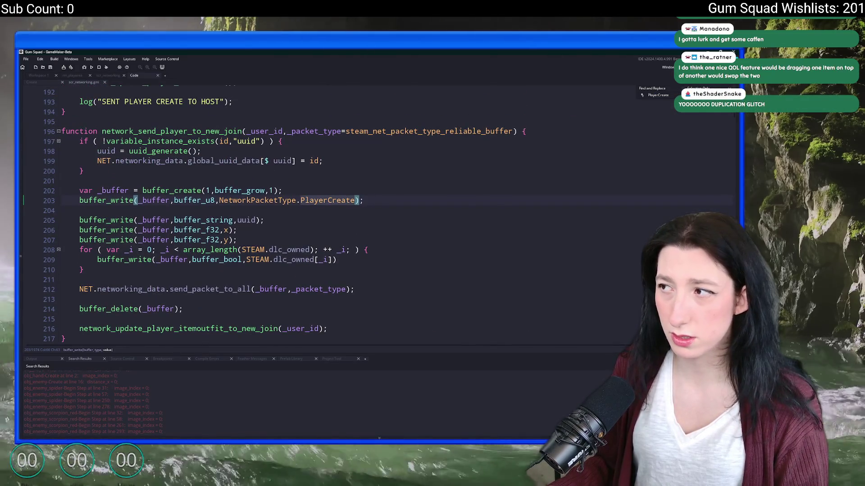
key("F3")
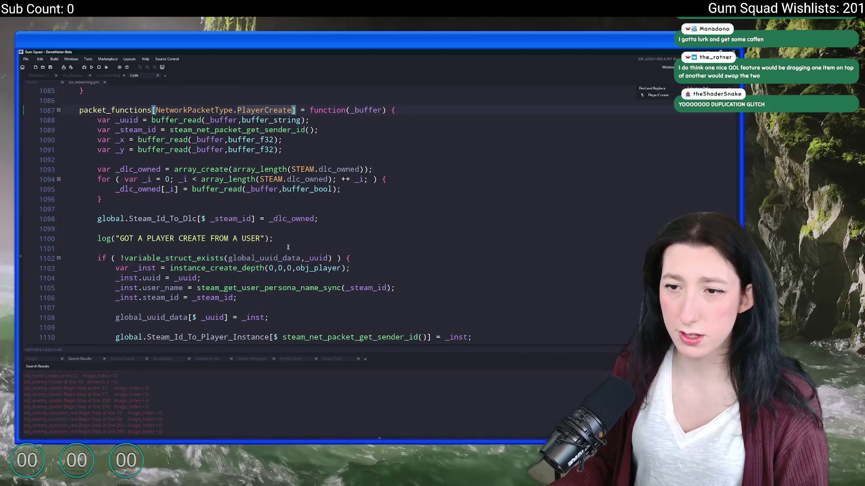
scroll(293, 245, "down", 3)
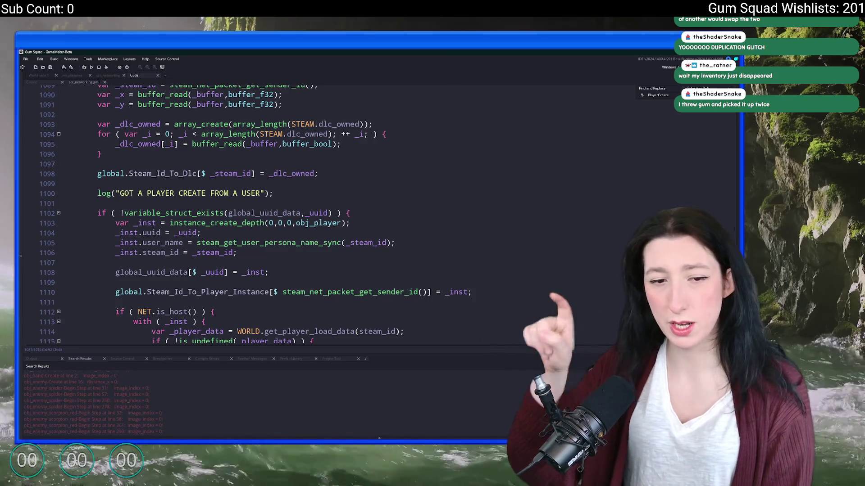
left_click_drag(325, 51, 450, 101)
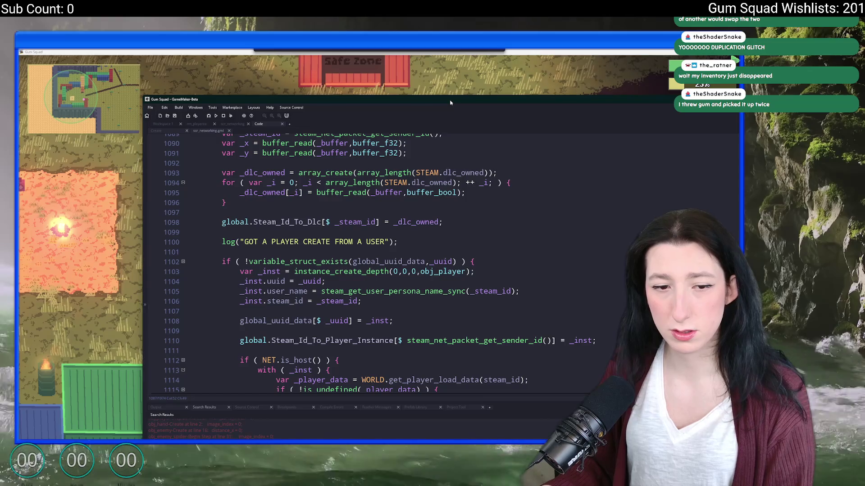
Step: Switch to the running game, toggle the inventory a few times and walk the character down-right
left_click_drag(450, 102, 430, 99)
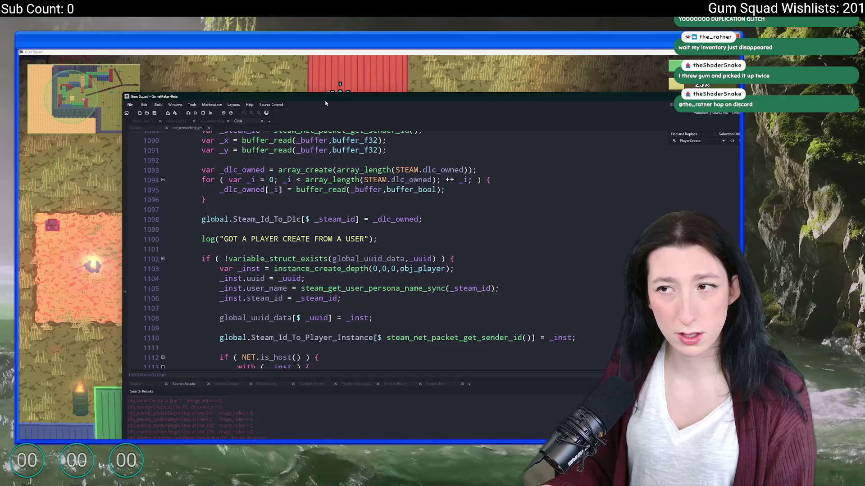
key("alt+Tab")
key("Tab")
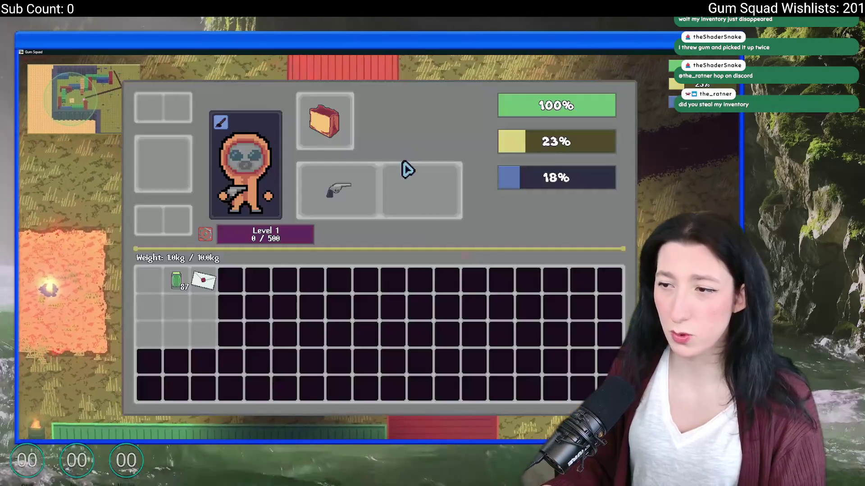
key("Tab")
key("Tab")
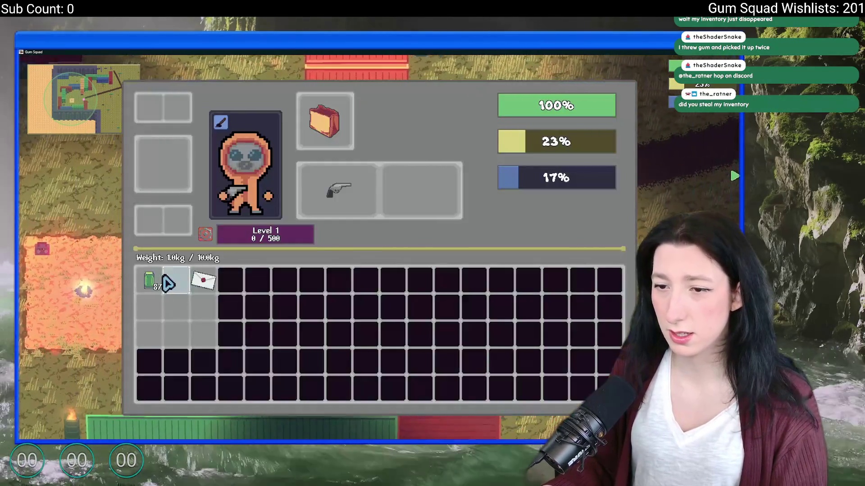
key("Tab")
key("s")
key("d")
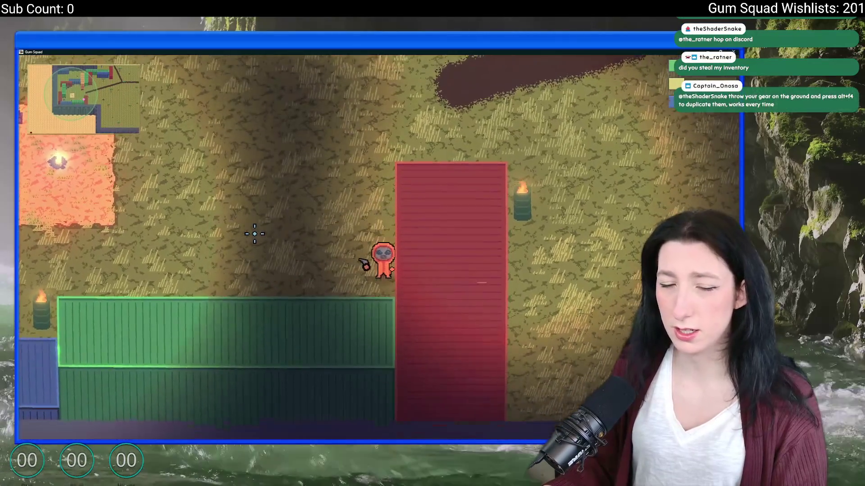
Step: Bring the code editor back, enlarge it, then shrink it to reveal the game alongside
key("alt+Tab")
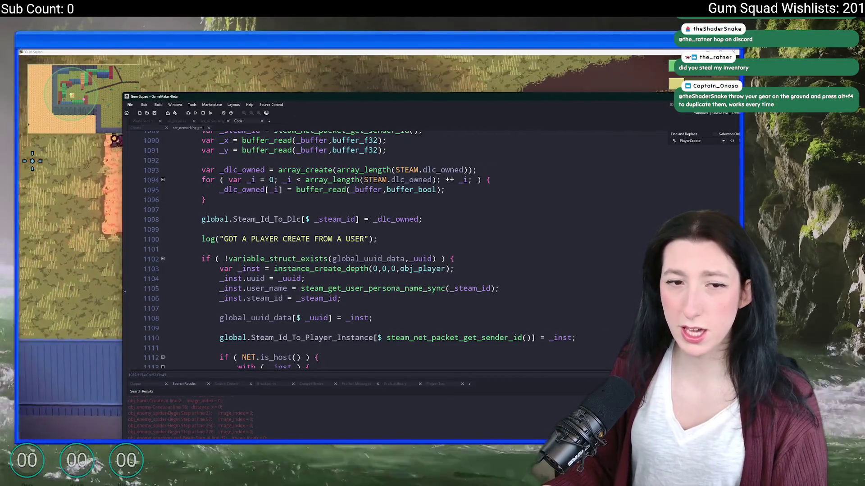
double_click(269, 96)
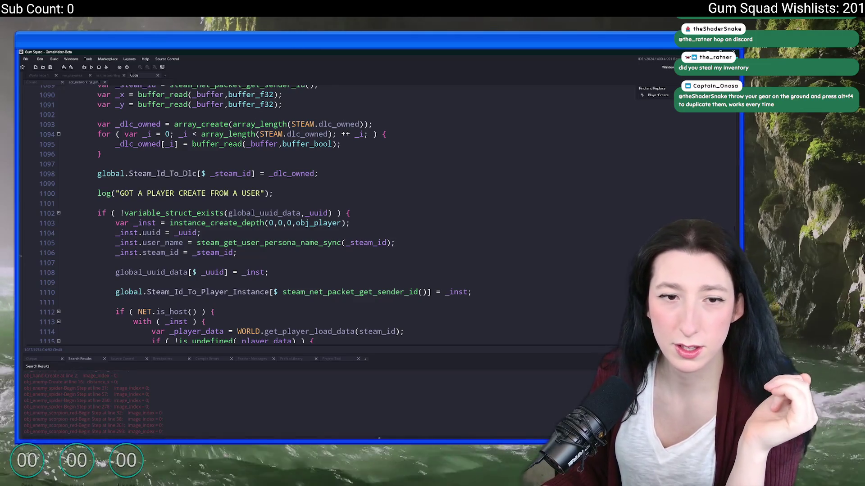
double_click(338, 52)
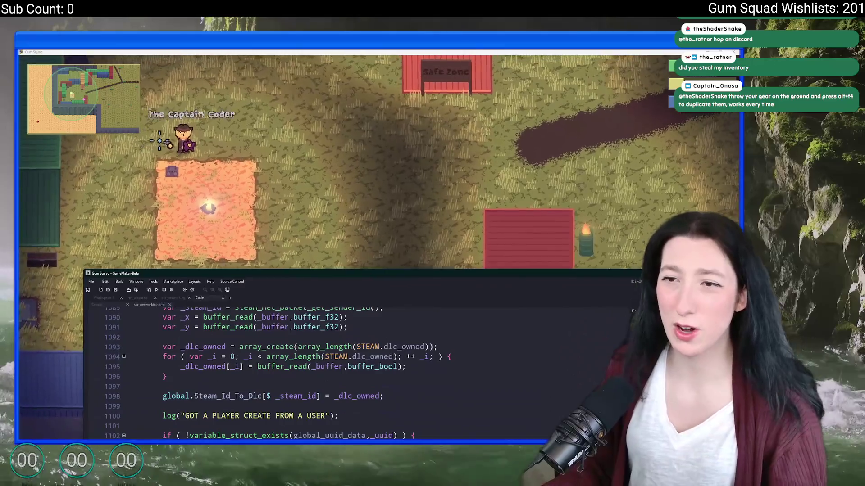
Step: Focus the game window and walk the character up toward the Safe Zone
left_click(203, 155)
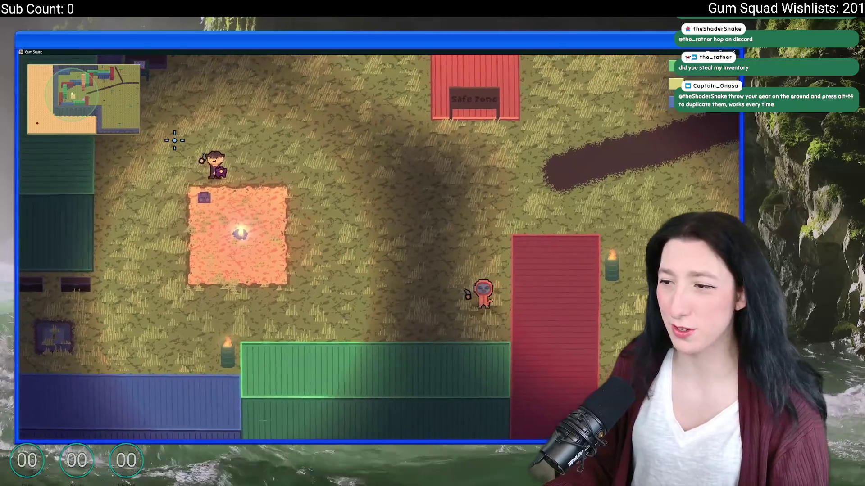
key("alt+Tab")
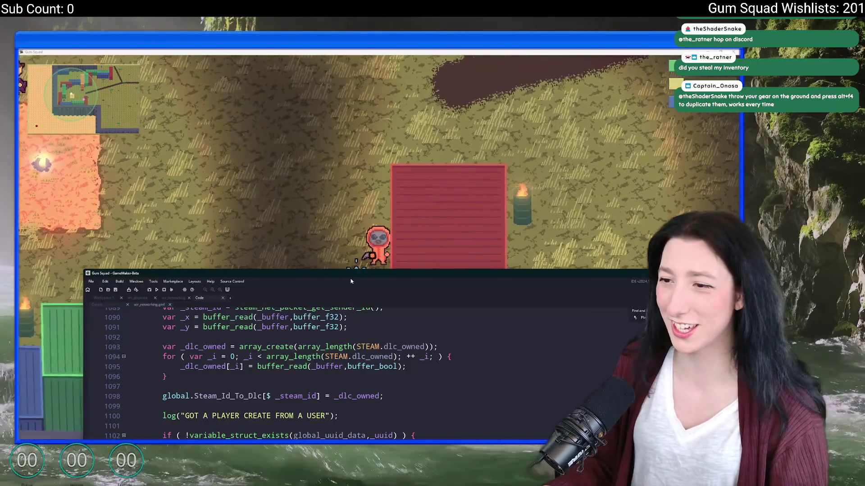
key("alt+Tab")
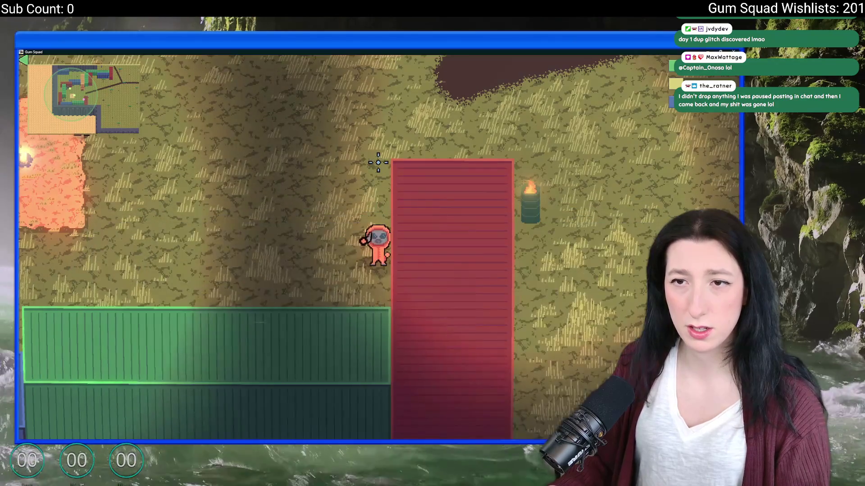
key("w")
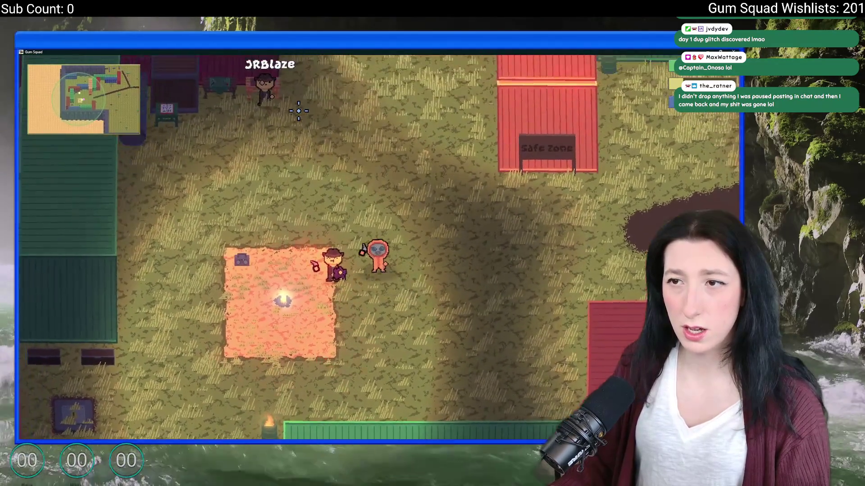
key("w")
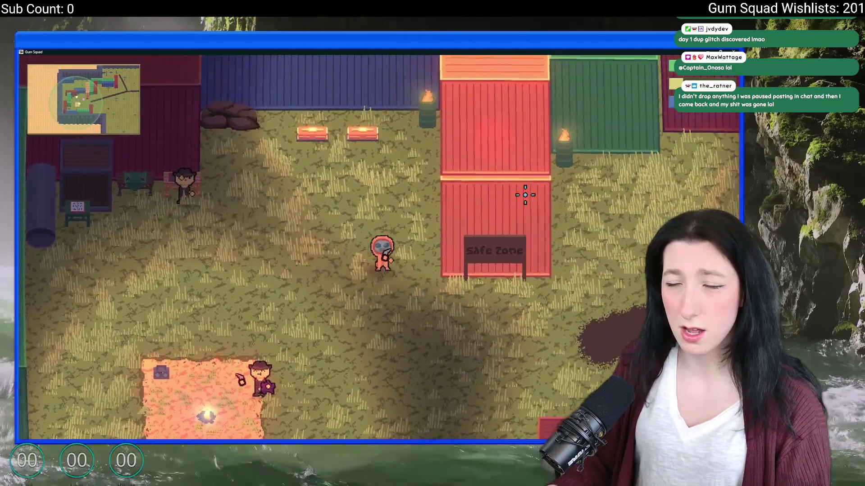
Step: Check the pause menu and inventory, walk south, then return to the code editor
key("Escape")
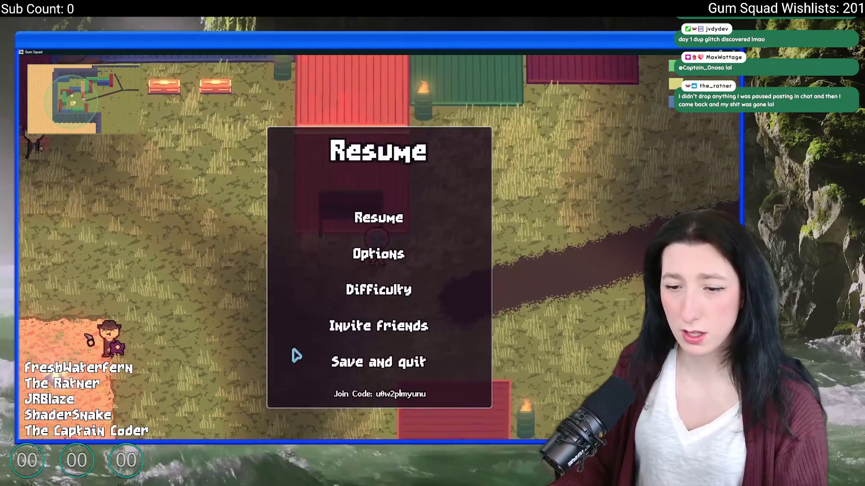
key("Escape")
key("Tab")
key("Tab")
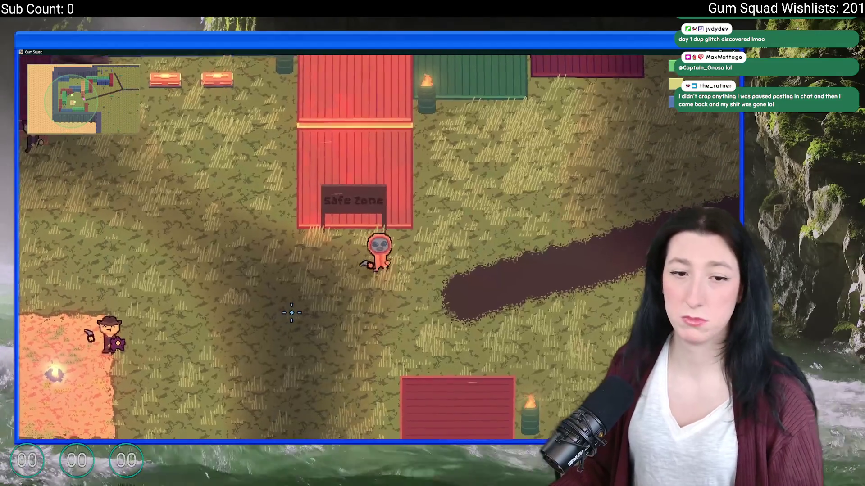
key("s")
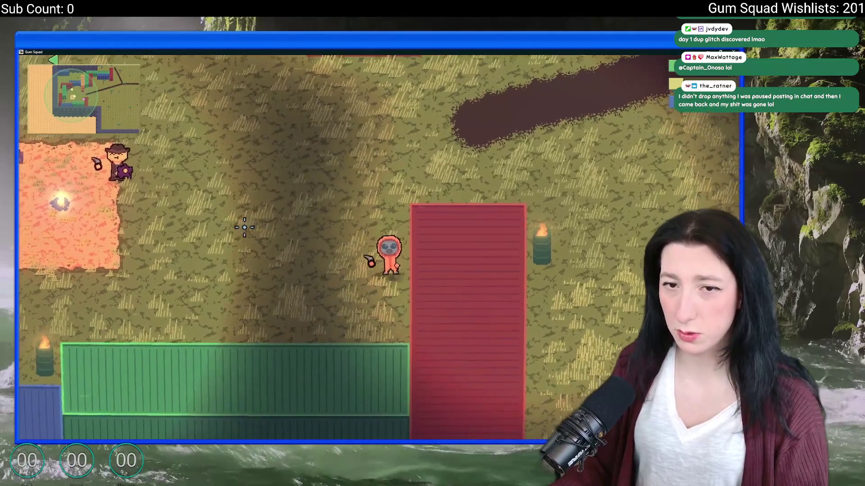
scroll(379, 249, "down", 3)
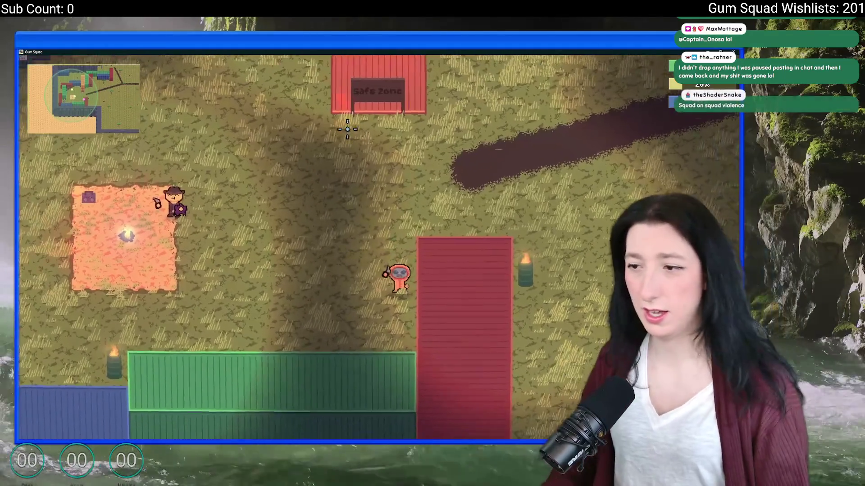
key("alt+Tab")
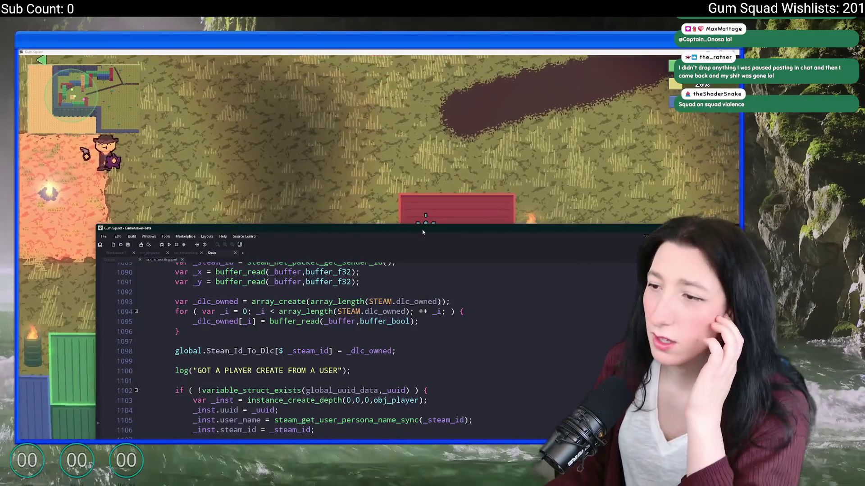
scroll(280, 195, "down", 3)
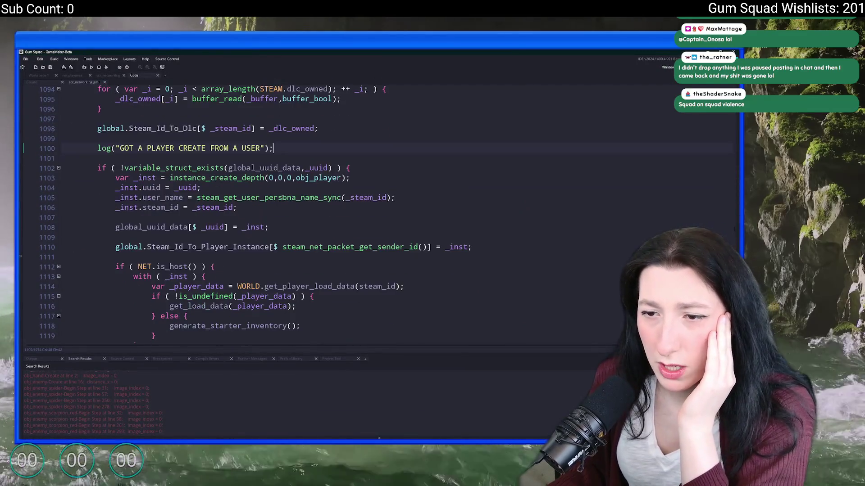
left_click(258, 222)
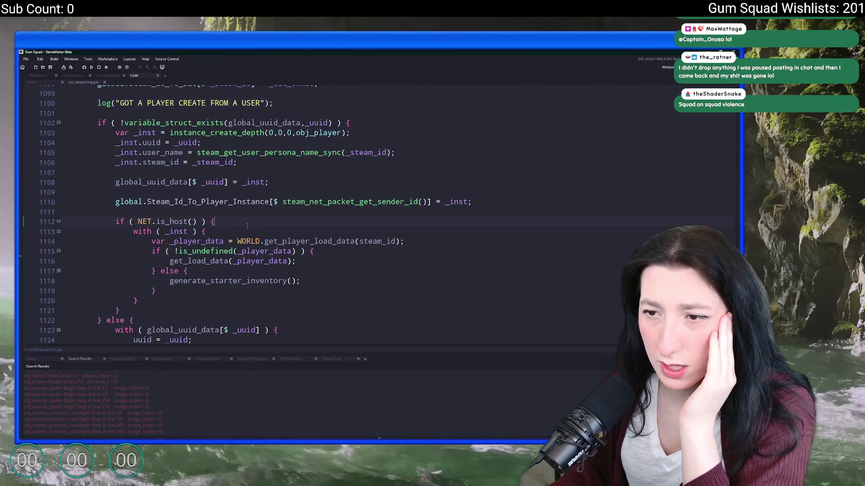
scroll(251, 218, "up", 2)
scroll(234, 249, "down", 3)
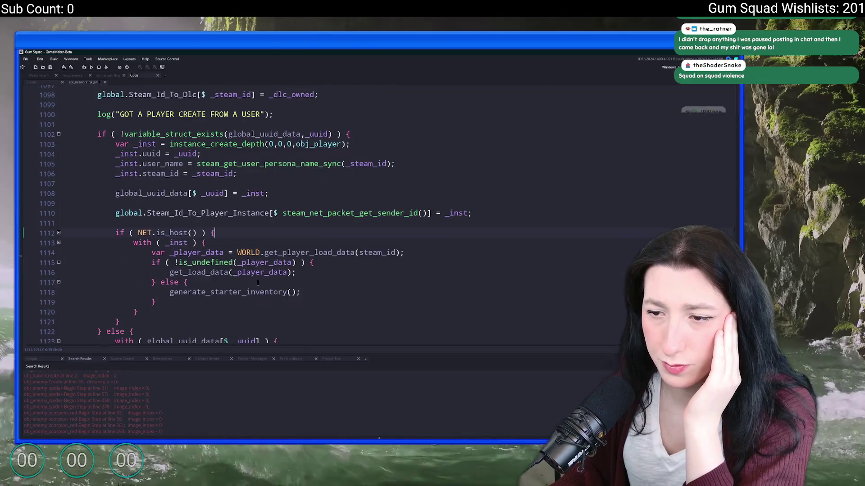
double_click(258, 238)
scroll(259, 270, "down", 2)
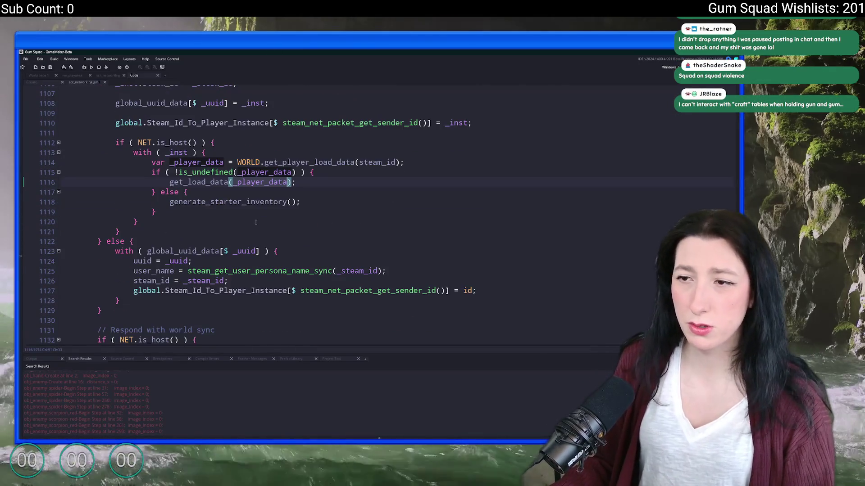
left_click(194, 153)
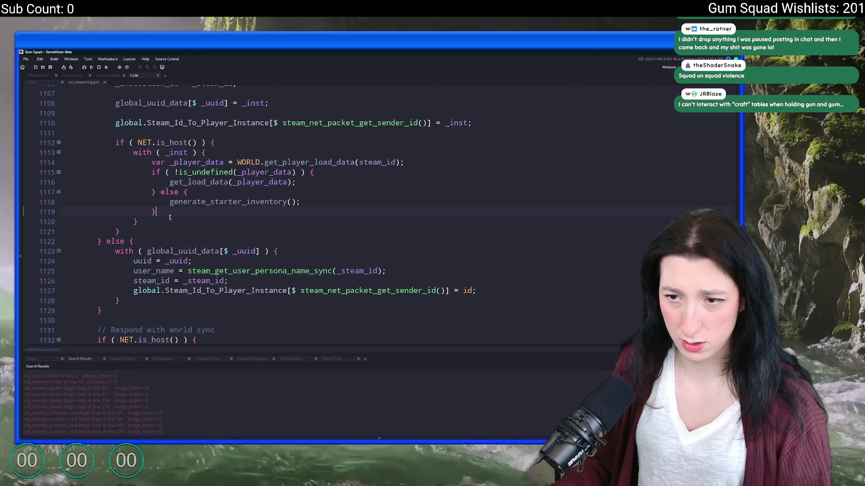
scroll(169, 214, "down", 2)
scroll(329, 153, "up", 3)
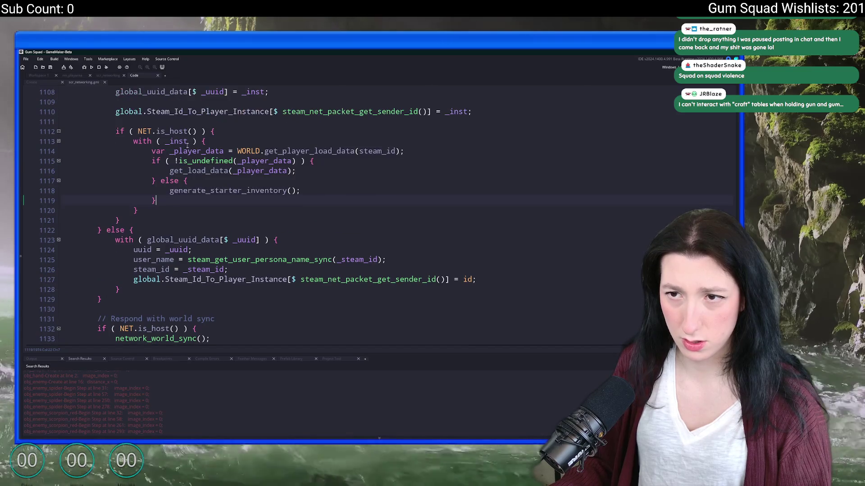
left_click_drag(480, 145, 116, 145)
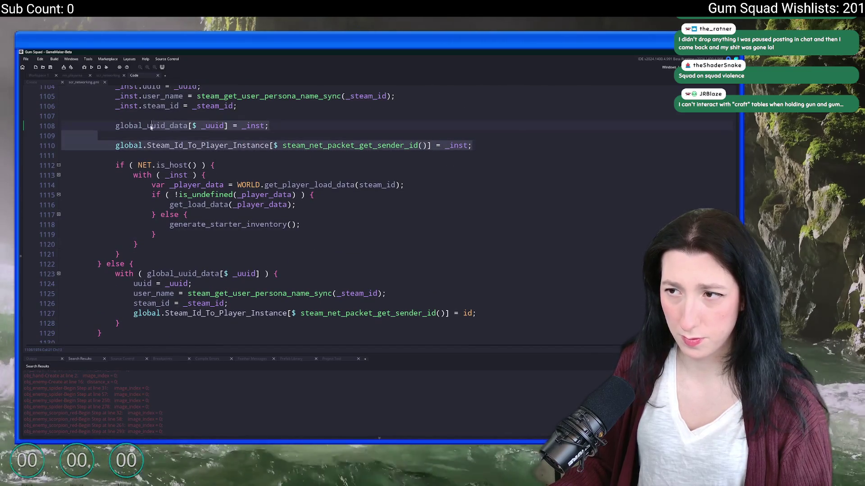
scroll(218, 228, "up", 3)
scroll(218, 228, "up", 3)
scroll(217, 227, "up", 2)
left_click(116, 140)
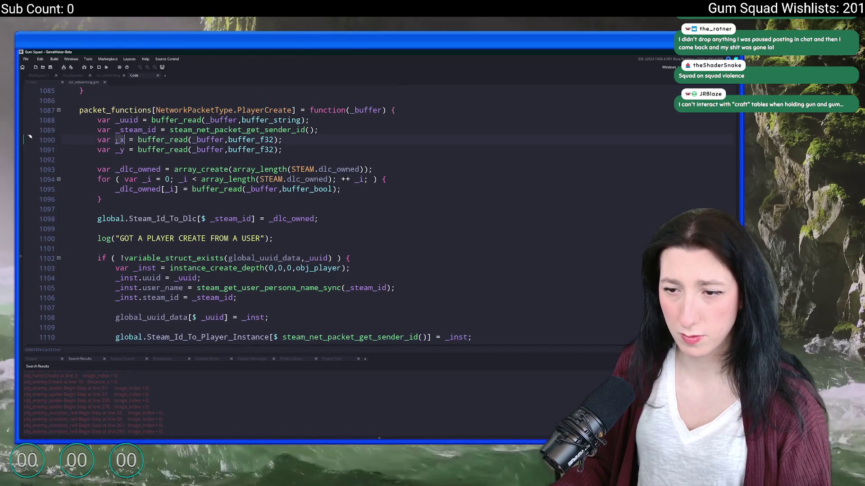
scroll(144, 198, "down", 3)
scroll(144, 197, "down", 3)
scroll(226, 280, "down", 2)
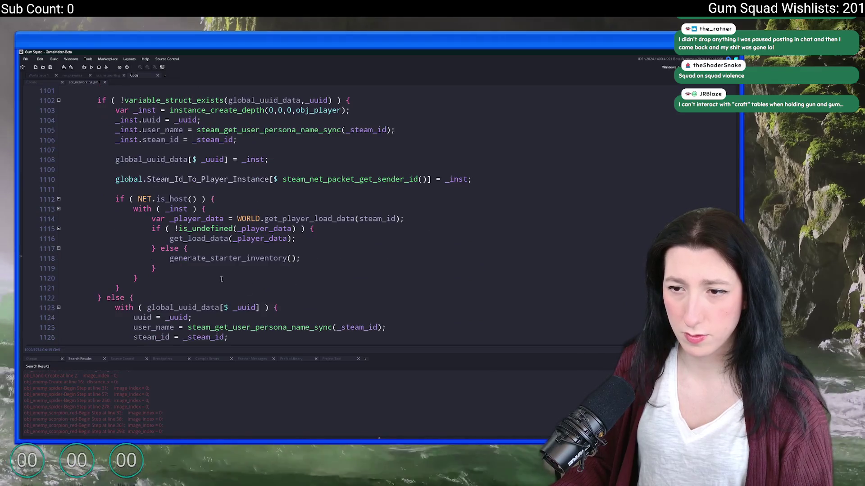
left_click(217, 268)
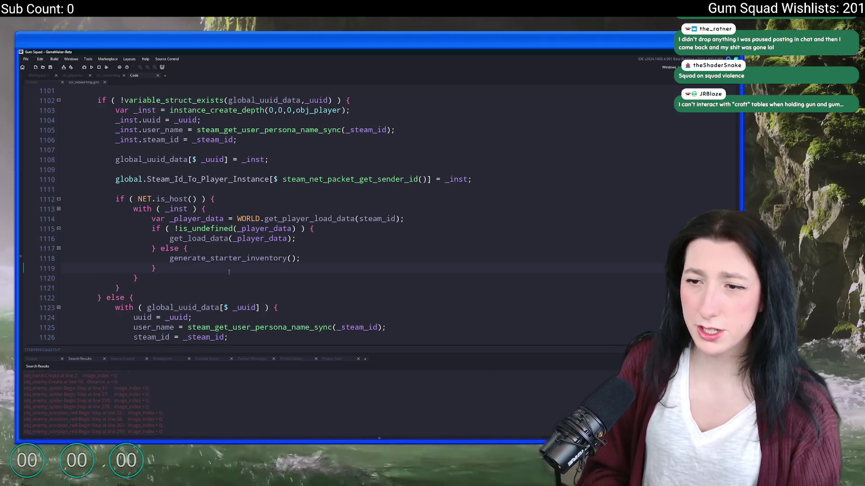
key("Return")
key("Return")
type("if ( x ==")
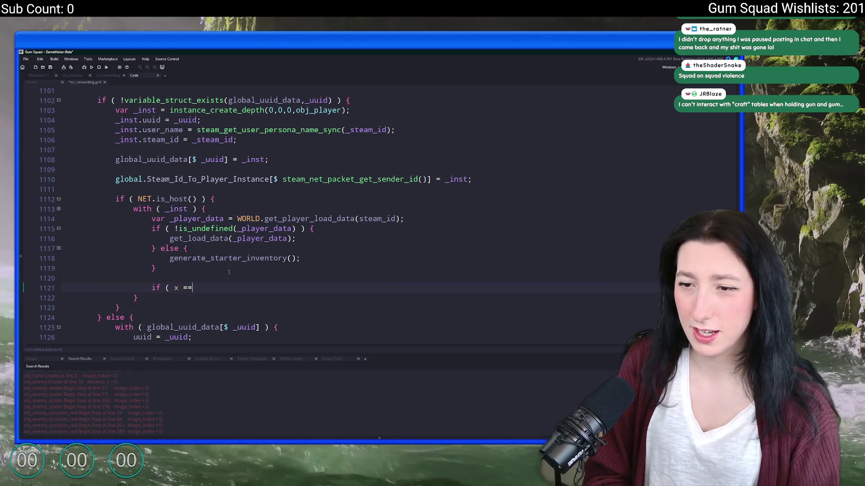
type(" y == ")
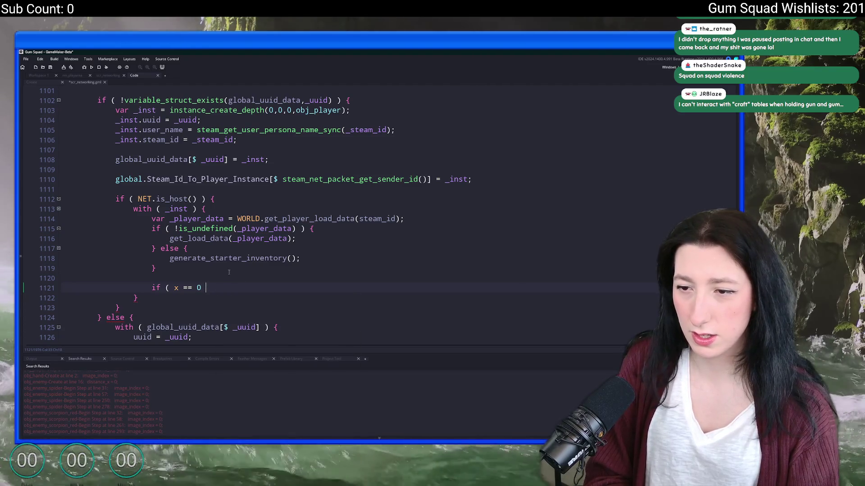
type(" == 0 ) {")
Step: Add the if ( x == 0 || y == 0 ) { x = _x; y = _y; } fallback after generate_starter_inventory
key("Return")
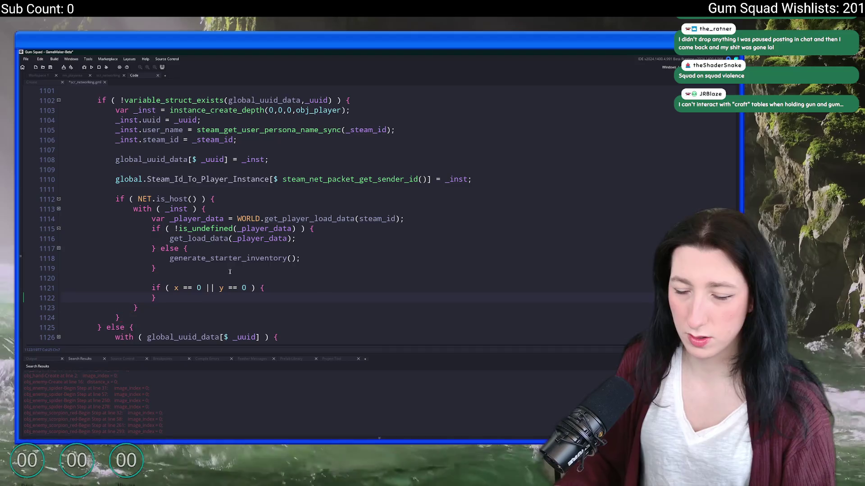
key("Return")
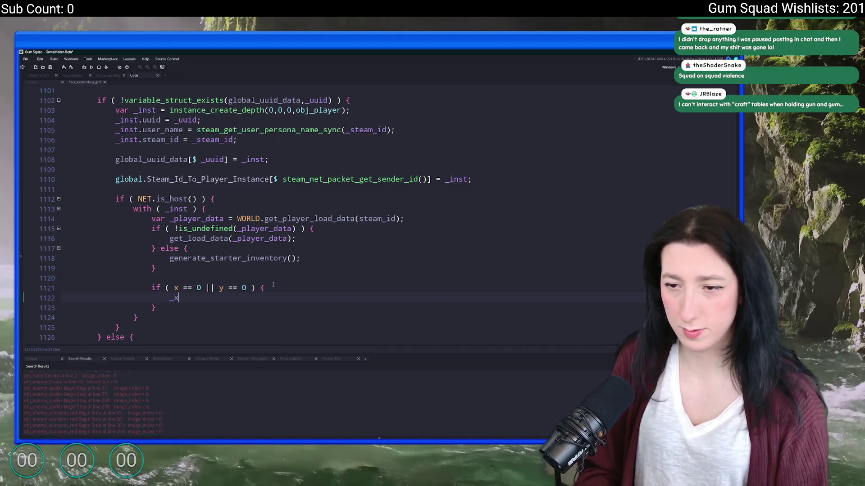
type(";")
key("Return")
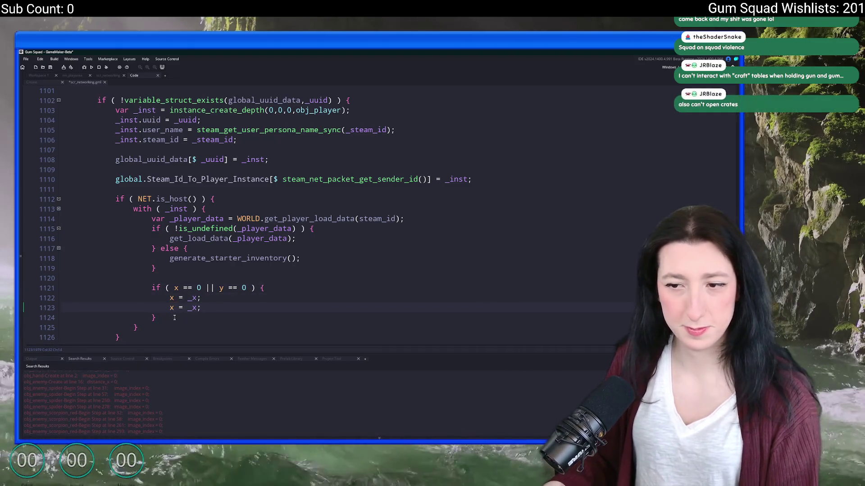
type("y = _x;")
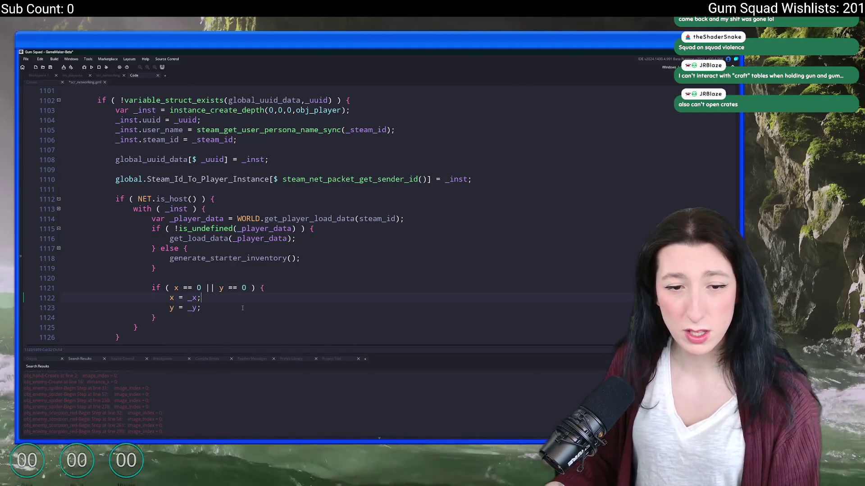
Step: Run the game, check the inventory and walk the character up the map
key("alt+Tab")
key("Tab")
key("Tab")
key("w")
key("w")
Step: Check the inventory, walk down-left near camp, then close the game and return to the code
key("Tab")
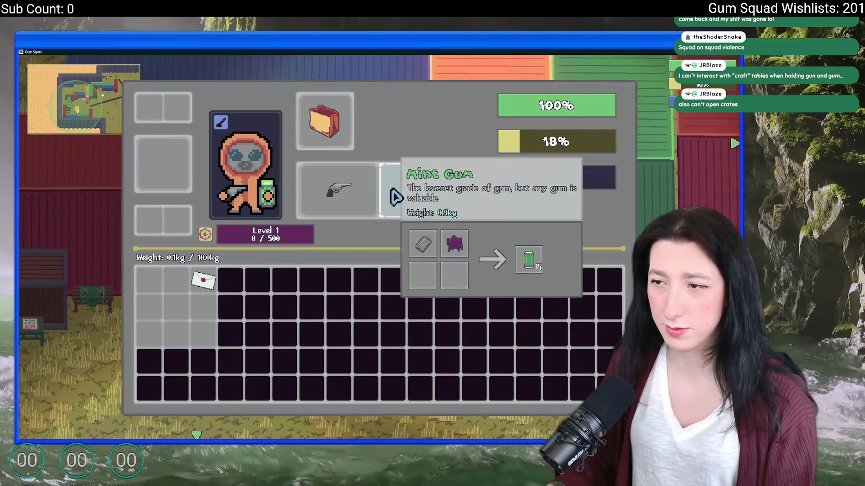
key("Tab")
key("s")
key("s")
key("s")
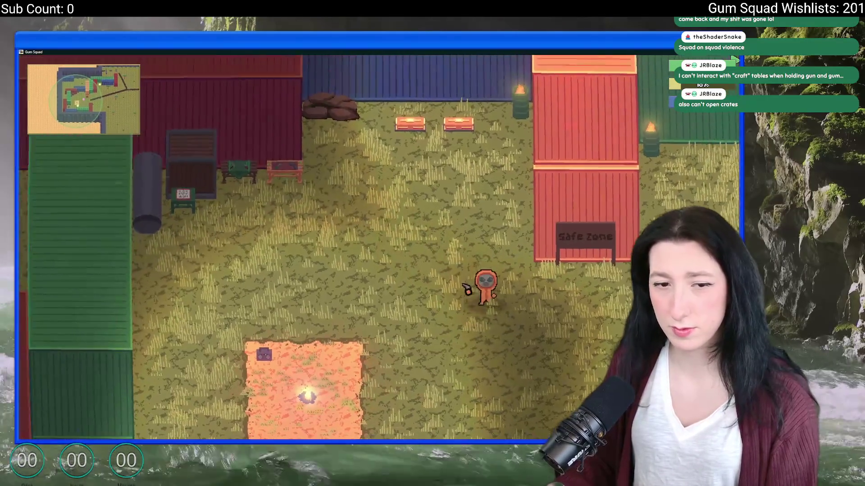
key("s")
key("s")
key("s")
key("s")
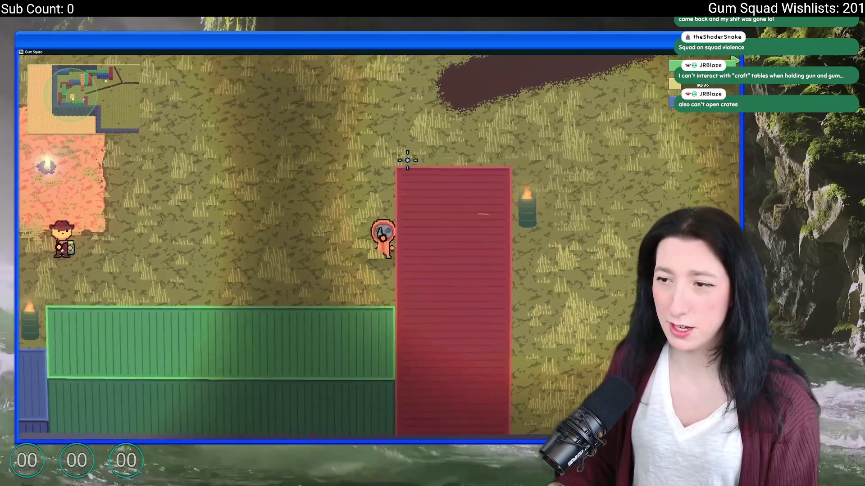
key("alt+Tab")
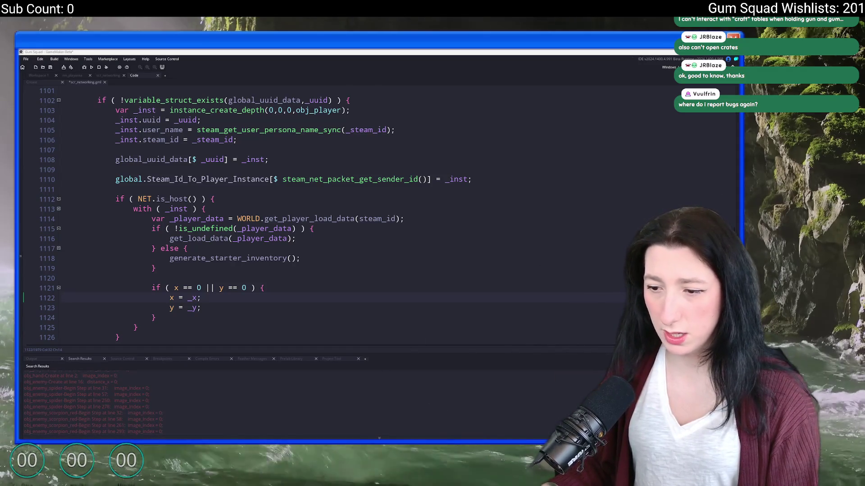
Step: Dismiss the Start menu and switch over to the Gum Squad Discord server
key("super")
key("Escape")
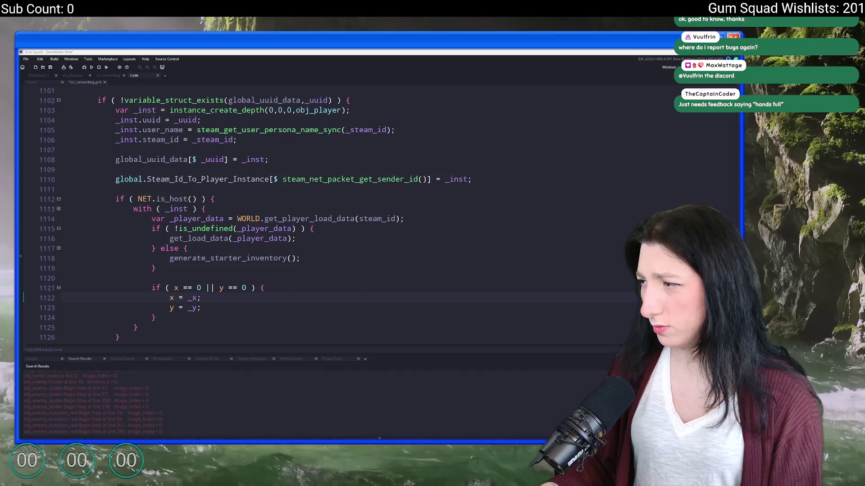
key("alt+Tab")
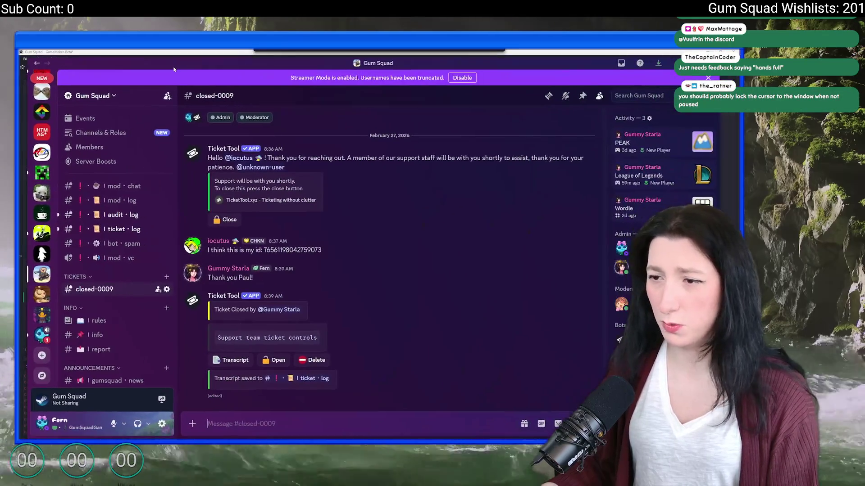
scroll(115, 270, "down", 3)
scroll(115, 291, "down", 3)
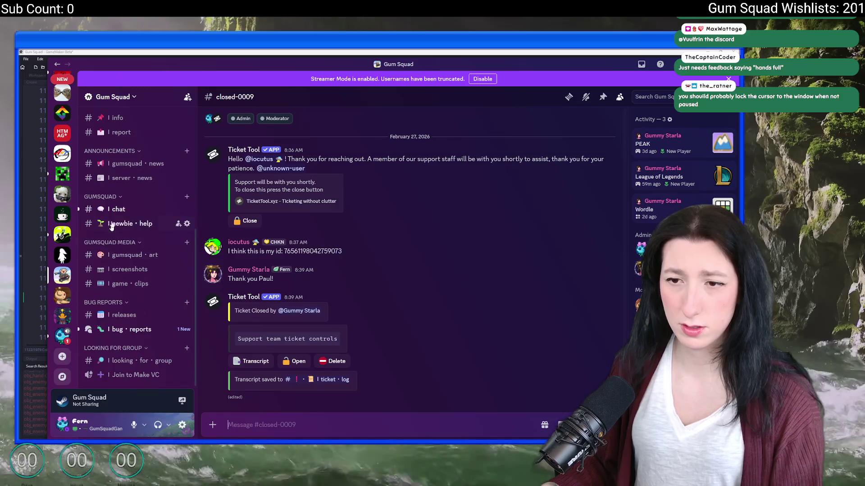
Step: Browse the bug-reports forum posts including the top-left spawning report, then move Discord aside
left_click(129, 330)
scroll(277, 271, "down", 2)
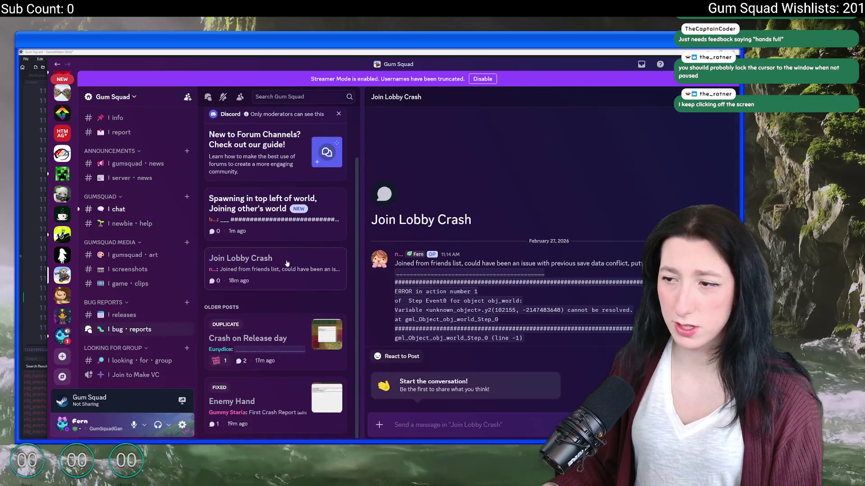
left_click(251, 401)
left_click(257, 338)
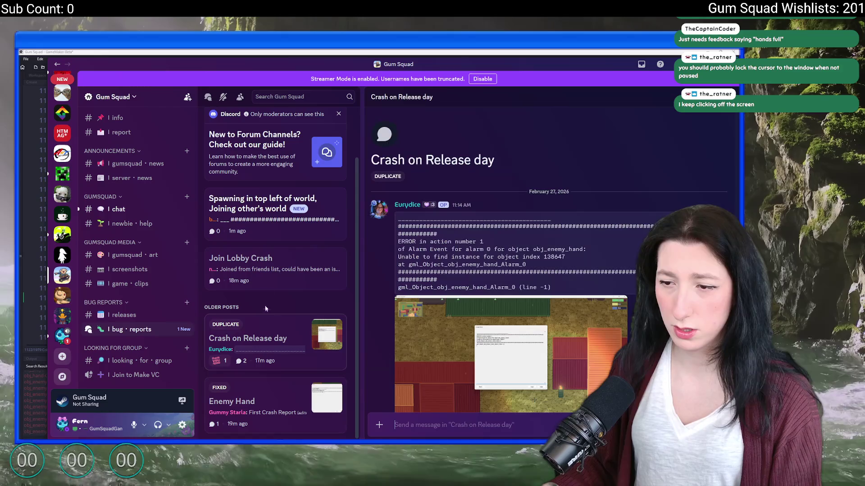
left_click(263, 264)
left_click(259, 211)
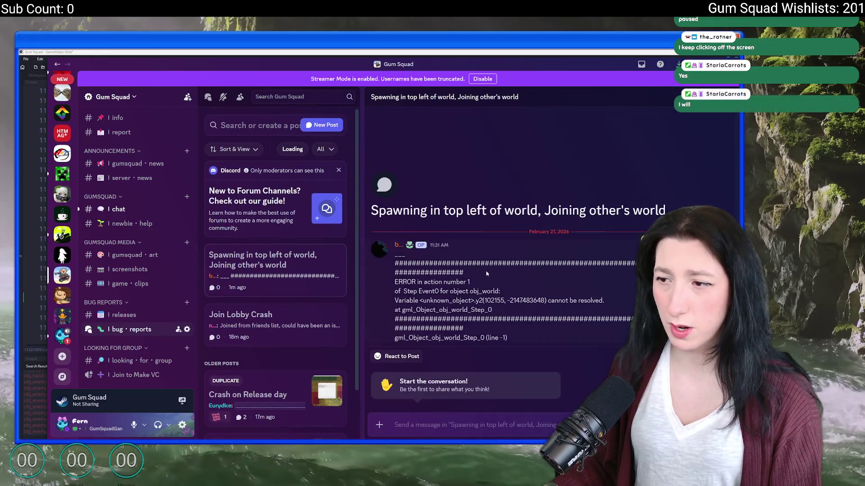
left_click_drag(385, 57, 777, 136)
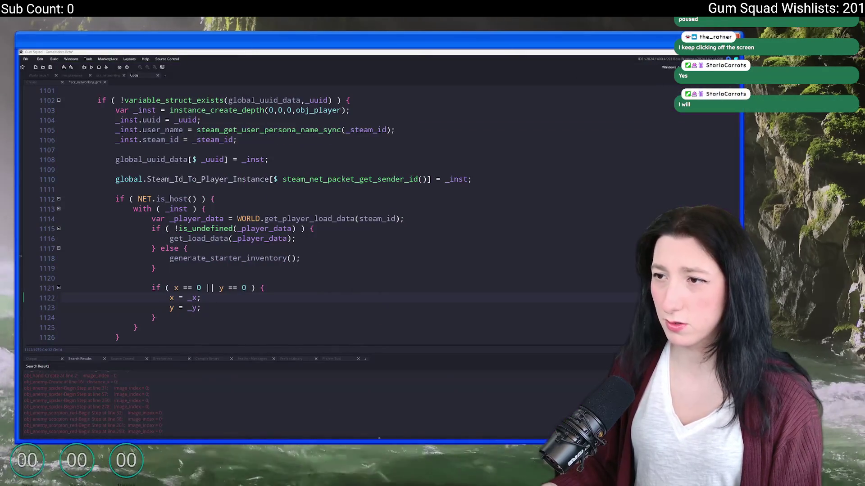
Step: Cut the new if block and paste it back one blank line lower
left_click(381, 278)
left_click(184, 289)
left_click_drag(185, 318, 149, 288)
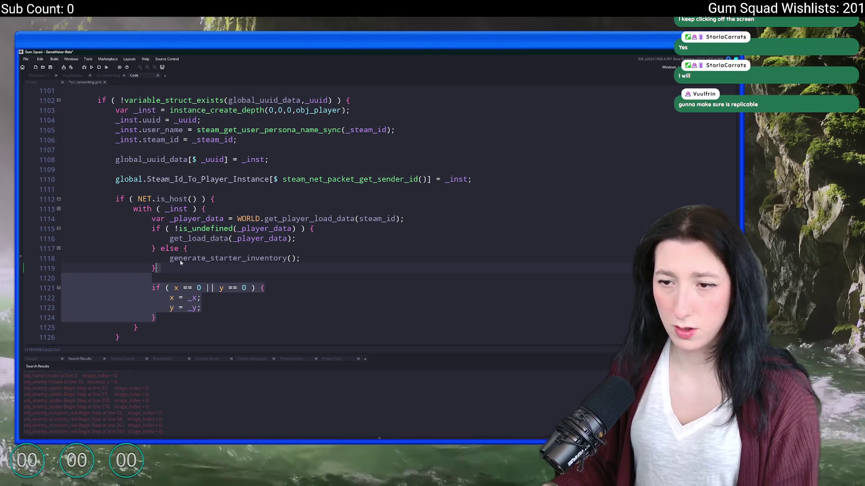
key("ctrl+x")
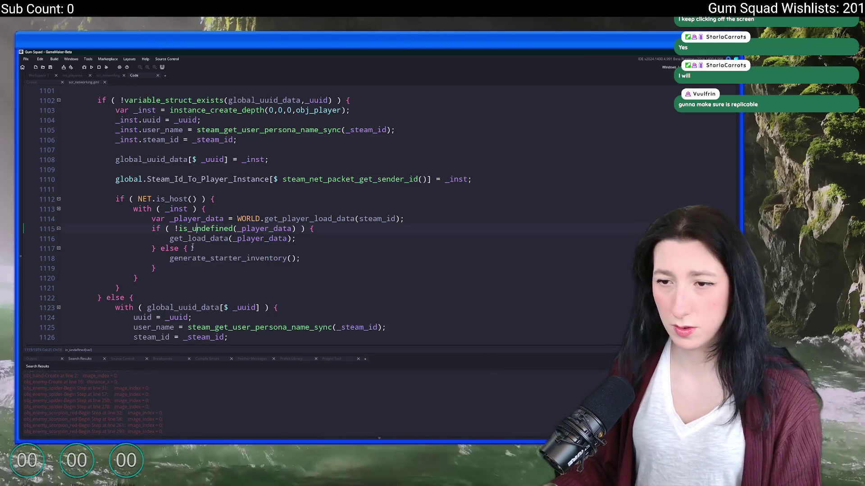
key("Return")
key("ctrl+v")
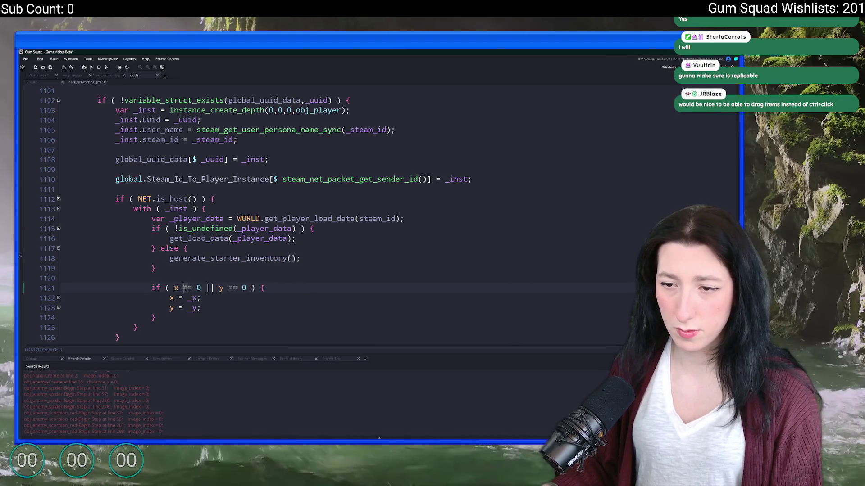
Step: Change both == 0 tests to < 128, then return to the object workspace
key("shift+Right")
key("shift+Right")
type("<")
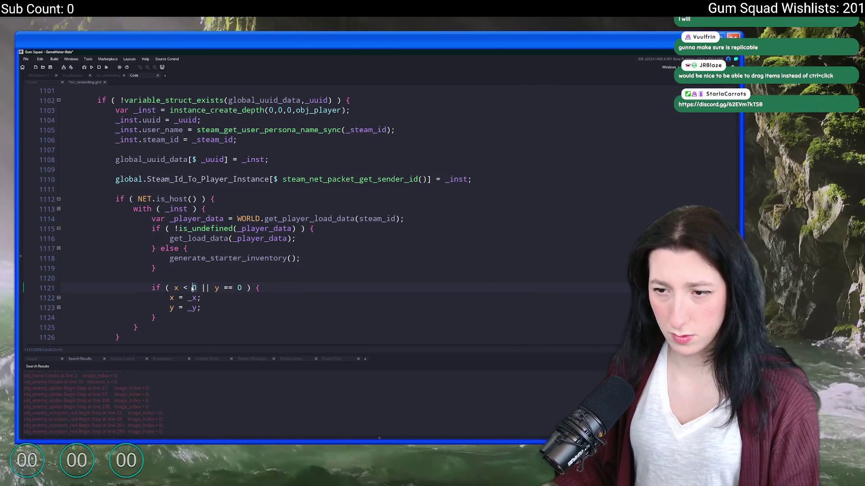
key("shift+Right")
type("128")
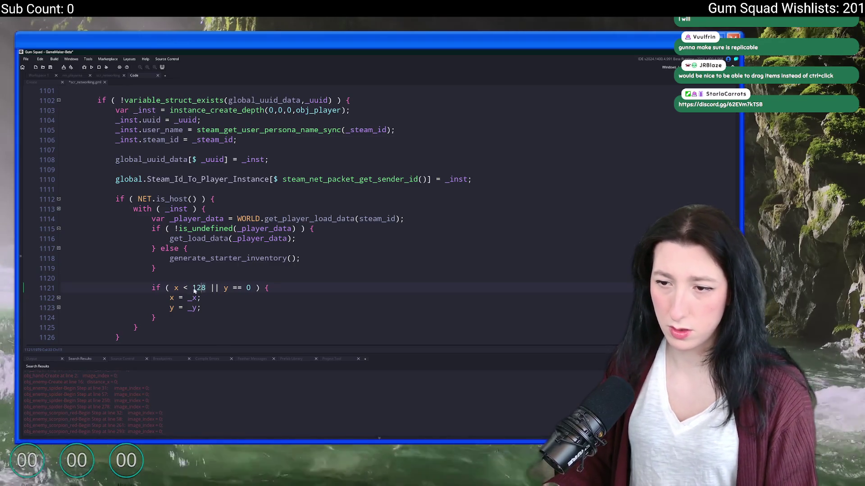
double_click(237, 288)
type("< ")
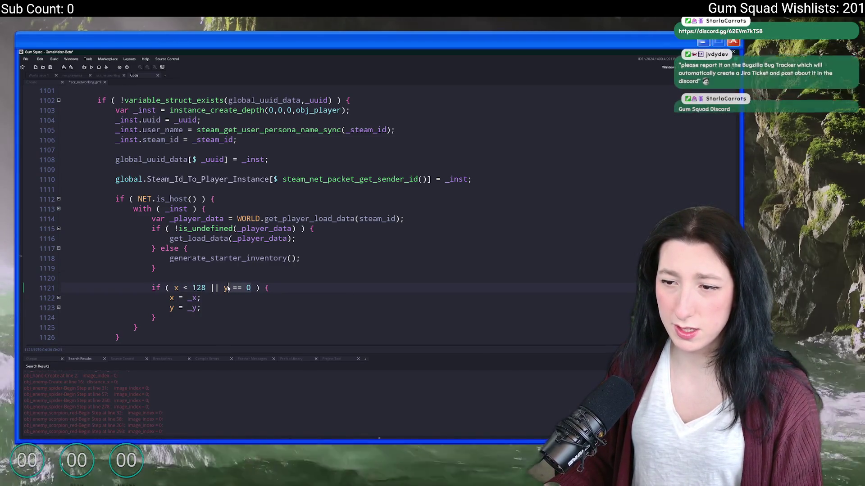
type("128")
left_click_drag(156, 317, 157, 286)
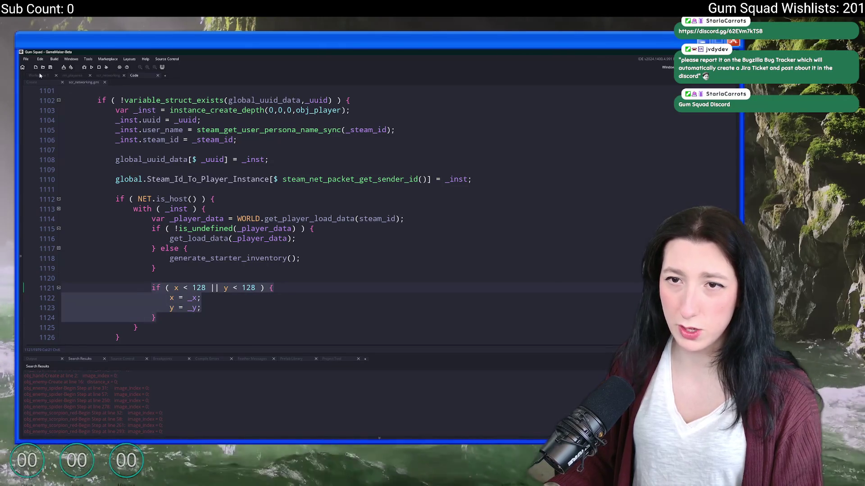
left_click(273, 288)
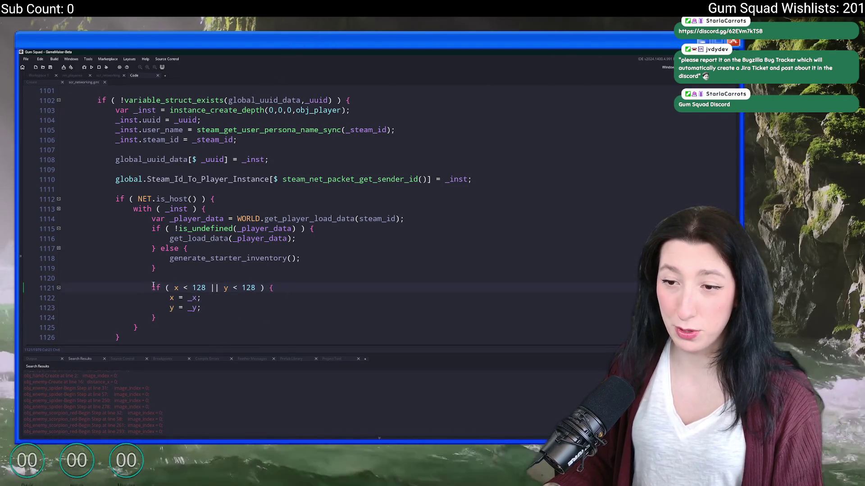
left_click(41, 76)
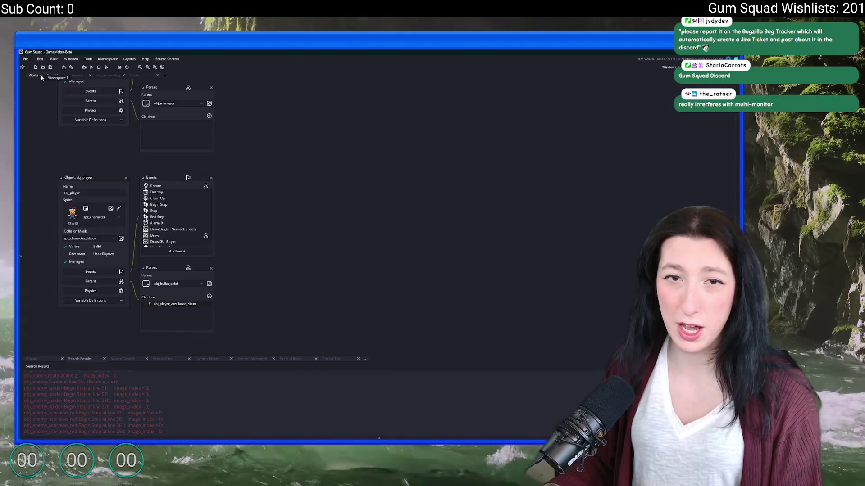
Step: Open obj_player's Step, Begin Step and then End Step event code, widening the editor
middle_click(311, 183)
key("ctrl+t")
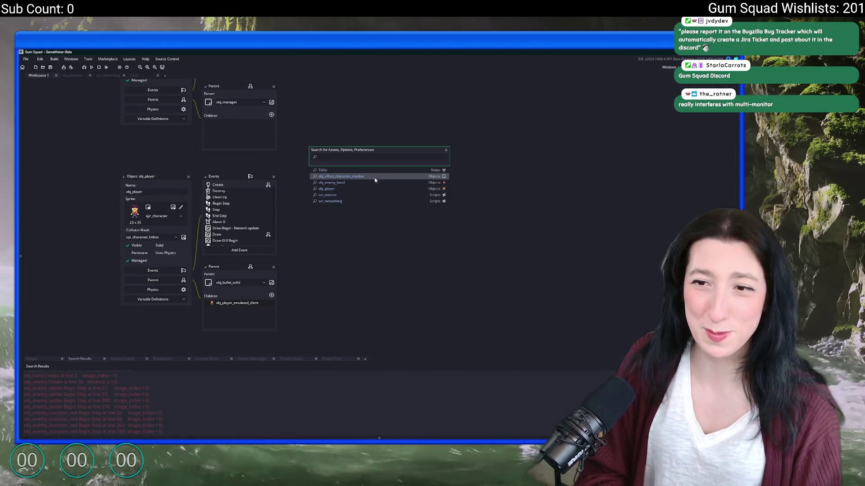
key("Escape")
double_click(224, 209)
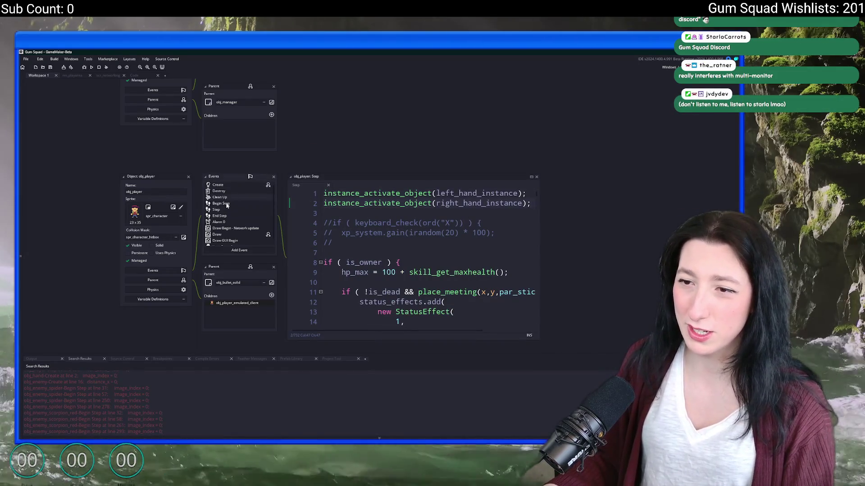
double_click(221, 204)
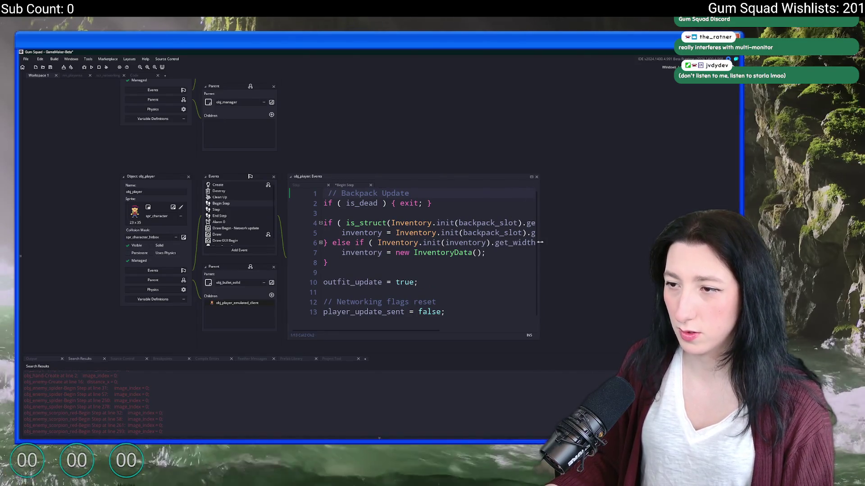
left_click_drag(542, 246, 680, 250)
double_click(220, 216)
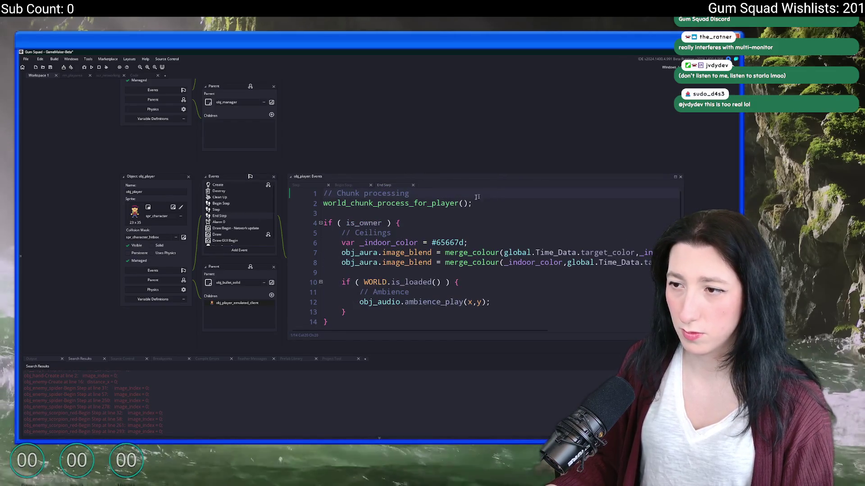
Step: Add a '// FIX' comment and an if ( x < 128 || y < 128 ) block at the top of End Step
key("Return")
key("Return")
key("Up")
key("Up")
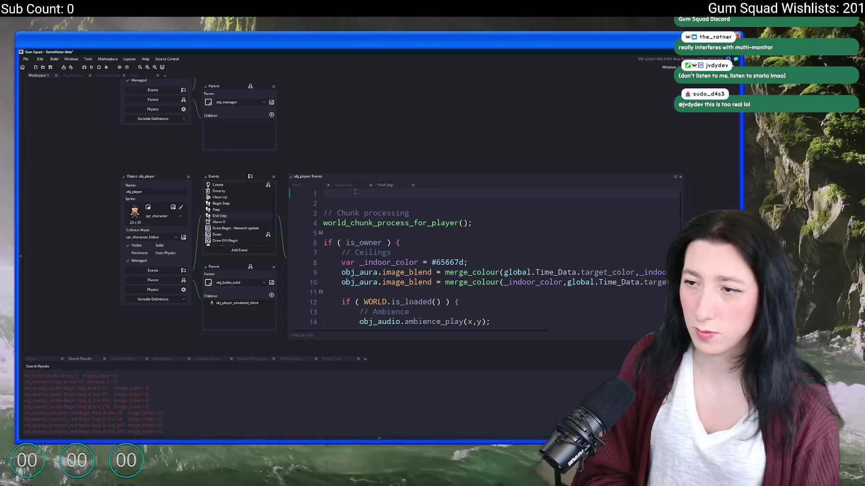
type("// FIX")
key("Return")
type("if ( x < 128 || y < 128 ) {  }")
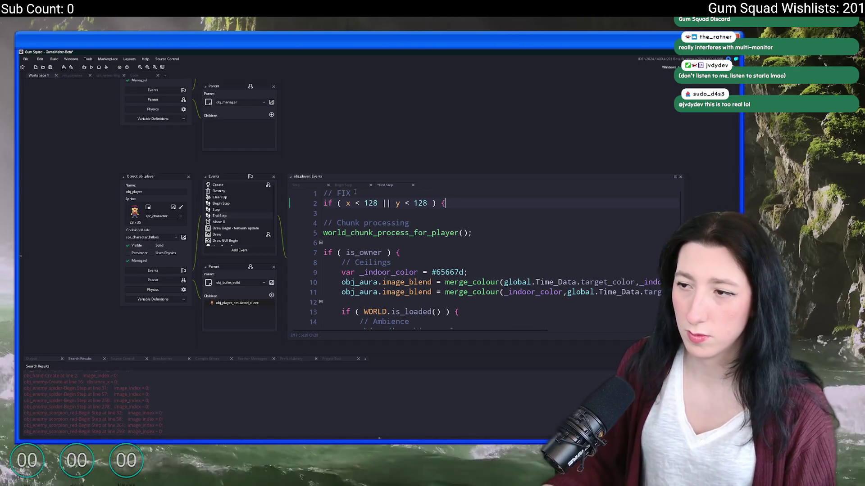
key("Up")
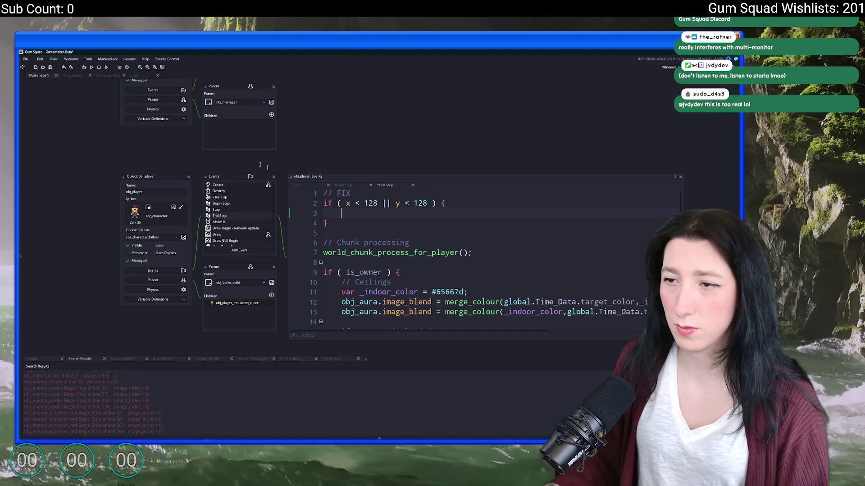
Step: Look up the player instance's position 23336, 25329 in the room editor
left_click(72, 76)
scroll(292, 249, "up", 3)
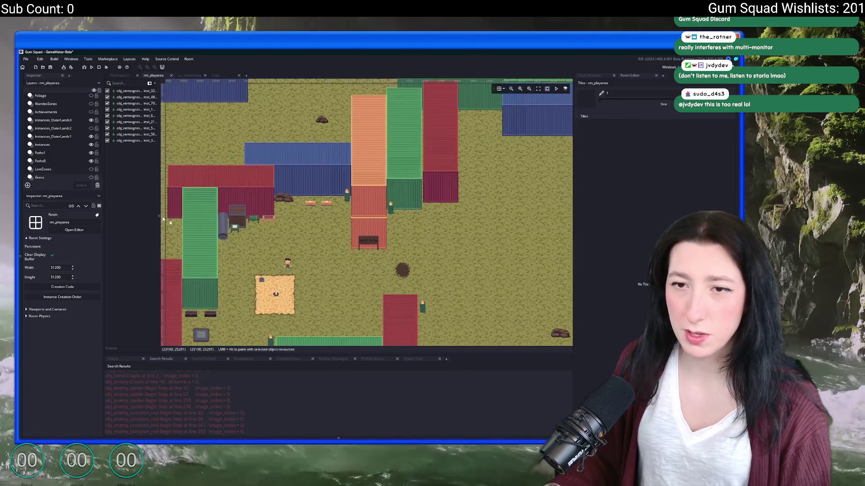
left_click(66, 147)
left_click(287, 267)
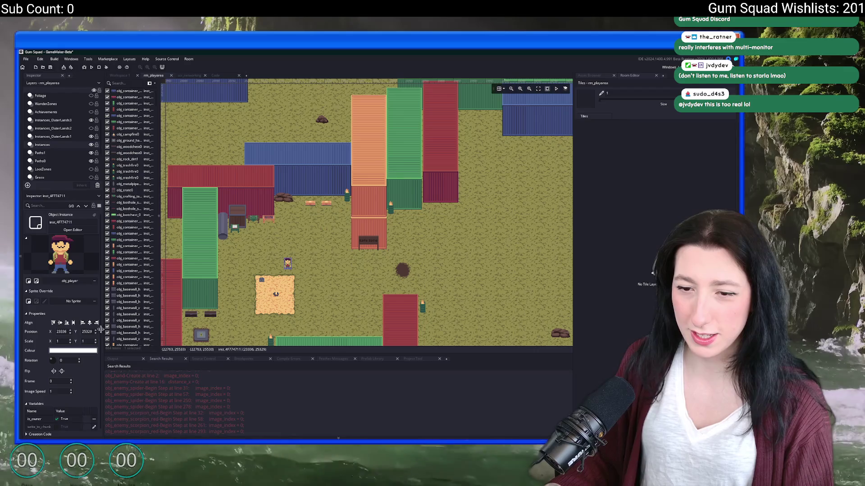
left_click(225, 76)
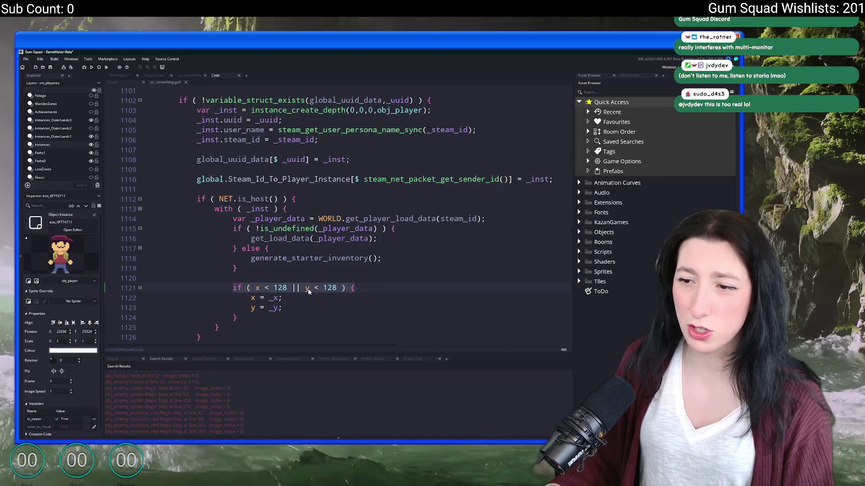
left_click(126, 76)
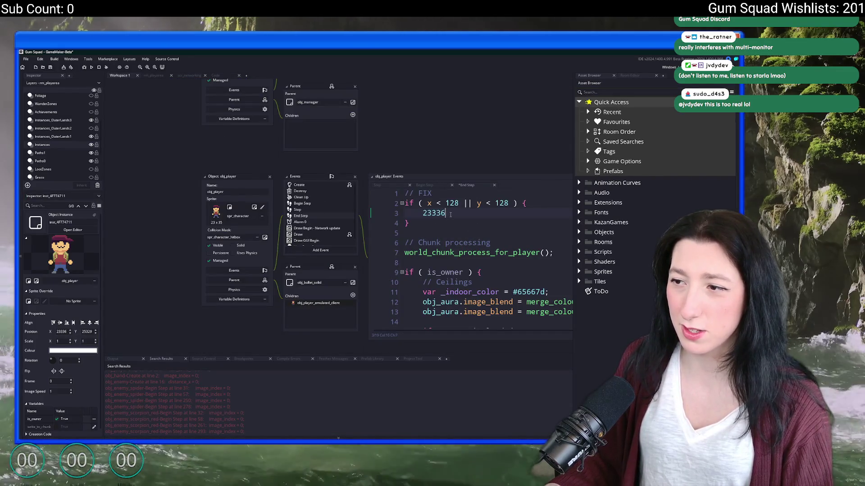
Step: Fill the block with x = 23336; y = 25329; as the fallback position
double_click(434, 213)
type("x = 23336;")
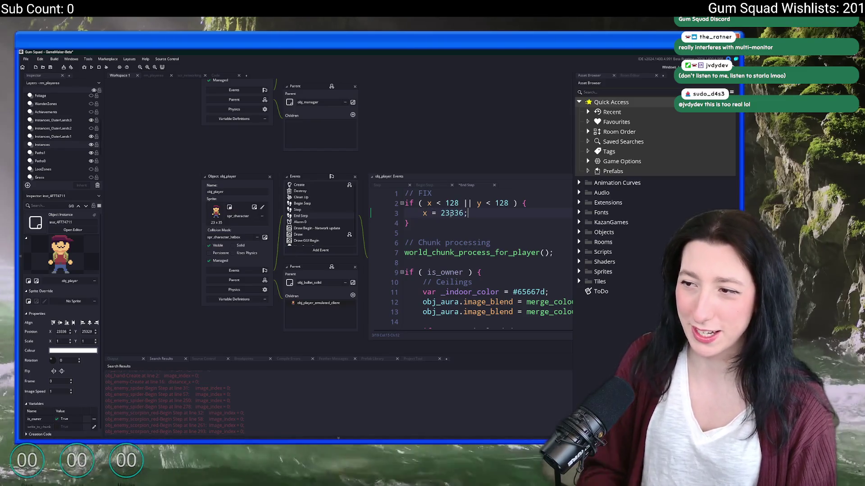
key("Return")
type("y = 23336;")
key("Escape")
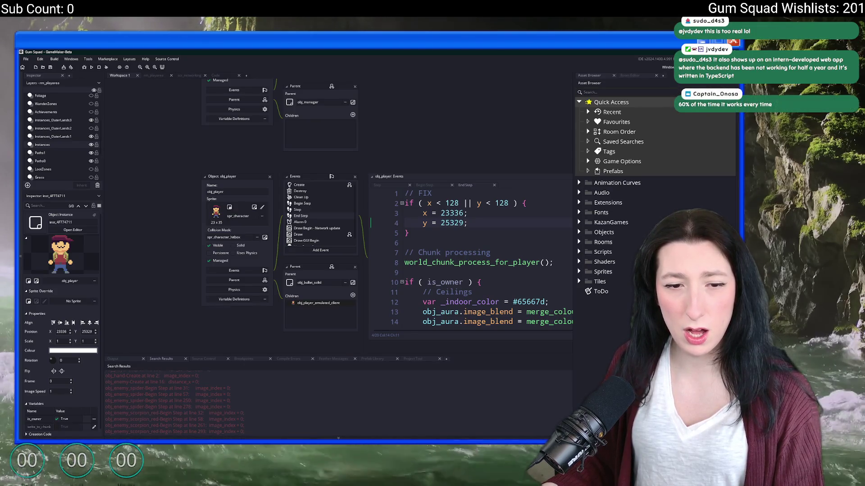
scroll(159, 252, "up", 1)
key("ctrl+t")
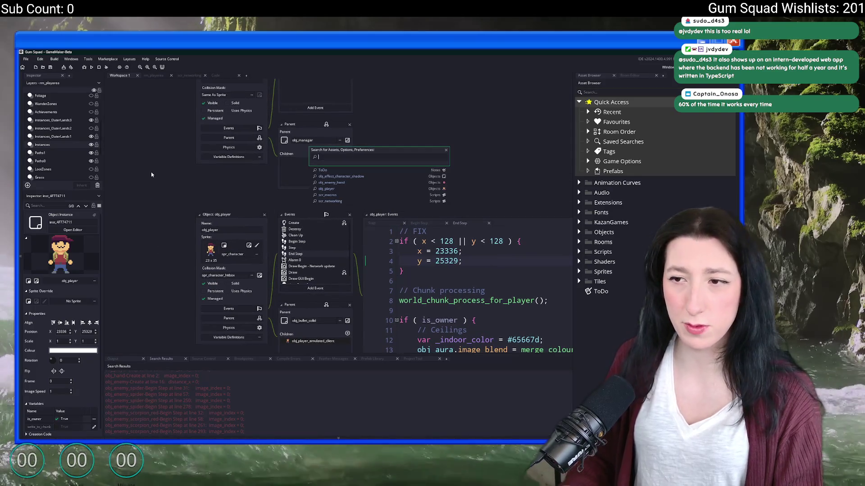
type("p")
Step: Open scr_macros via asset search and change WindowLockMouse from 0 to 1
key("BackSpace")
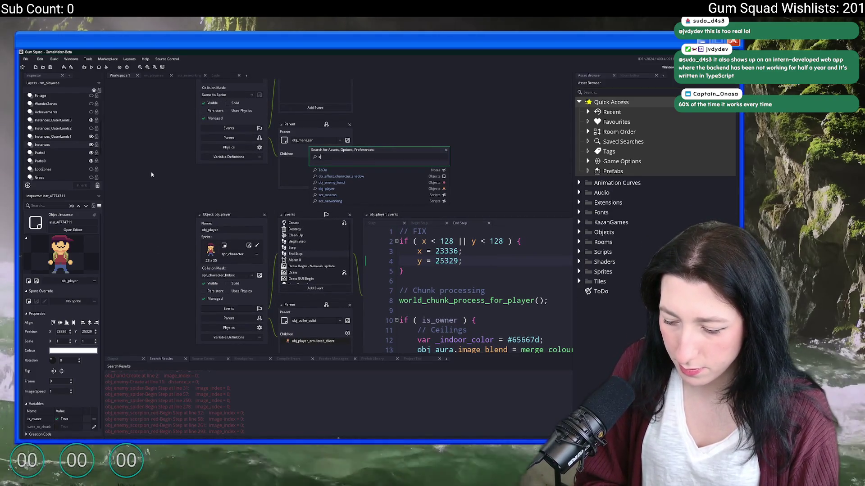
type("mac")
key("Return")
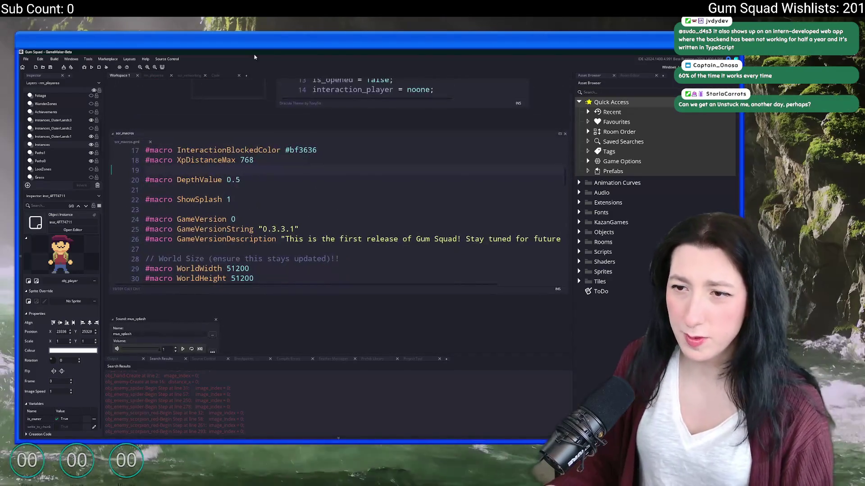
scroll(277, 234, "down", 3)
scroll(277, 234, "down", 3)
scroll(277, 233, "down", 3)
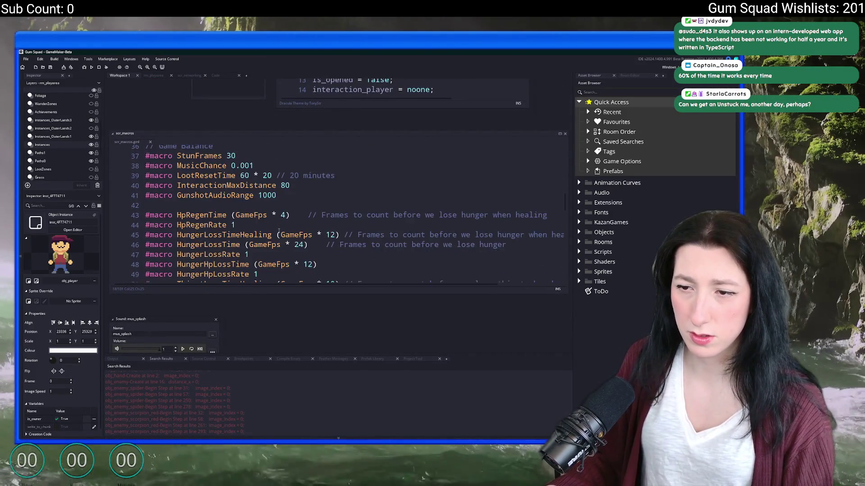
scroll(277, 233, "down", 5)
scroll(277, 233, "down", 5)
scroll(282, 224, "down", 4)
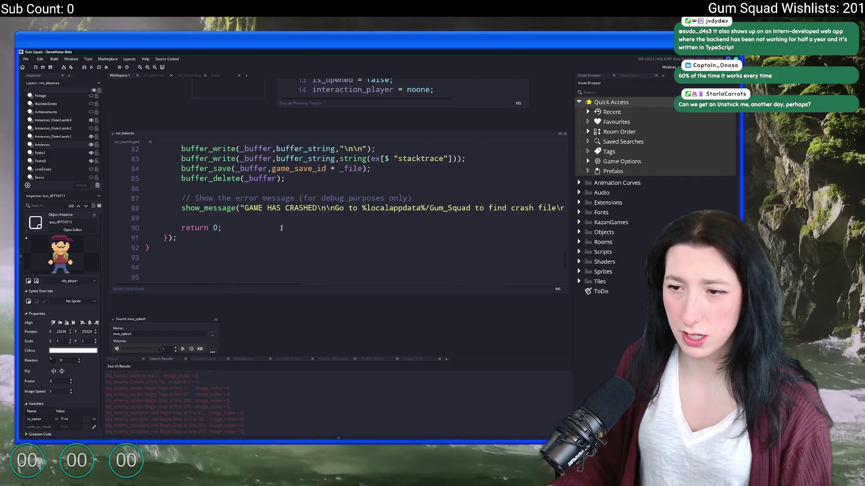
scroll(283, 224, "up", 3)
scroll(283, 217, "up", 8)
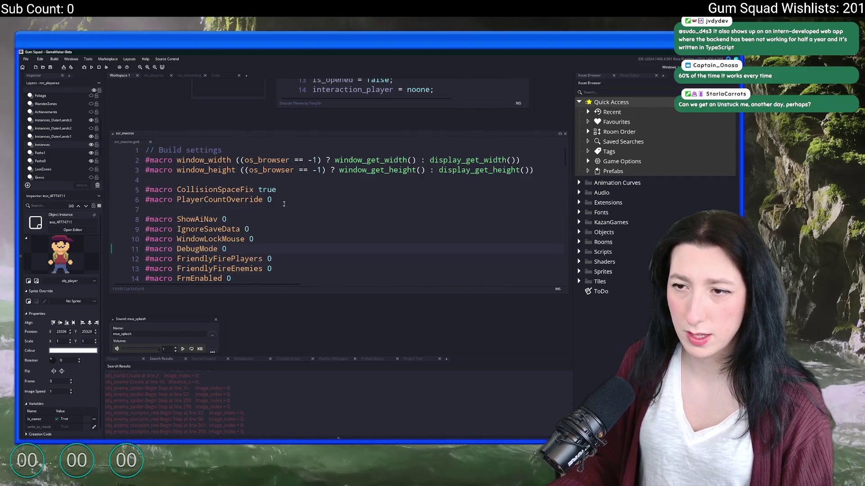
left_click(266, 238)
key("BackSpace")
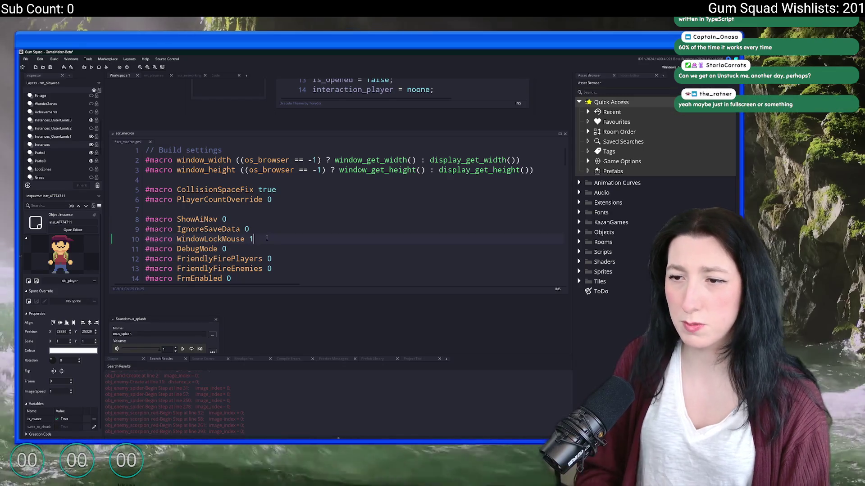
type("1")
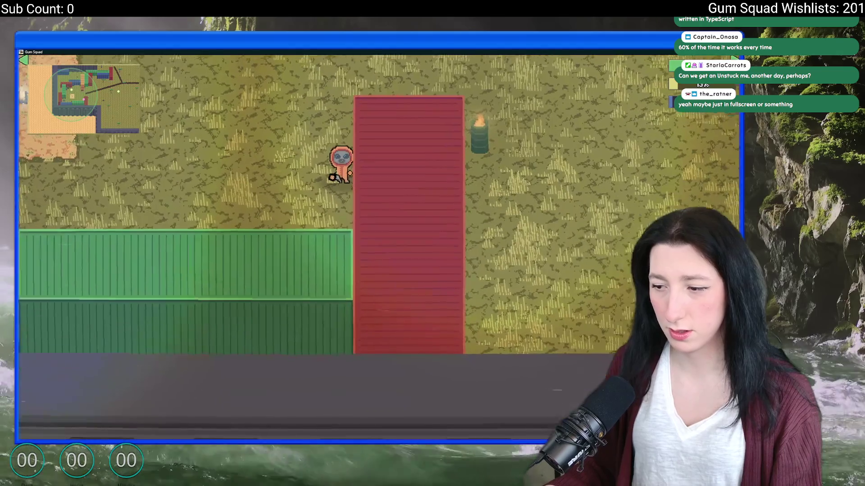
Step: Dismiss the pause menu, close the running Gum Squad window and relaunch the game with F5
key("Escape")
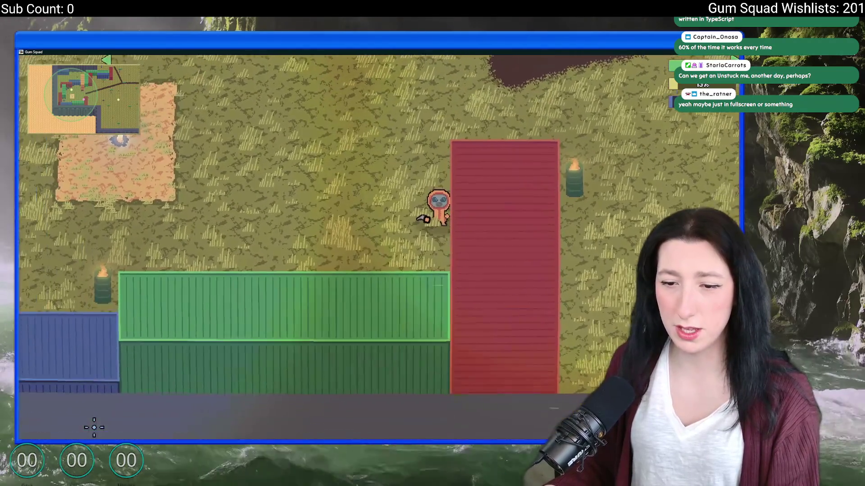
key("alt+F4")
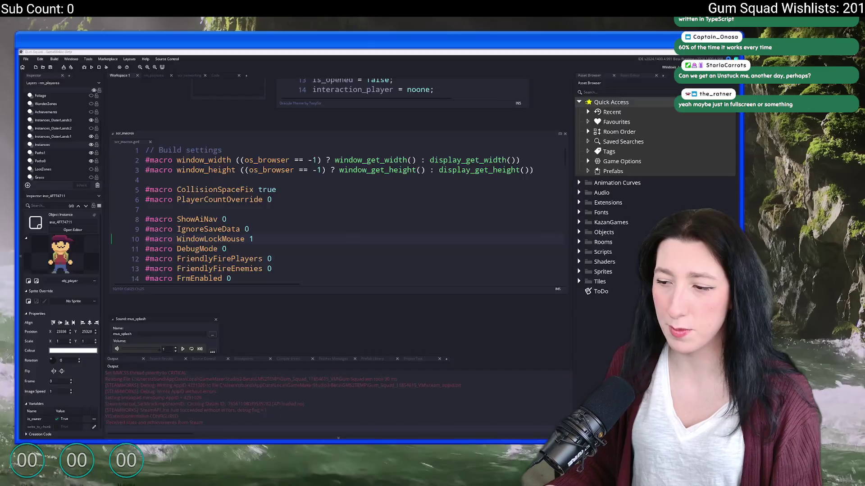
key("alt+F4")
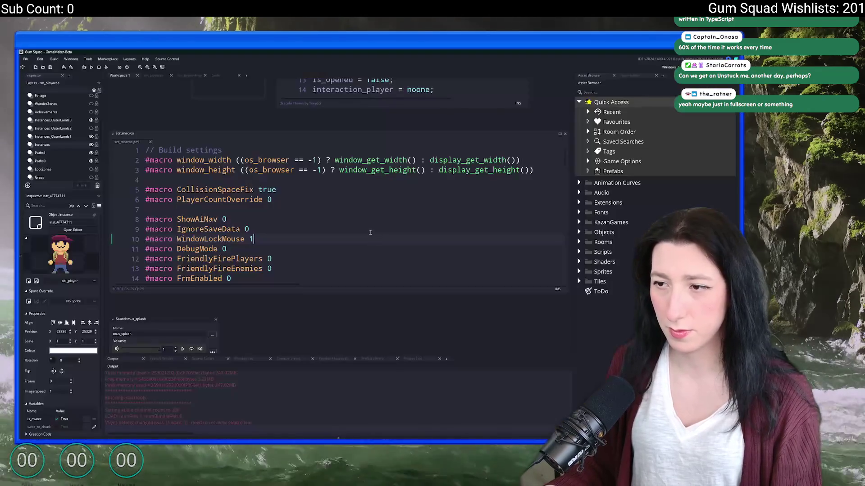
key("F5")
Step: Create an offline lobby for a new world, then enable Fullscreen in the graphics options
left_click(392, 277)
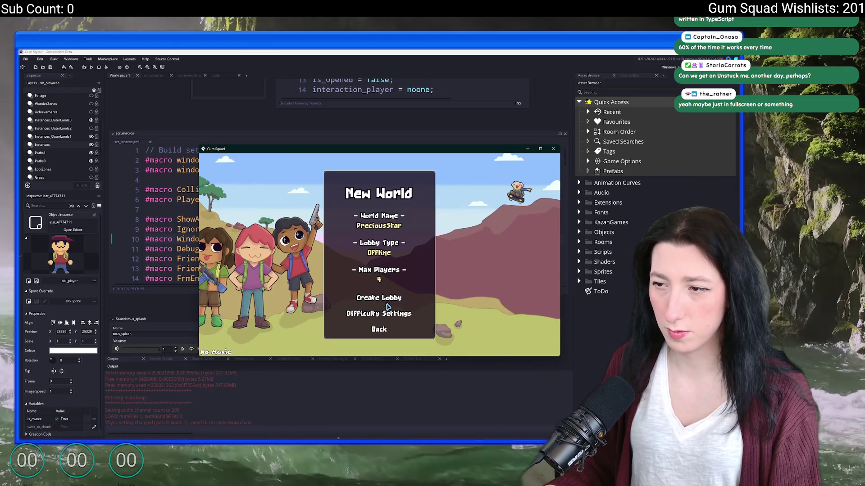
left_click(383, 300)
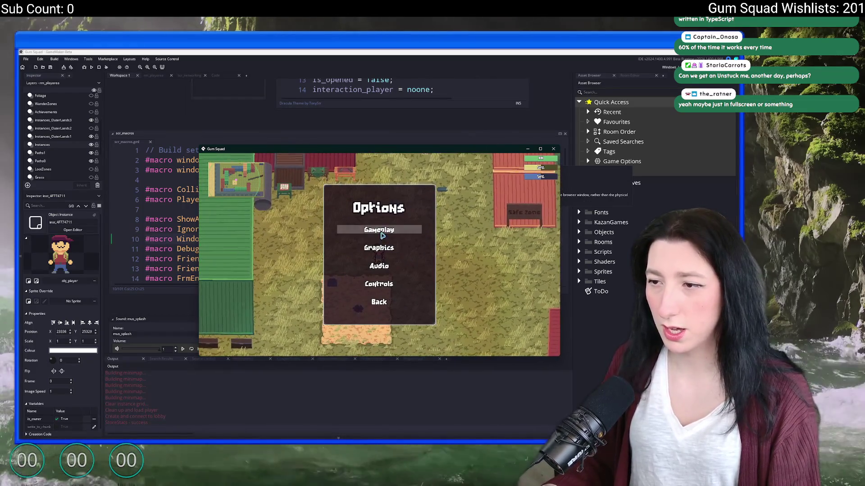
left_click(324, 251)
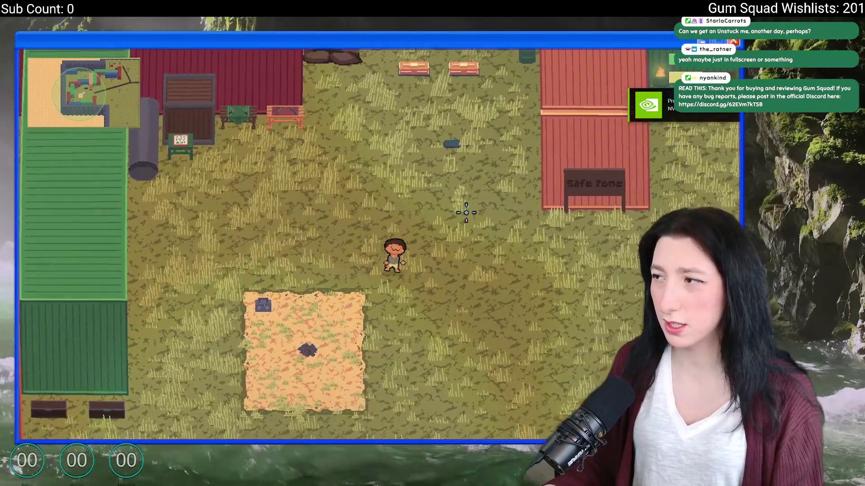
Step: Walk the player toward the safe zone, then pause and review the gameplay settings
key("d")
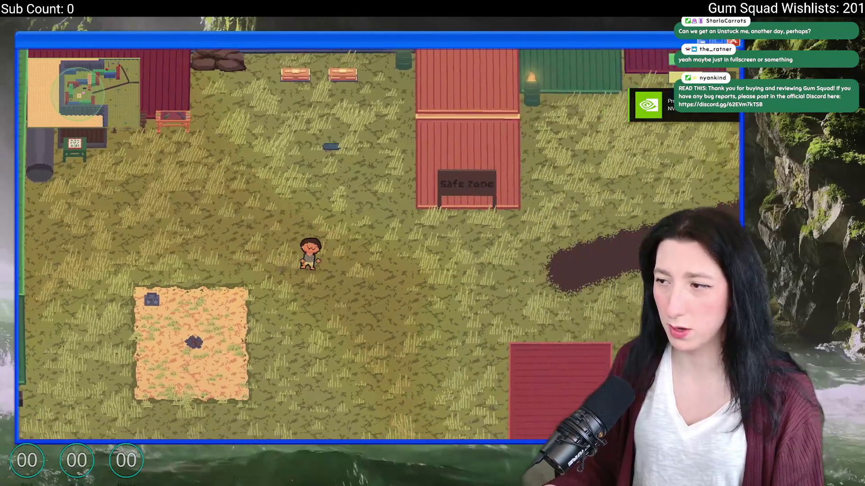
key("a")
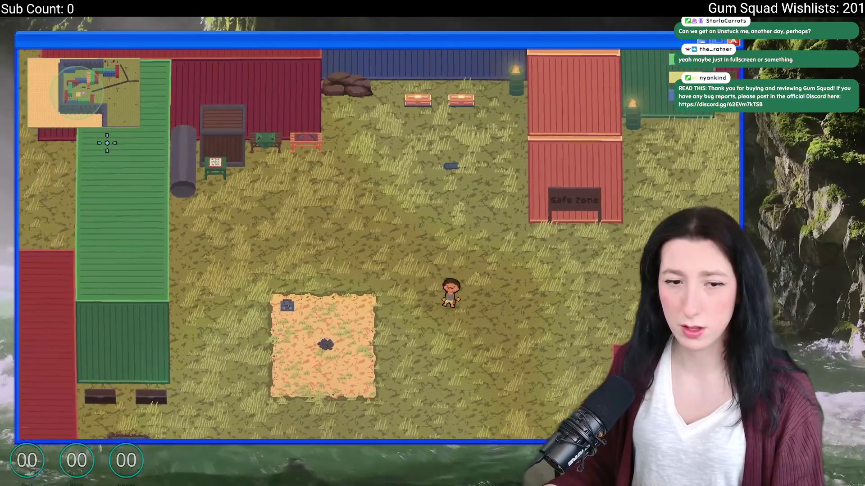
key("w")
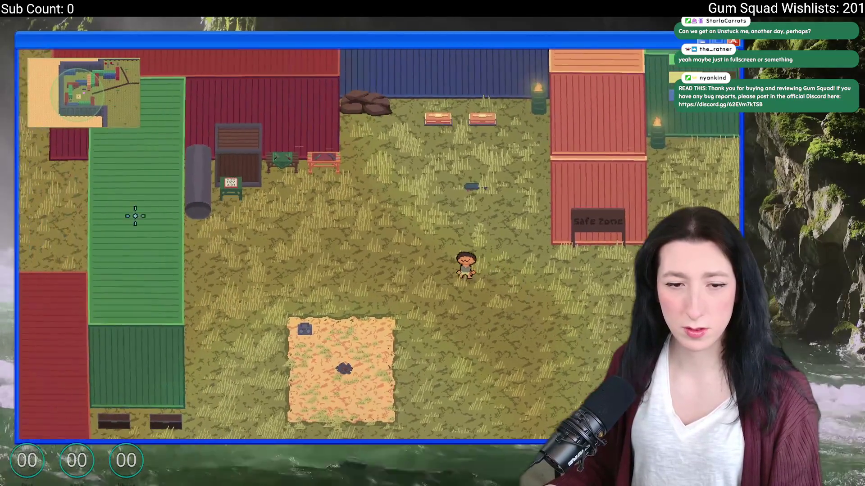
key("d")
key("Escape")
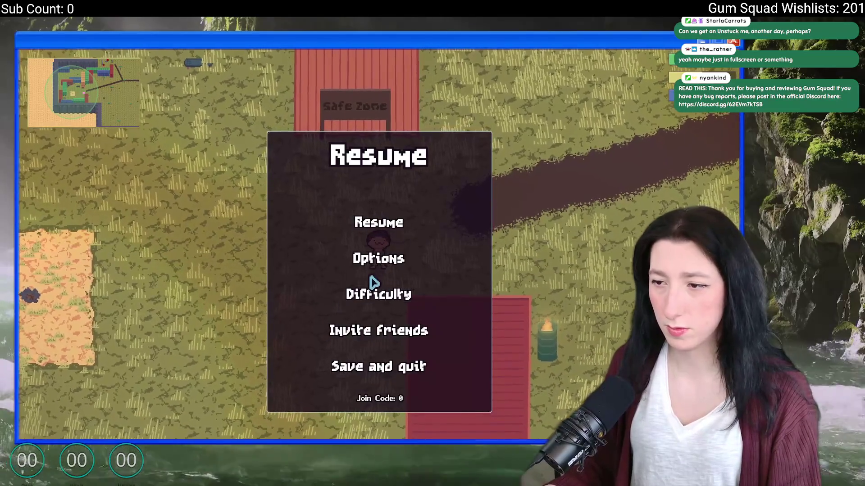
left_click(377, 260)
left_click(379, 199)
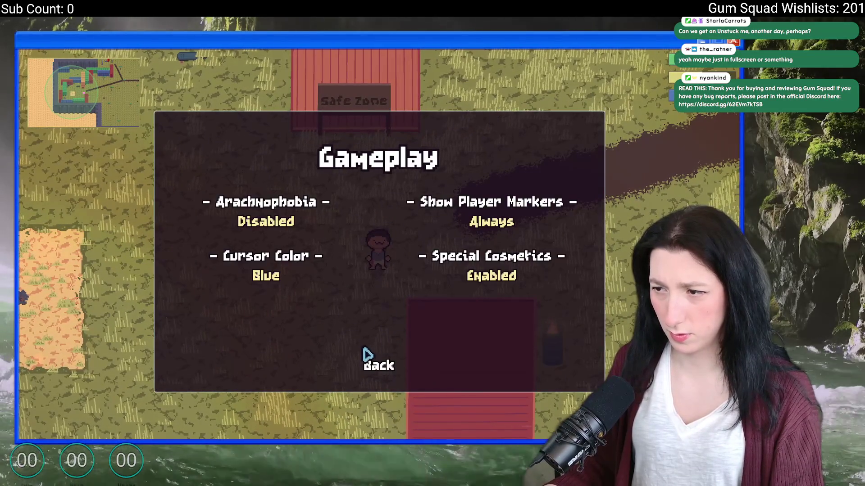
left_click(368, 353)
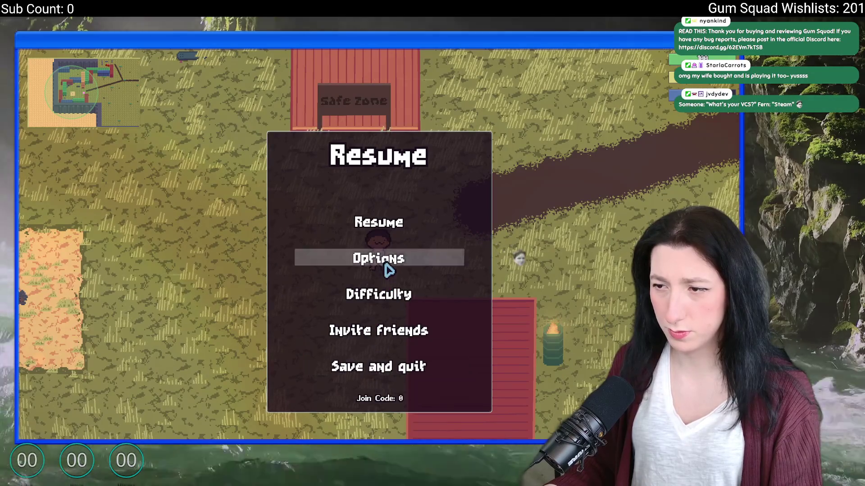
Step: Turn Fullscreen off in Options > Graphics so the game runs windowed, and resume play
left_click(379, 259)
left_click(382, 239)
left_click(266, 242)
key("Escape")
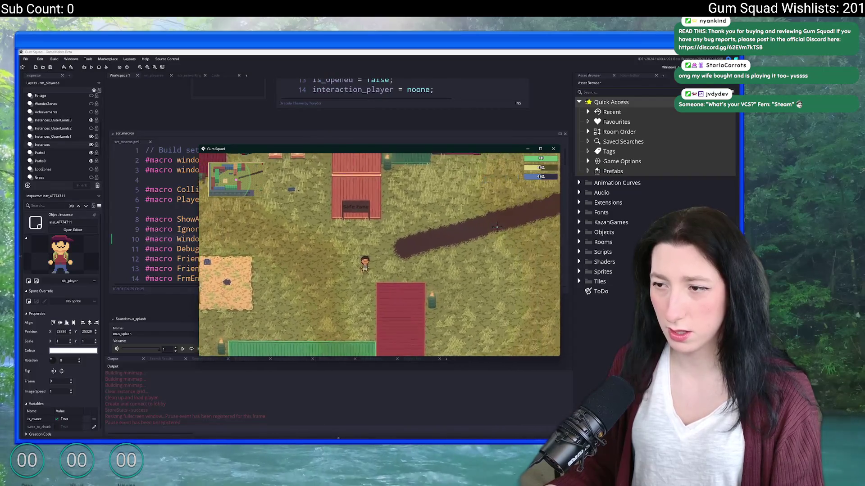
Step: Walk the character around the map with the arrow keys in windowed mode
key("Up")
key("Up")
key("Up")
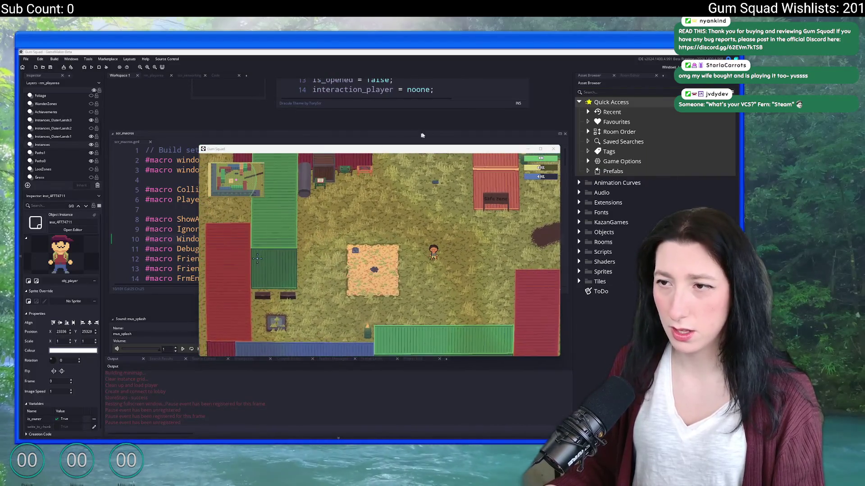
key("Up")
key("Up")
key("Up")
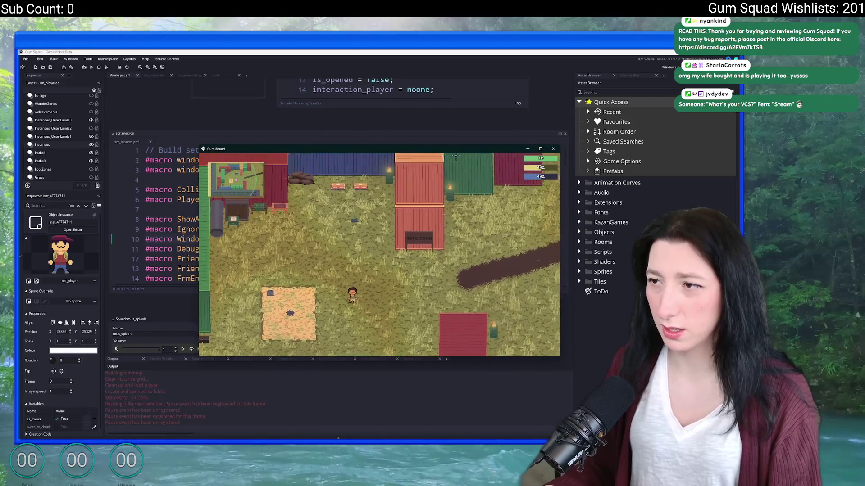
key("Down")
key("Down")
key("Down")
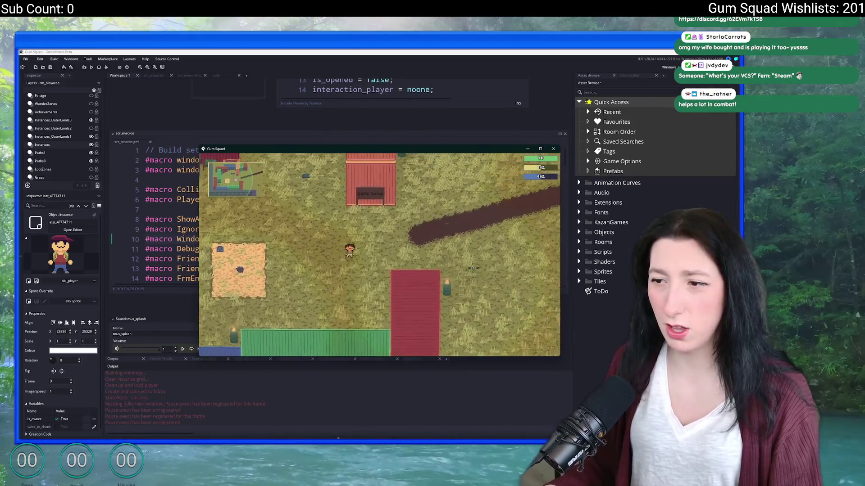
scroll(378, 256, "down", 3)
scroll(379, 257, "up", 3)
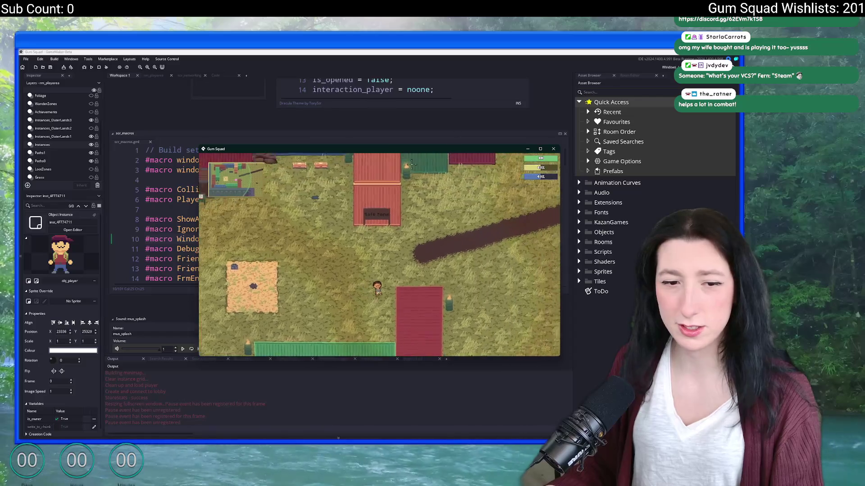
key("Down")
key("Down")
key("Left")
key("Left")
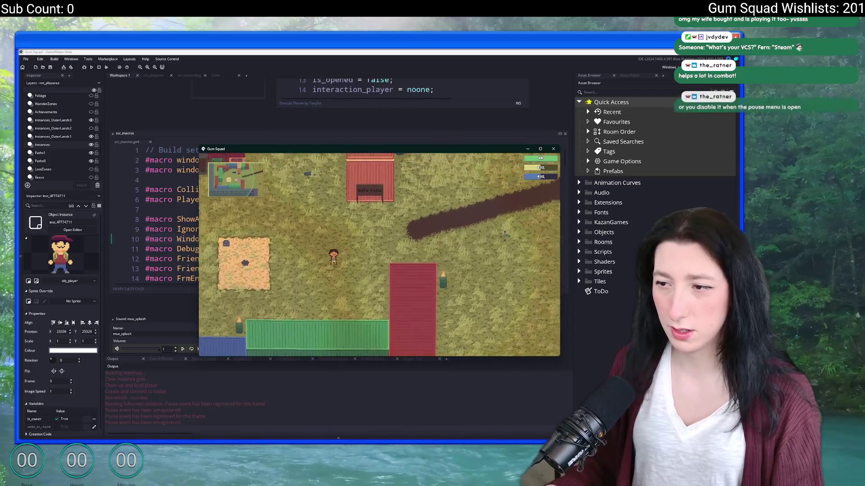
key("Right")
key("Right")
key("Right")
key("Down")
key("Down")
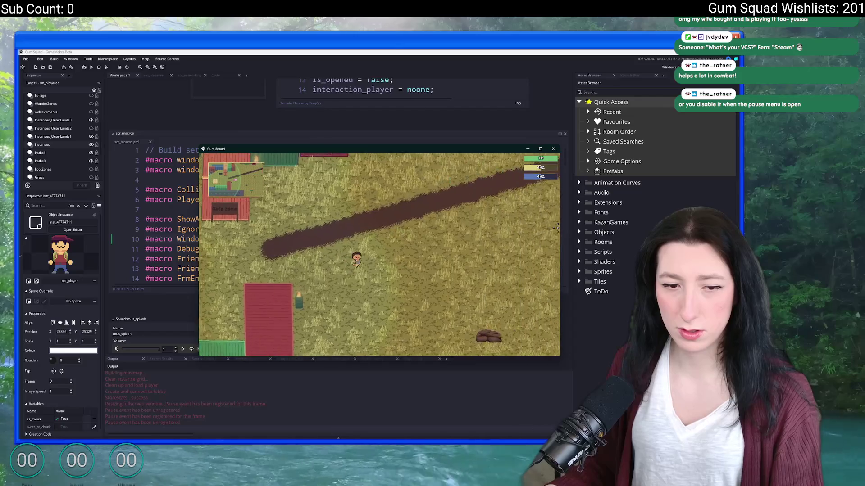
Step: Pause the game and Alt+Tab back to the GameMaker editor
key("Escape")
key("alt+Tab")
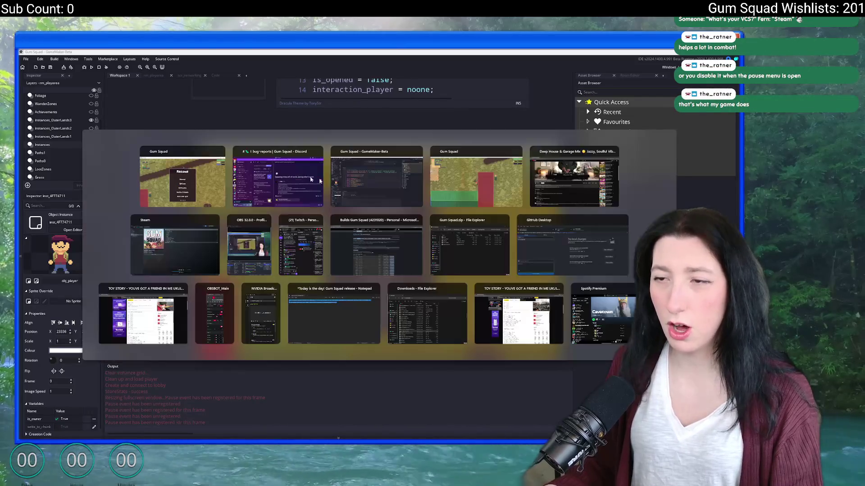
left_click(376, 179)
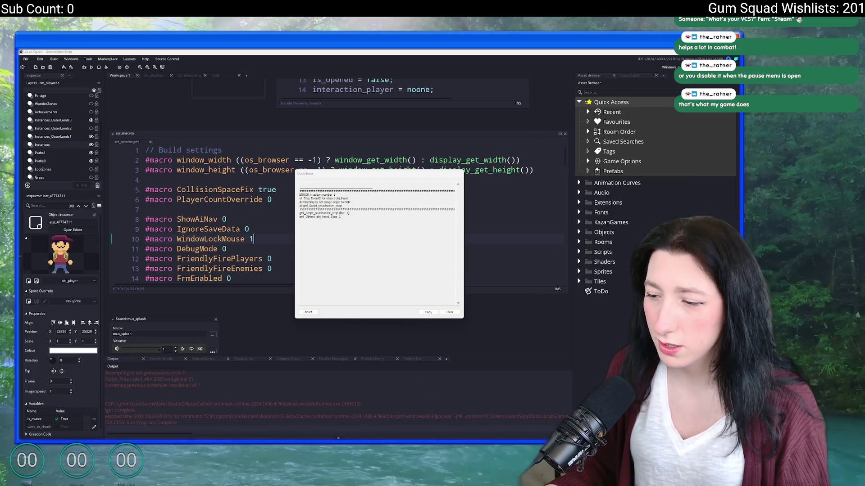
Step: Bring the game window forward and abort the crashed run from the Code Error dialog
left_click(446, 415)
left_click(364, 262)
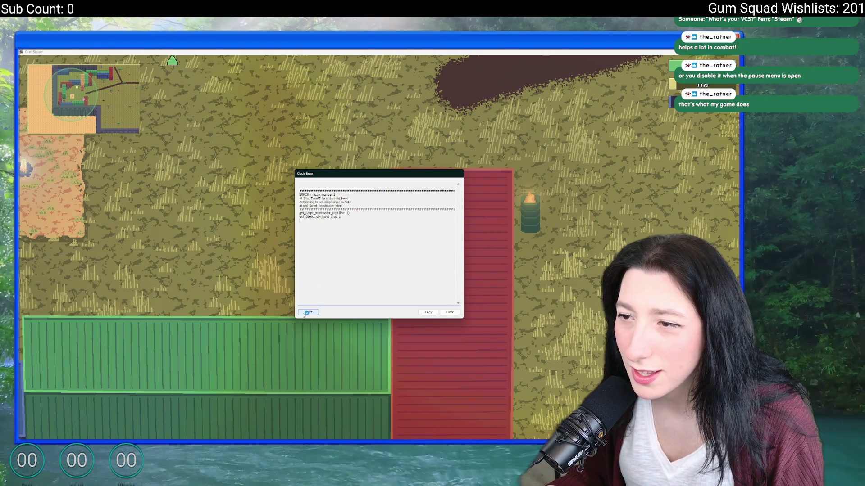
left_click(308, 312)
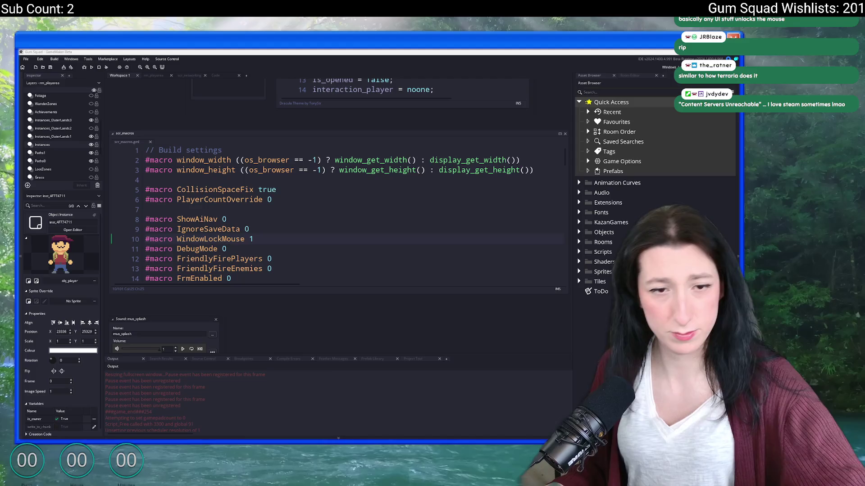
Step: Find obj_player's WindowLockMouse check, guard it with !global.Game_Paused &&, and run the game
left_click(369, 210)
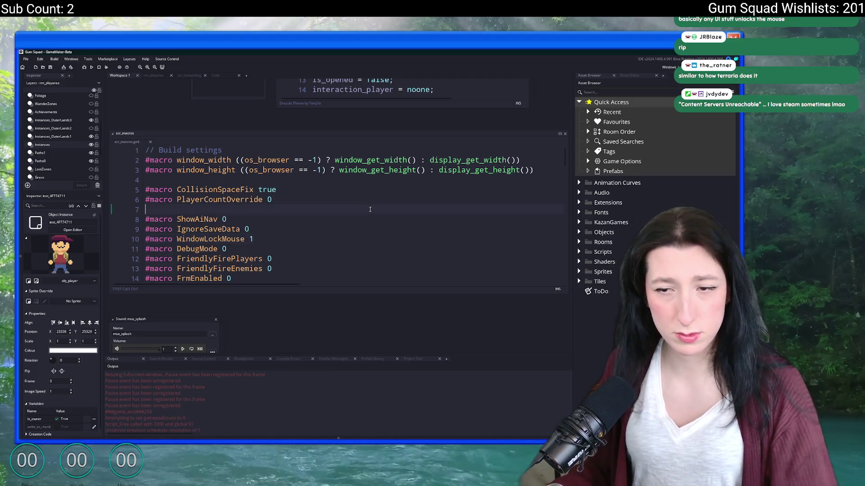
left_click_drag(271, 101, 271, 253)
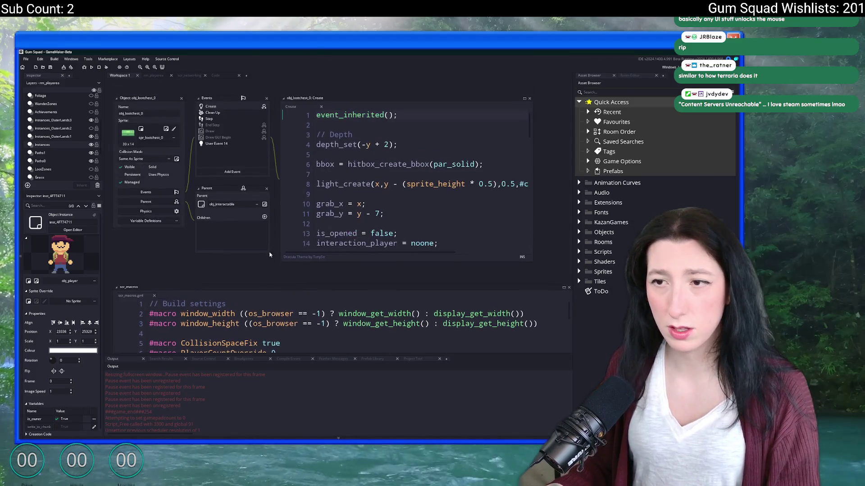
scroll(257, 217, "down", 3)
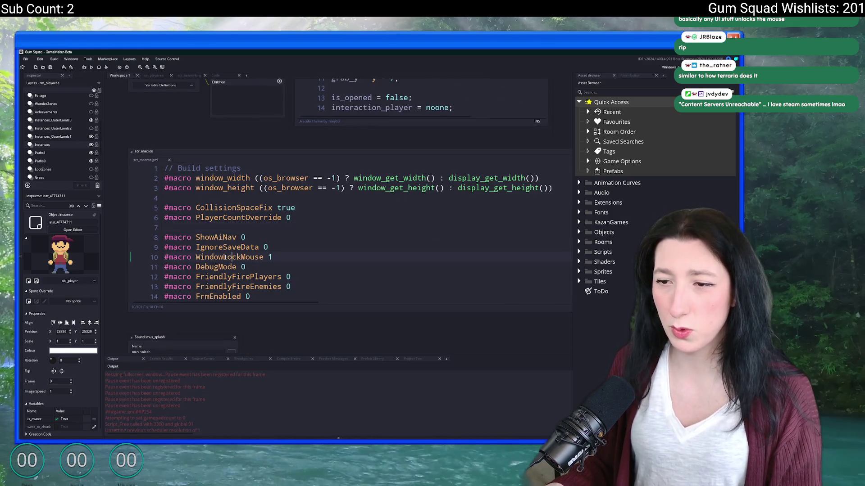
double_click(227, 256)
key("ctrl+shift+f")
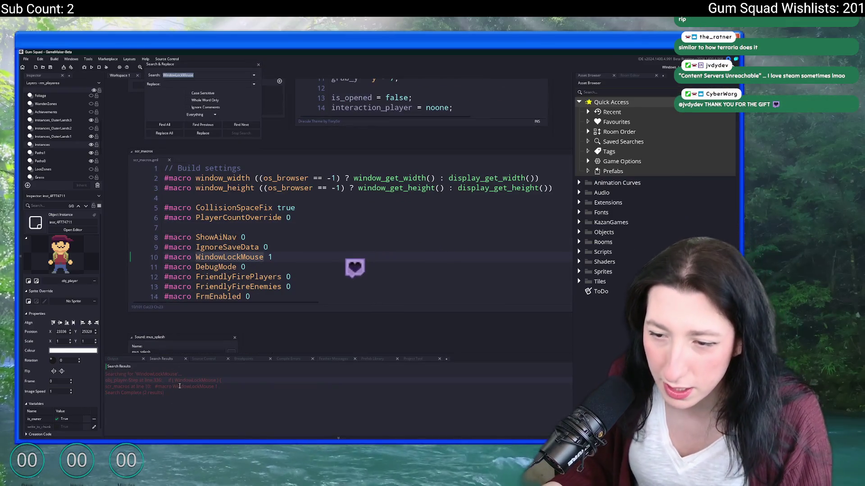
double_click(183, 382)
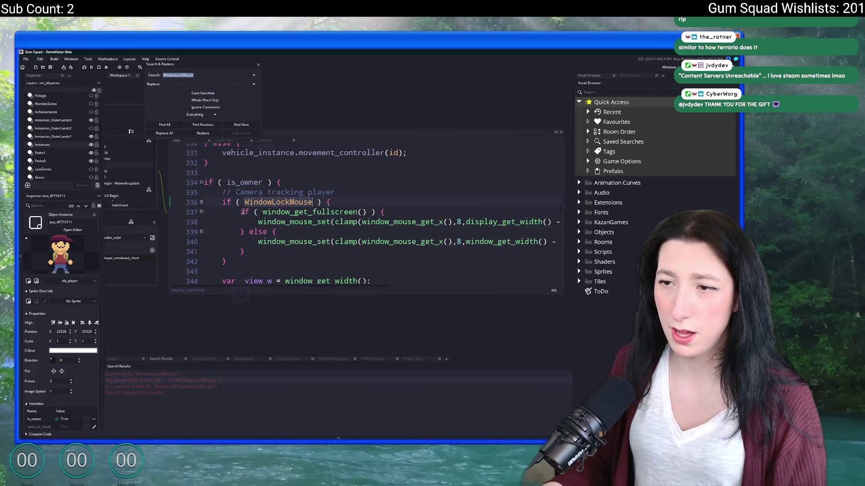
type("!")
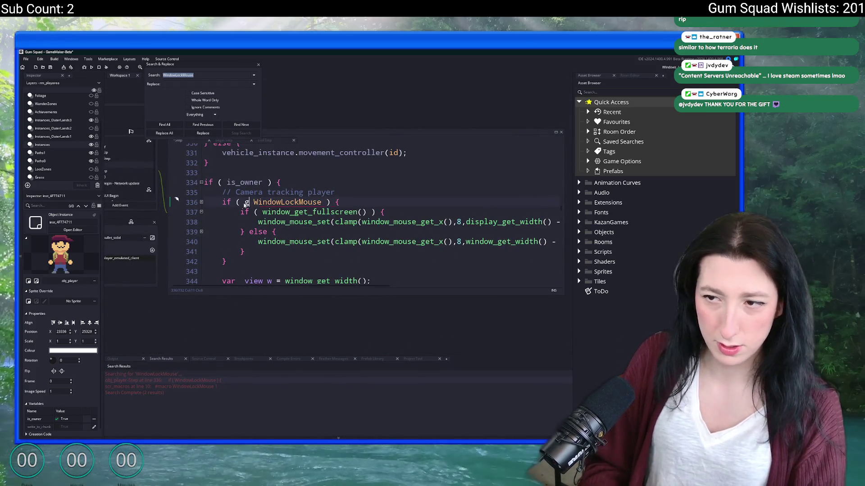
type("global.Game")
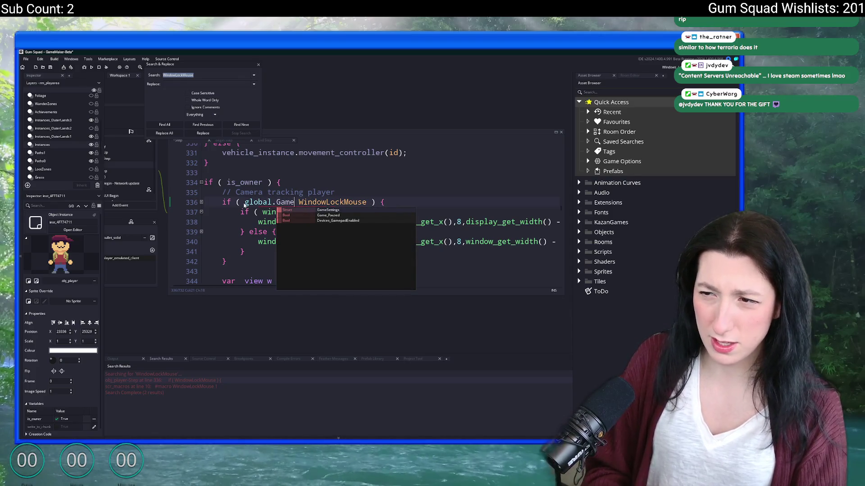
type("_Paused &&")
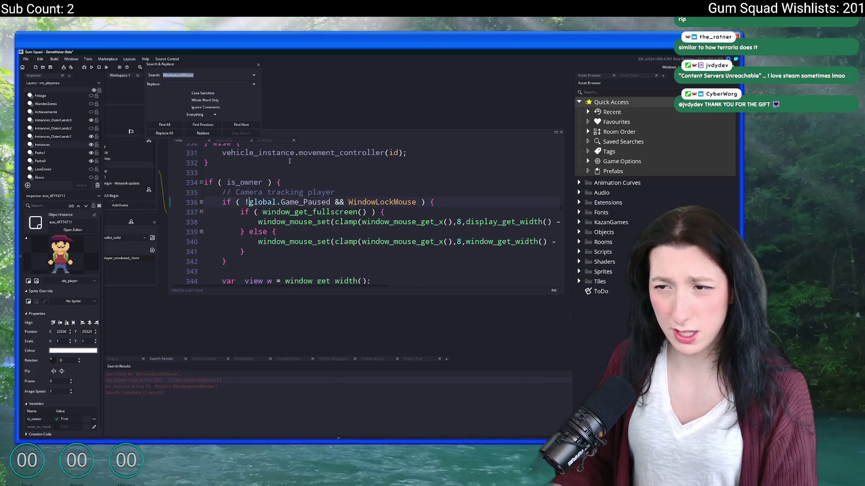
key("F5")
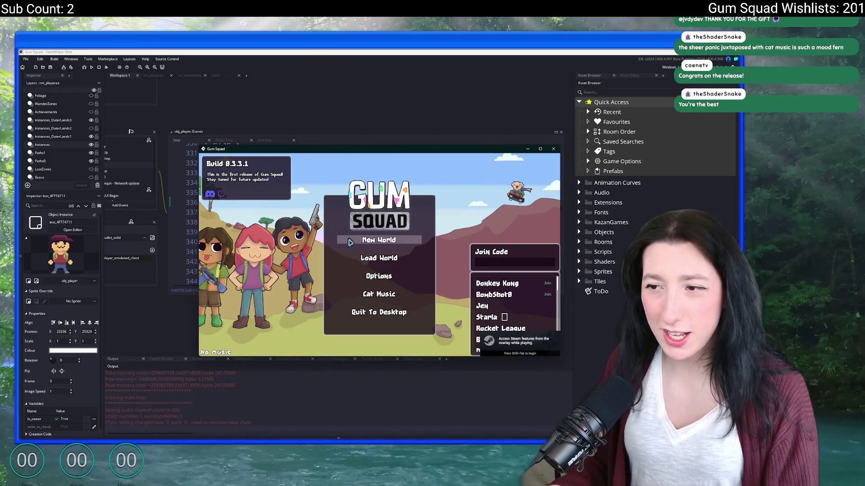
Step: Maximize the game window and create a new world with Lobby Type set to Private
left_click(345, 242)
left_click(382, 331)
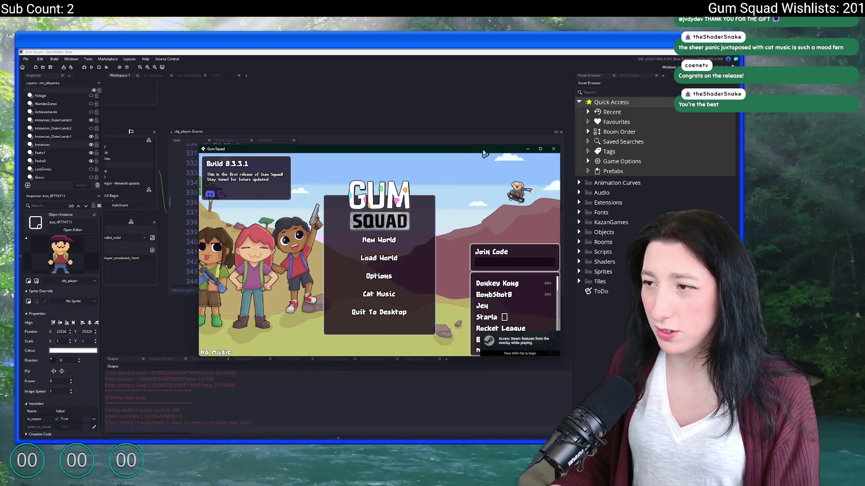
double_click(484, 154)
left_click(363, 224)
left_click(391, 244)
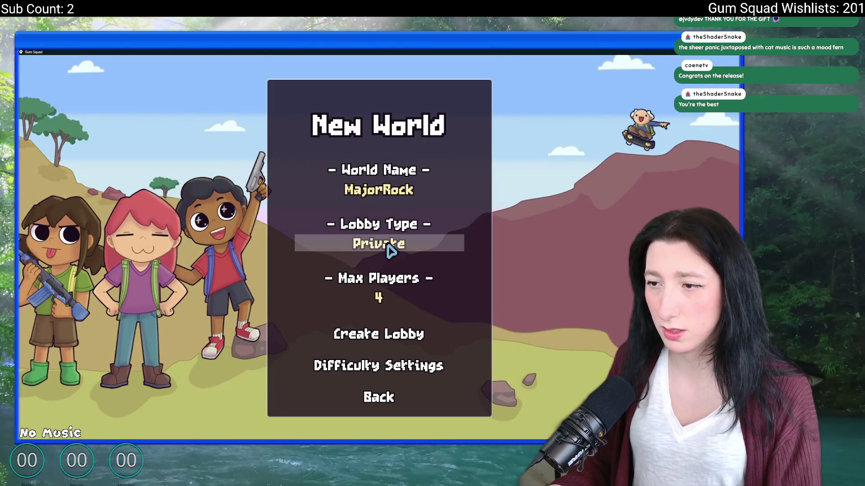
left_click(386, 333)
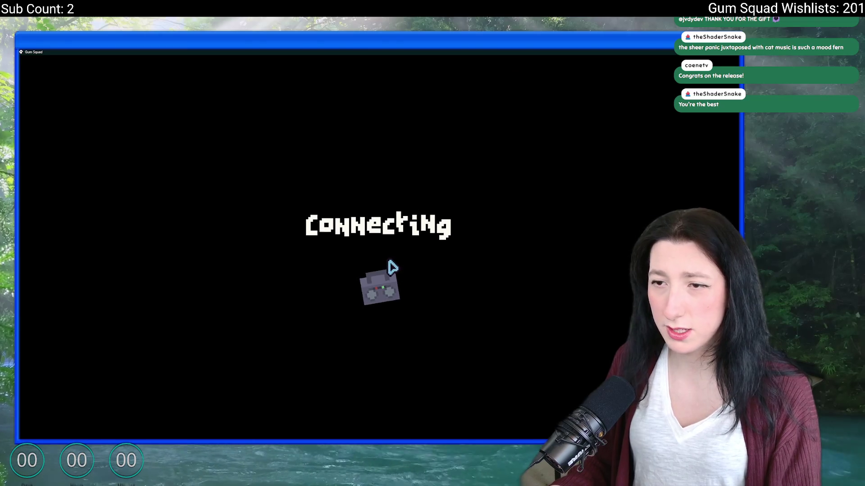
Step: Pause the loaded world and choose Save and quit to return to the main menu
key("Escape")
key("Escape")
key("Escape")
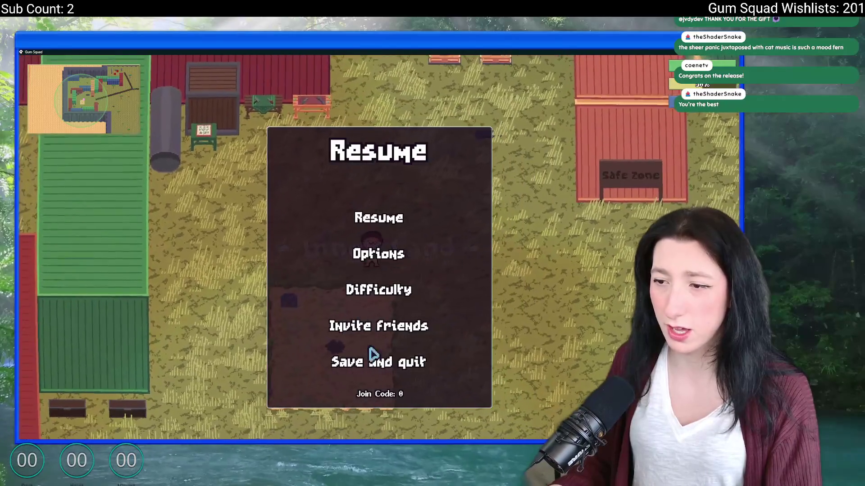
left_click(378, 363)
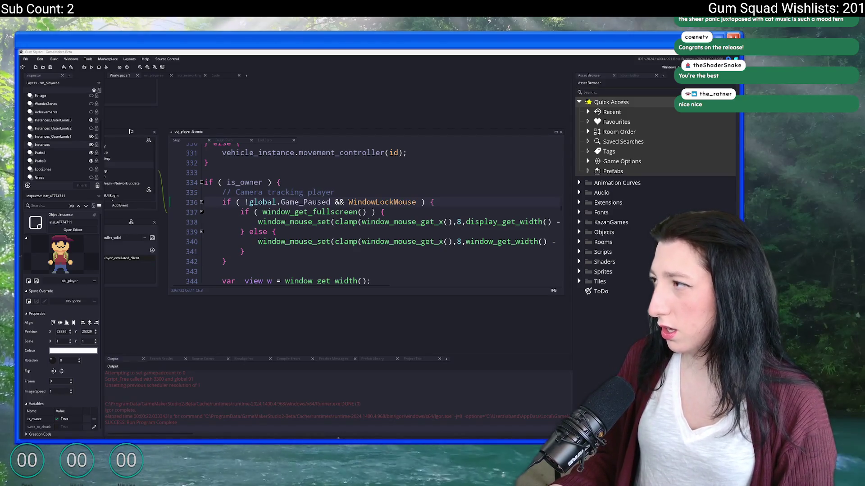
Step: View the skateboard crash report's Code Error screenshot full size in the Discord direct message
left_click_drag(433, 91, 233, 59)
mouse_move(136, 226)
scroll(258, 295, "down", 3)
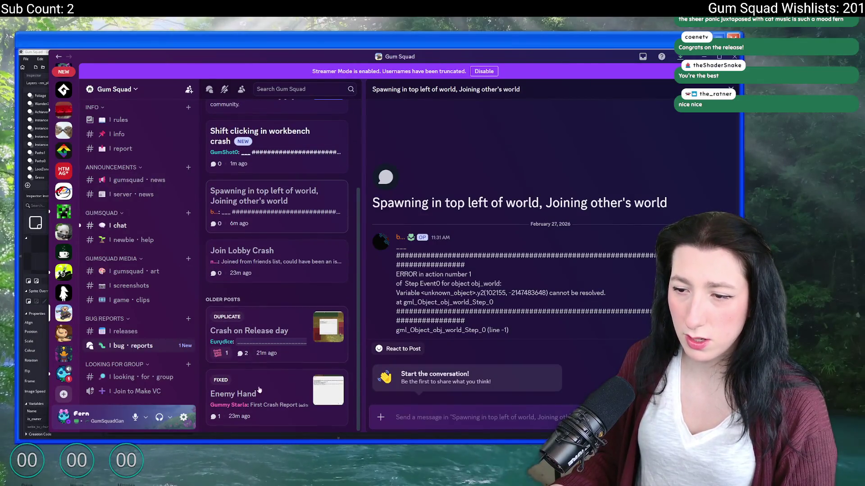
scroll(260, 298, "up", 3)
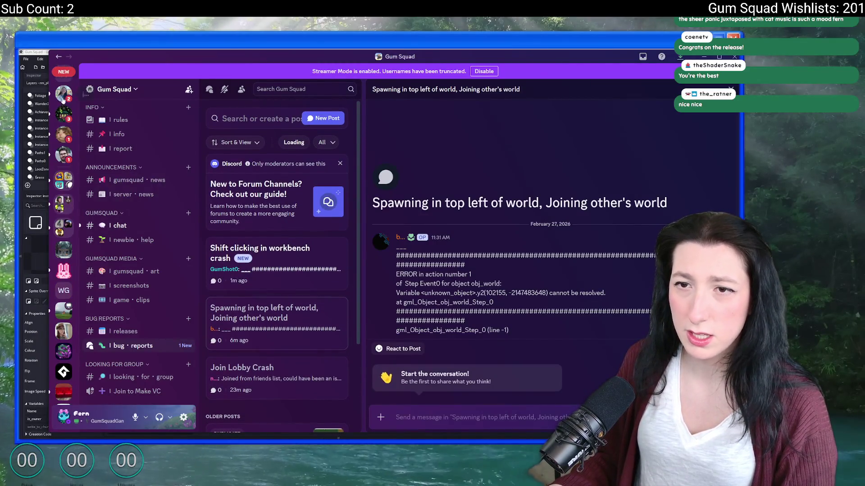
left_click(63, 73)
left_click(126, 220)
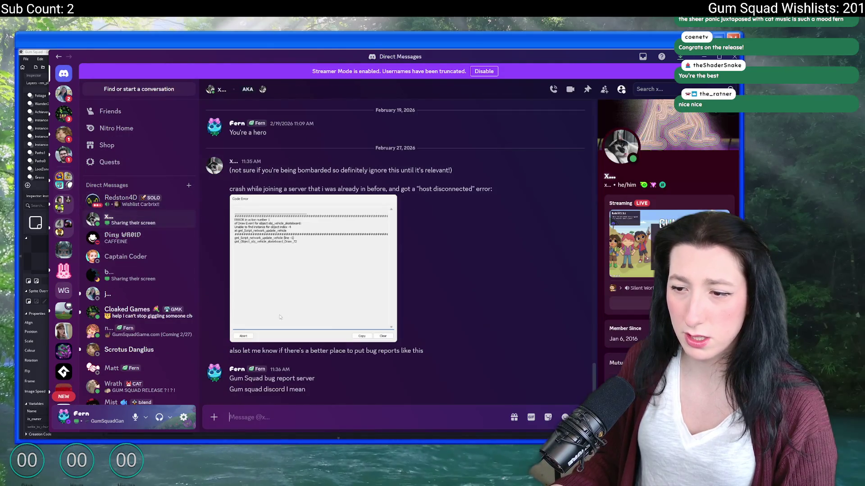
left_click(304, 252)
left_click(379, 203)
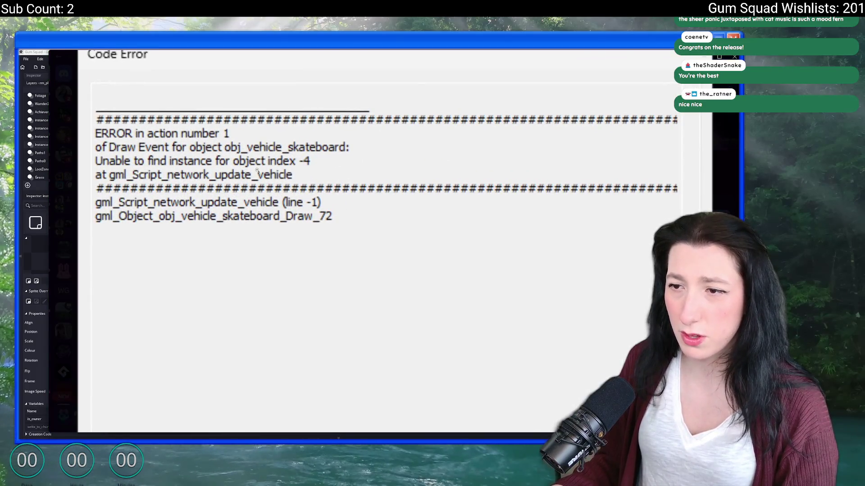
left_click(379, 203)
key("Escape")
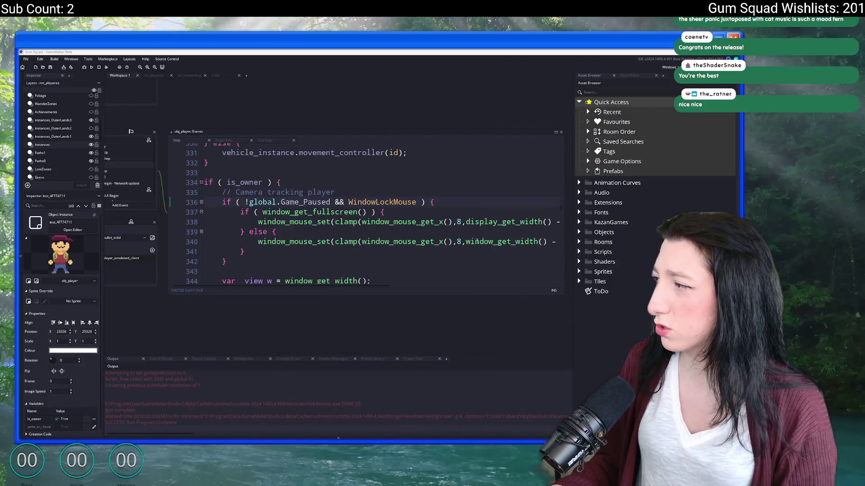
Step: Find obj_vehicle_skateboard via Ctrl+T and review its Draw and Draw Begin event code
key("ctrl+t")
type("obj_vehic")
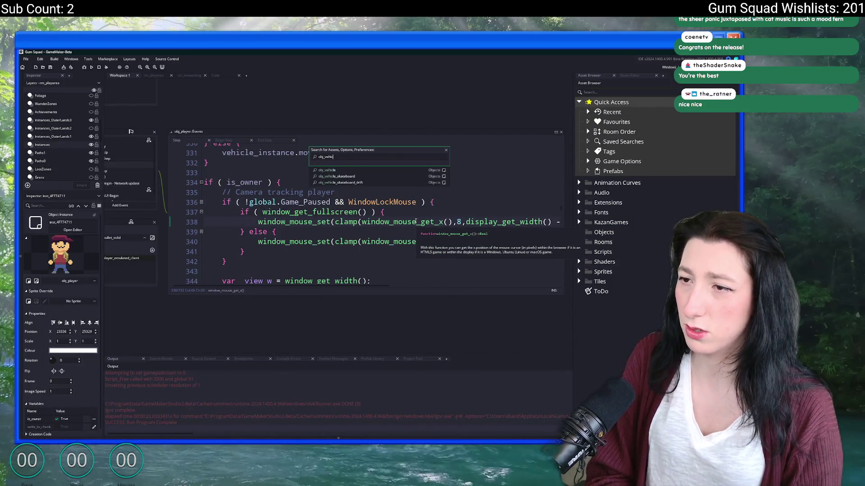
key("Return")
left_click(225, 174)
scroll(378, 169, "up", 3)
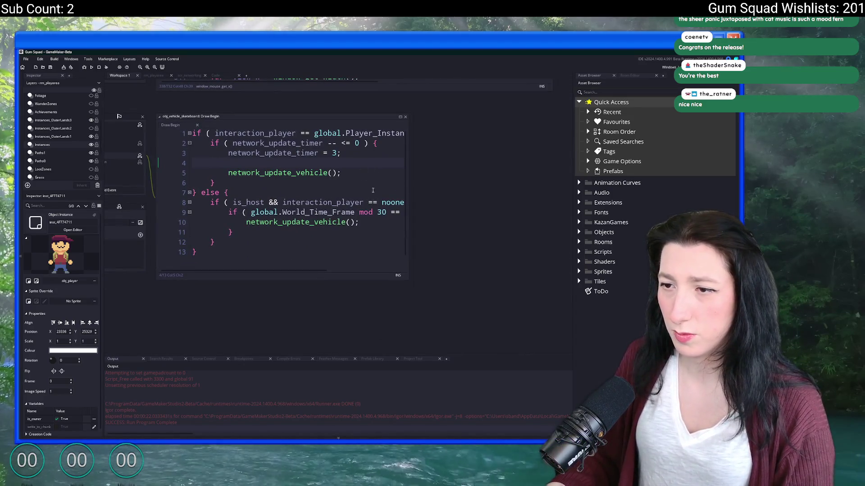
left_click_drag(408, 170, 571, 166)
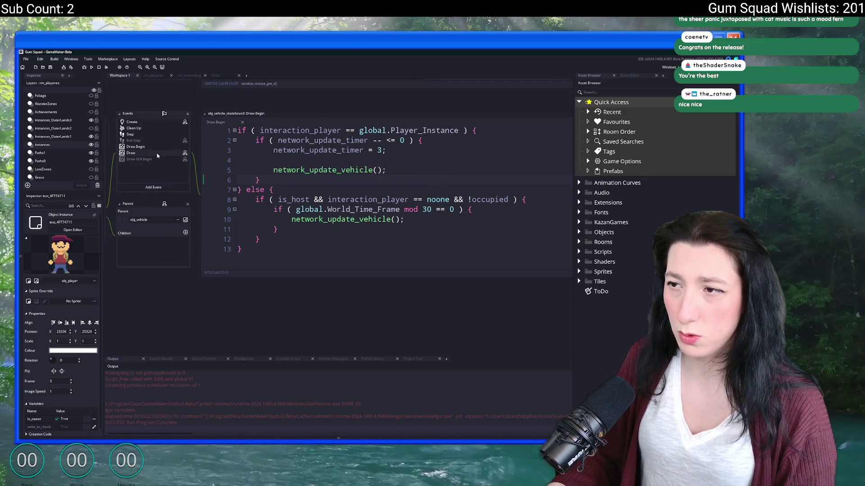
left_click(157, 152)
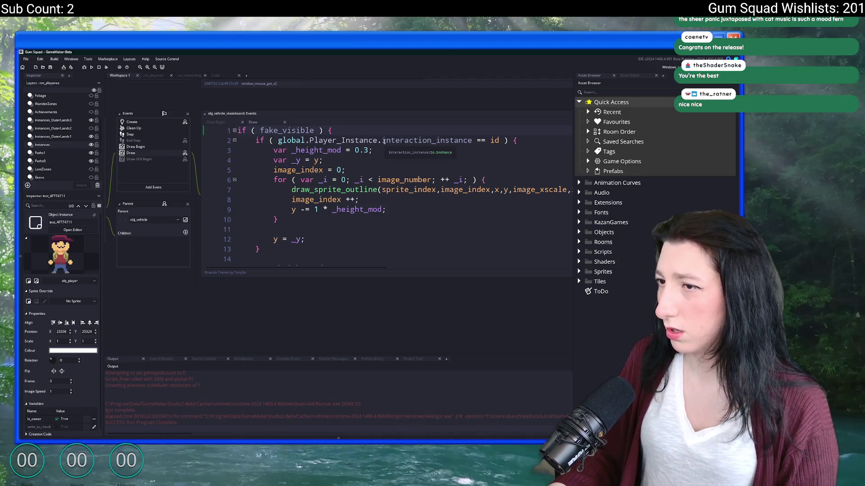
scroll(365, 140, "down", 5)
scroll(365, 139, "down", 3)
scroll(365, 140, "up", 4)
scroll(369, 145, "up", 4)
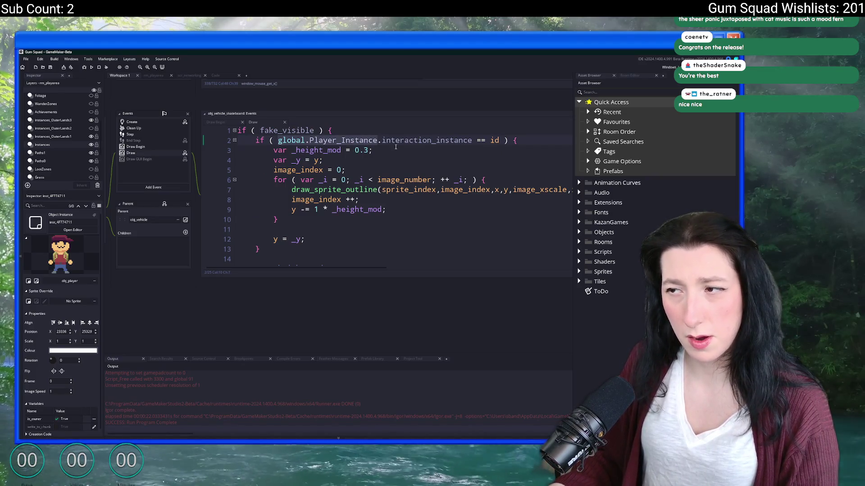
left_click_drag(238, 141, 406, 140)
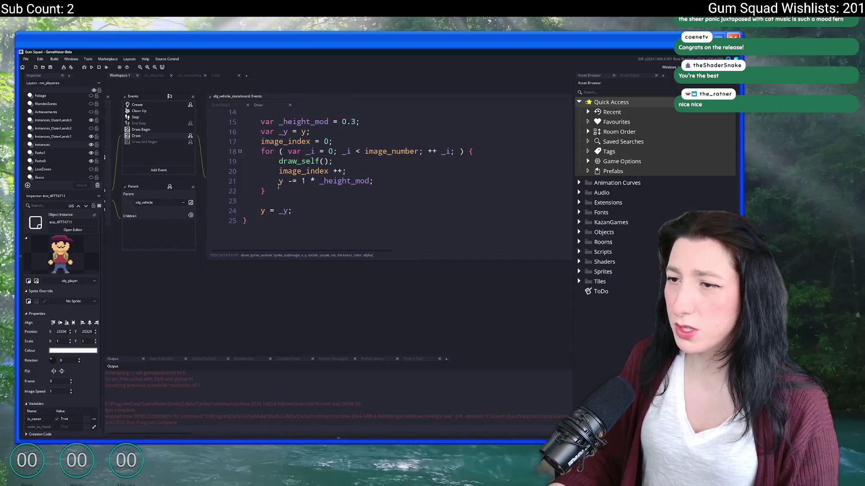
left_click(172, 132)
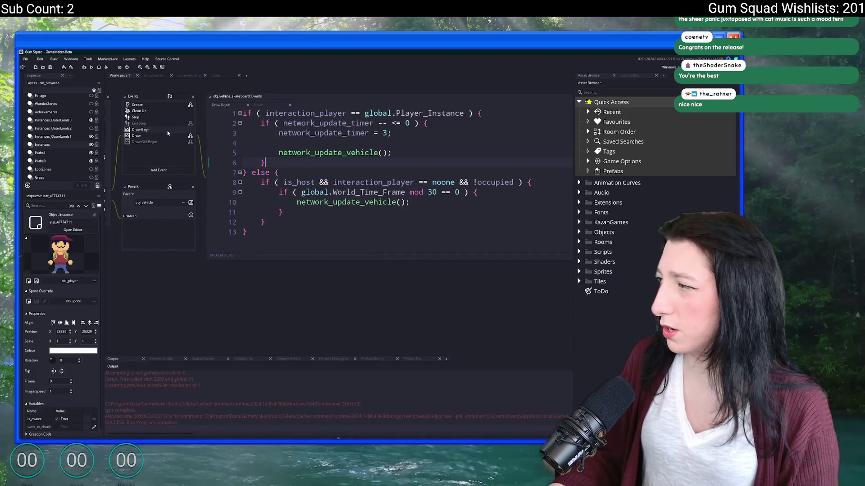
Step: Jump to network_update_vehicle's definition, review its DLC check, then follow dlc_owned to obj_steam
middle_click(330, 153)
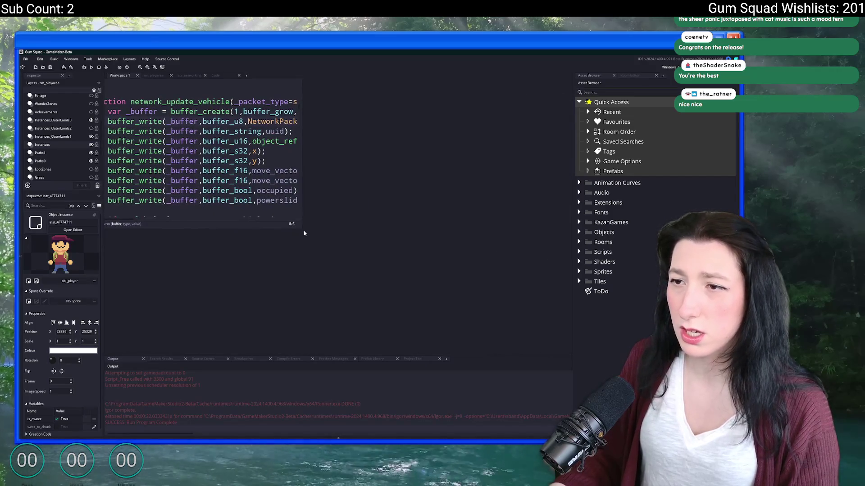
left_click_drag(302, 229, 570, 332)
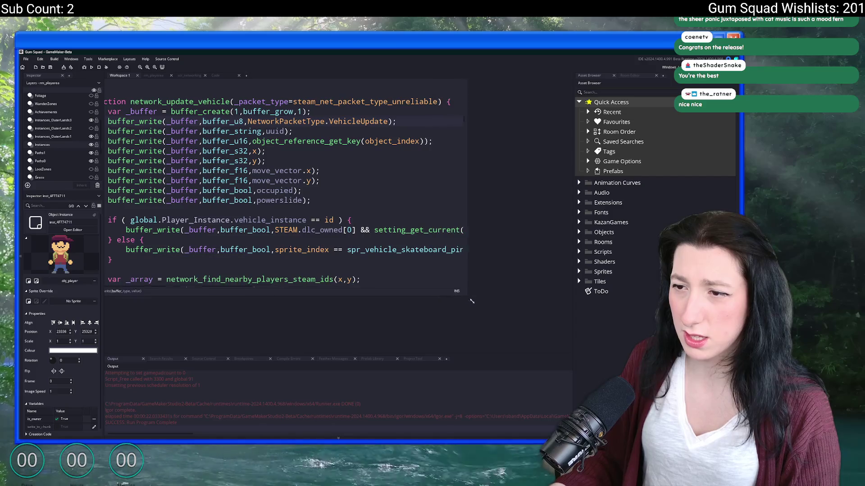
scroll(361, 177, "down", 1)
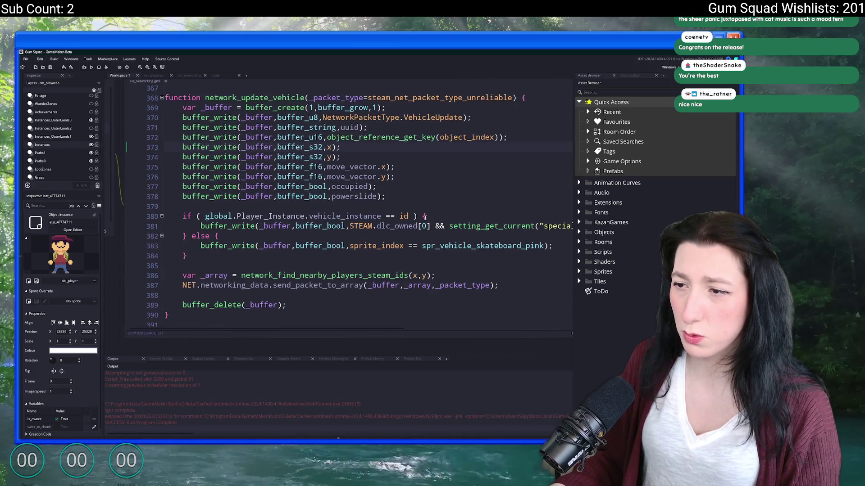
double_click(463, 226)
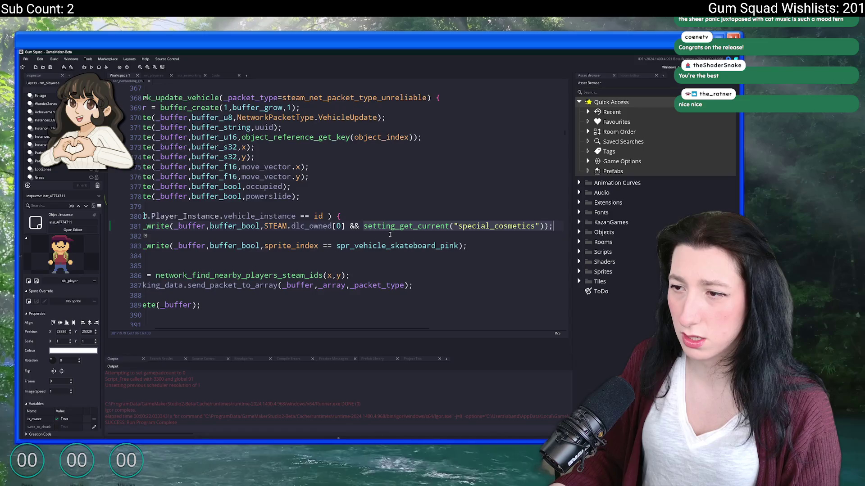
scroll(380, 187, "down", 2)
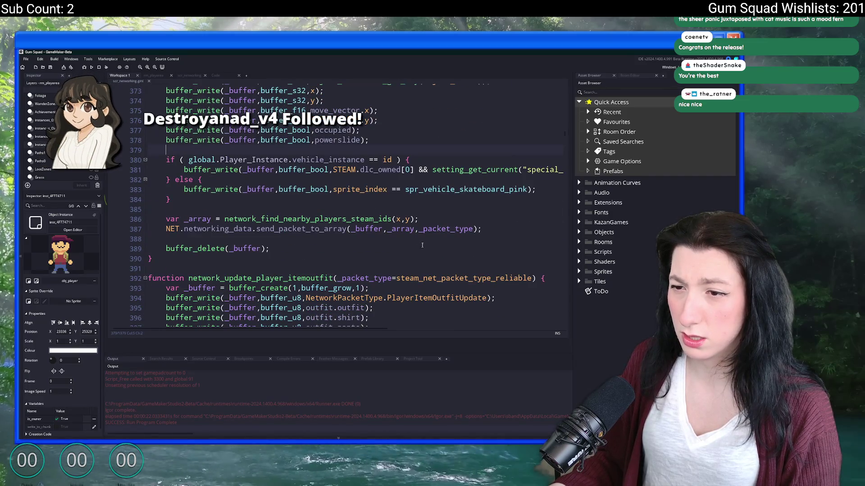
scroll(374, 230, "up", 1)
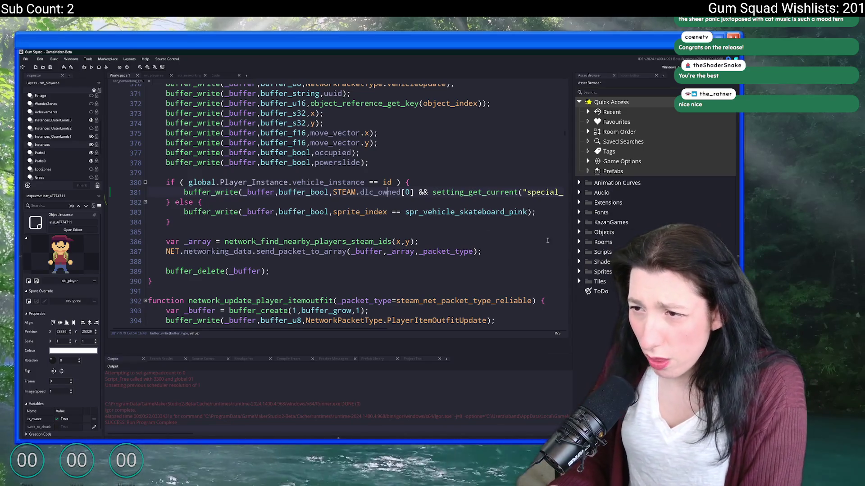
left_click(203, 202)
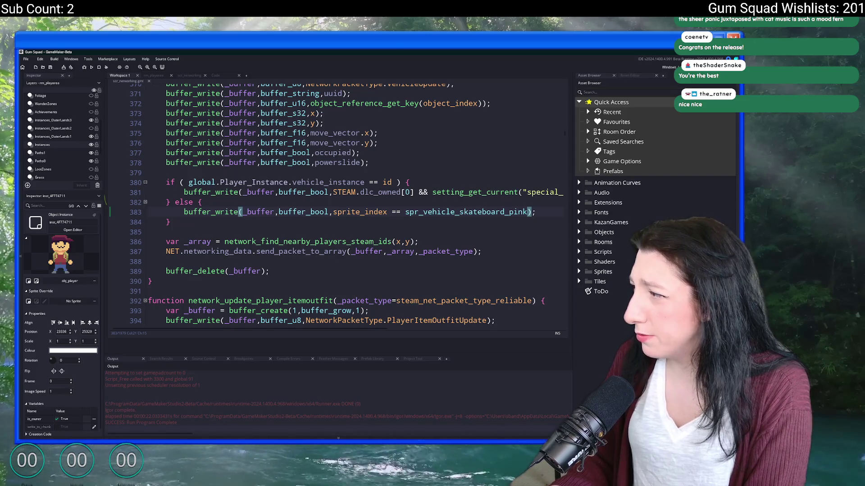
scroll(405, 193, "up", 3)
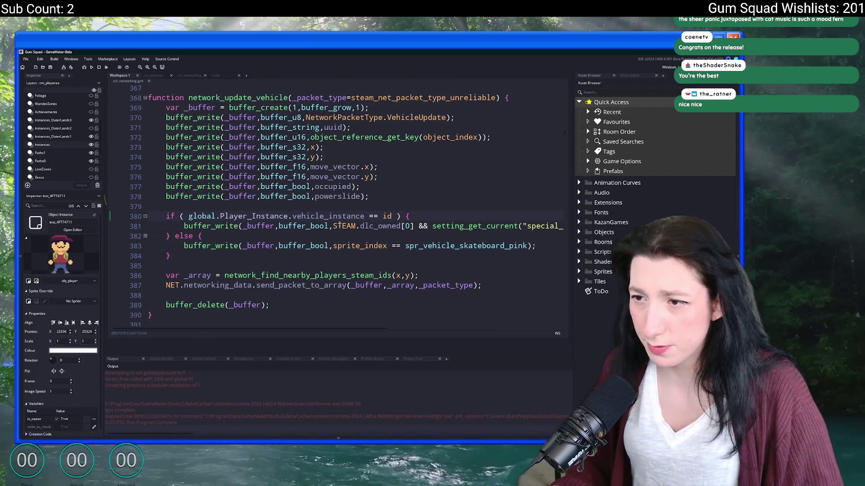
middle_click(379, 223)
left_click_drag(314, 217, 320, 215)
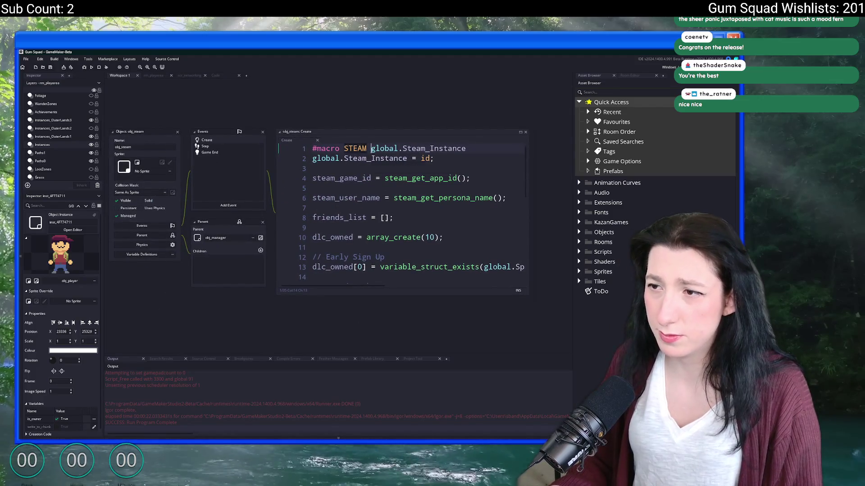
mouse_move(492, 148)
left_mouse_down()
mouse_move(365, 173)
mouse_move(408, 77)
mouse_move(387, 146)
left_mouse_up()
left_click(213, 158)
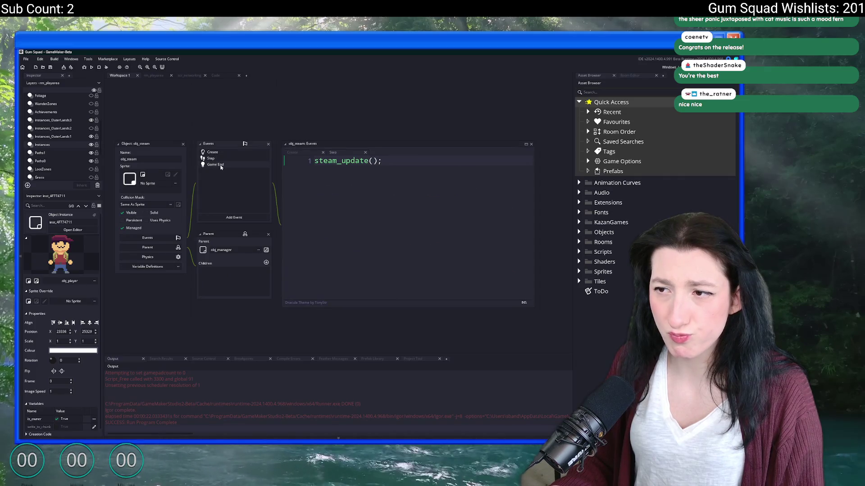
left_click(216, 164)
scroll(388, 209, "down", 10)
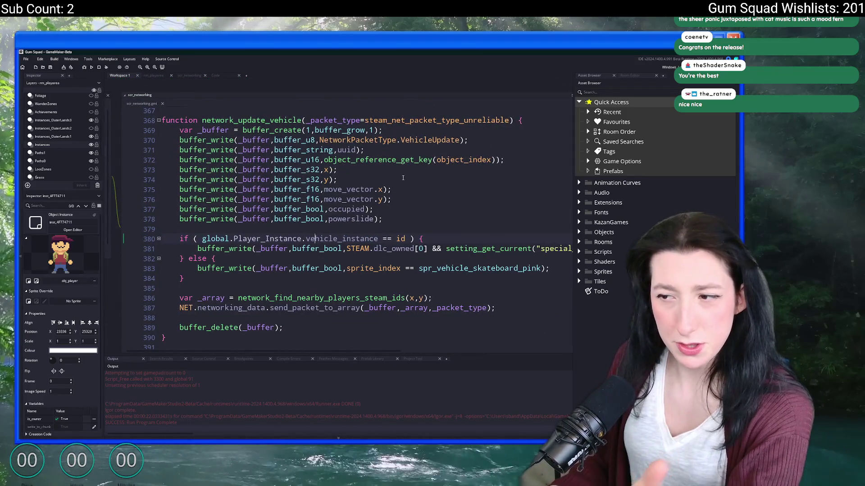
left_click(360, 249)
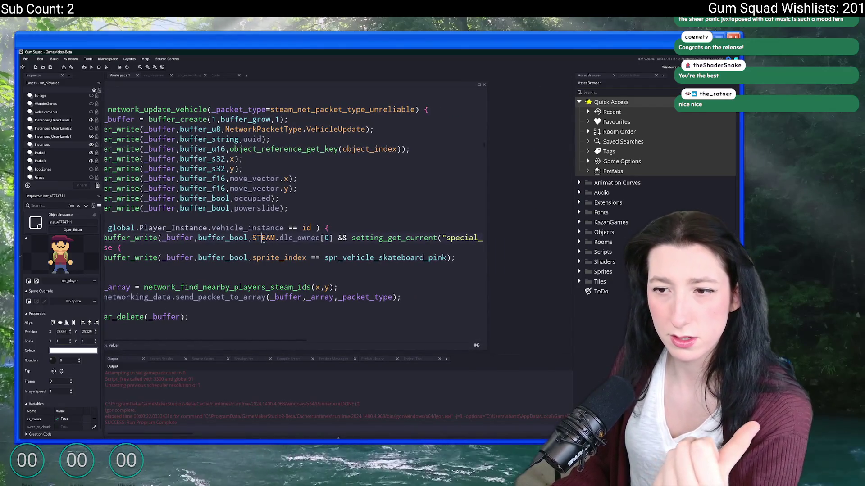
scroll(289, 218, "left", 3)
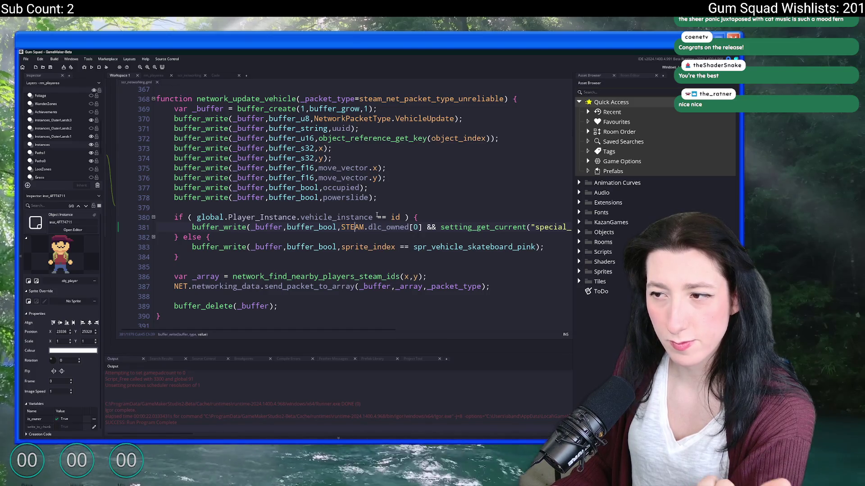
mouse_move(373, 217)
left_mouse_down()
mouse_move(199, 216)
mouse_move(353, 95)
left_mouse_up()
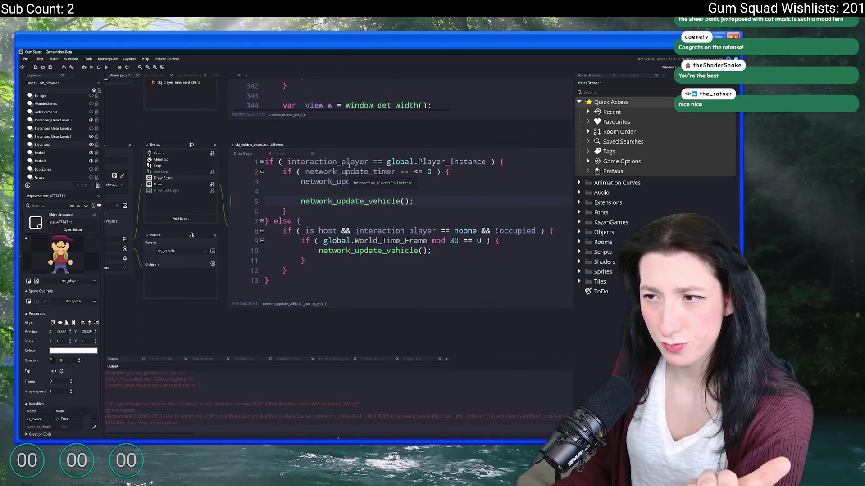
double_click(325, 162)
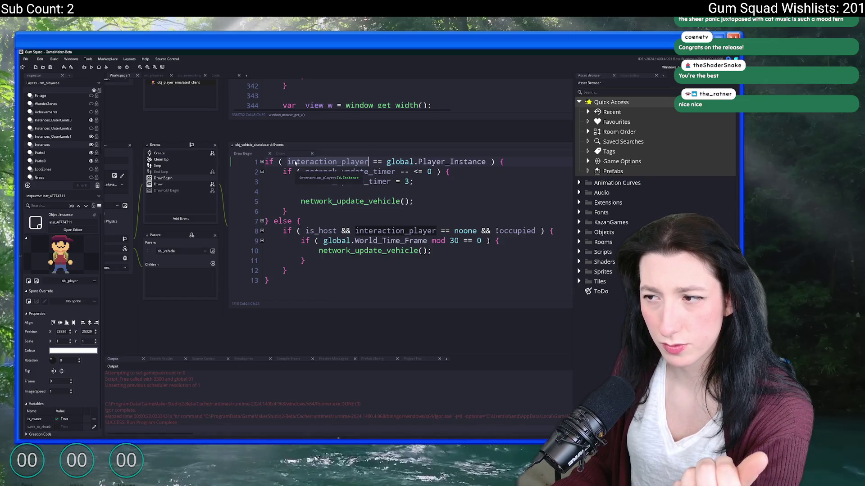
left_click(283, 153)
scroll(265, 184, "up", 5)
scroll(265, 184, "up", 3)
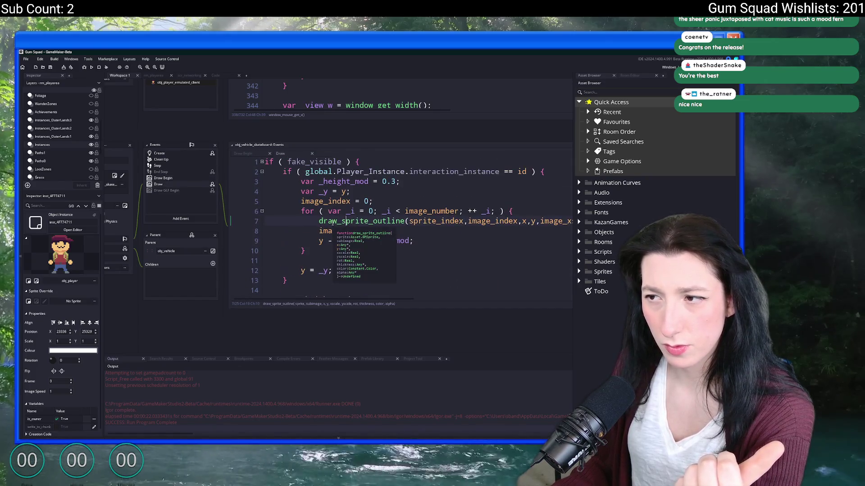
left_click(245, 153)
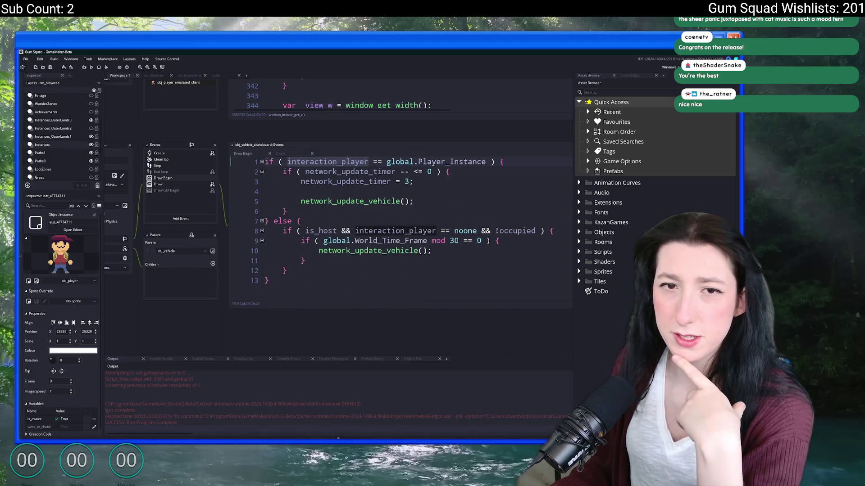
middle_click(374, 200)
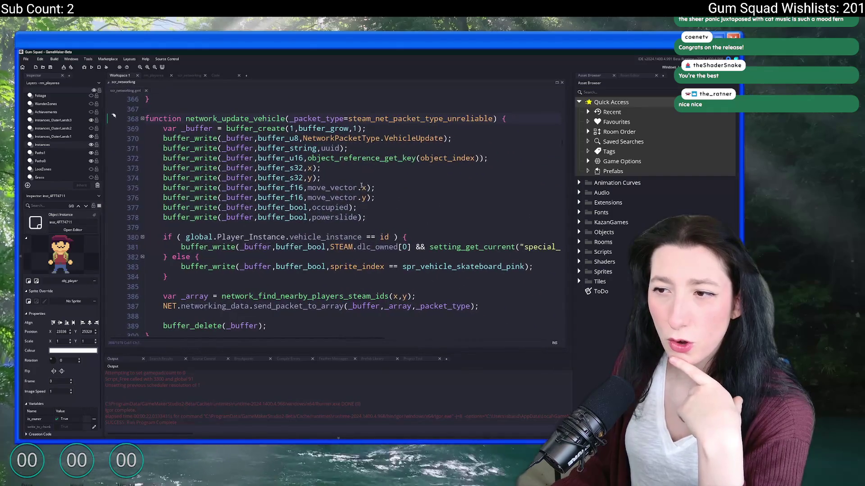
scroll(407, 191, "down", 3)
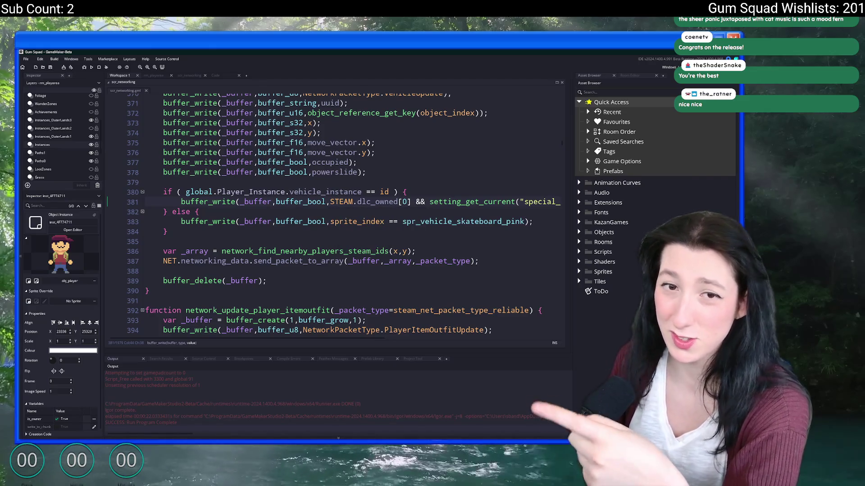
scroll(277, 125, "down", 3)
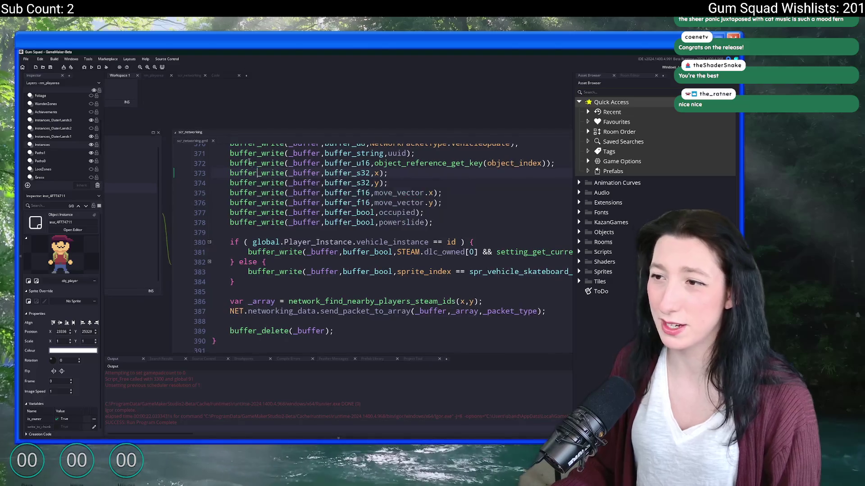
scroll(270, 128, "down", 3)
scroll(246, 142, "down", 2)
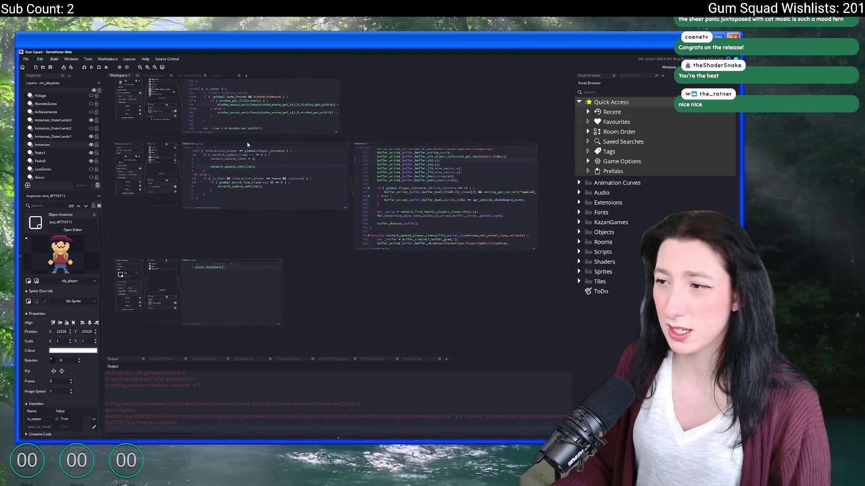
scroll(230, 135, "up", 2)
Step: Bring up the scr_macros script and clean the project's previous build cache
left_click_drag(230, 135, 155, 113)
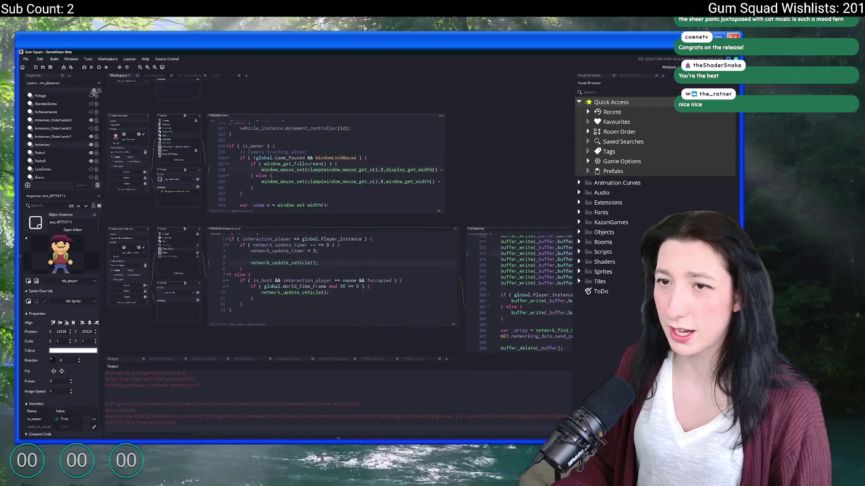
key("ctrl+t")
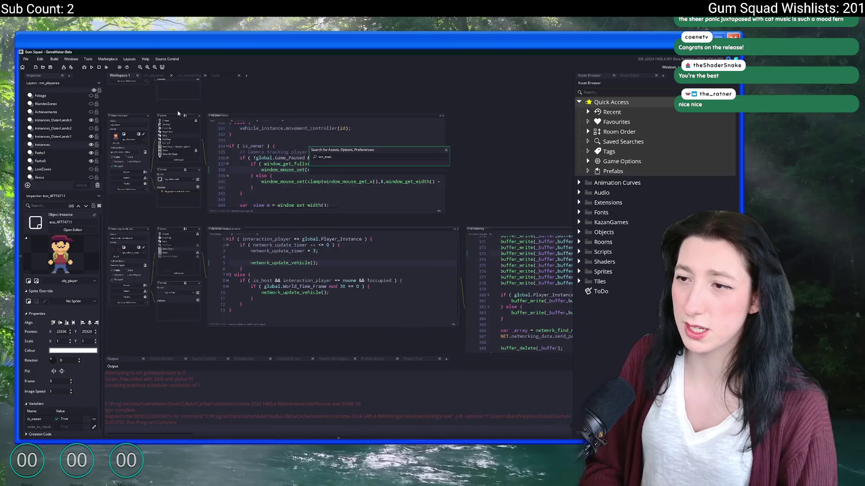
key("Return")
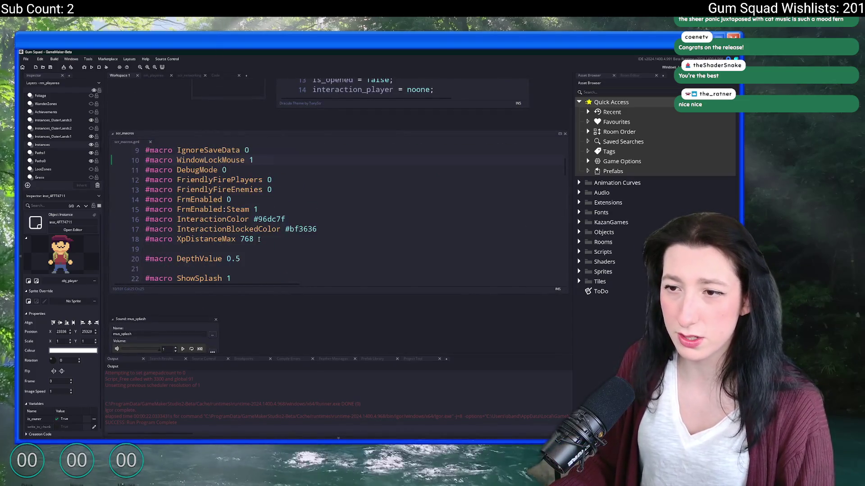
scroll(259, 239, "down", 3)
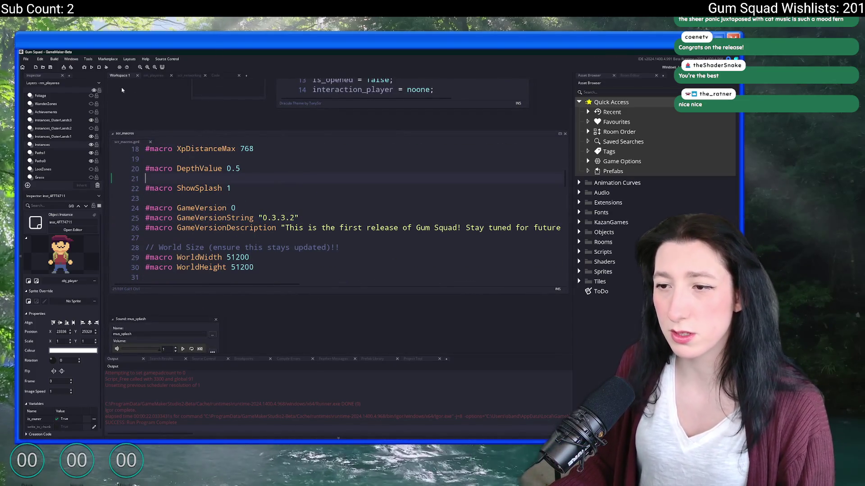
left_click(55, 59)
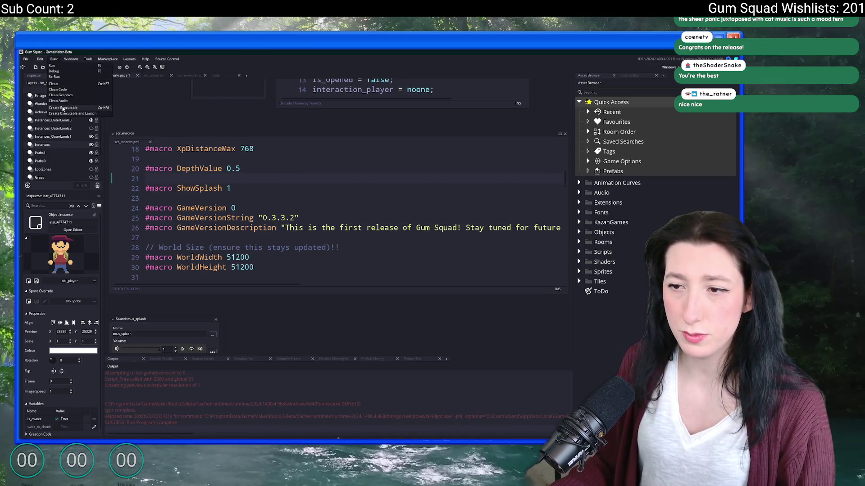
left_click(57, 83)
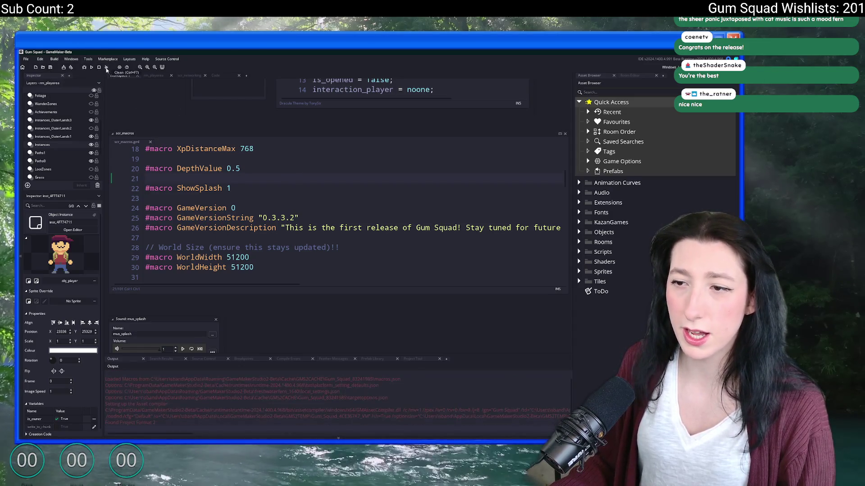
Step: Append " (Hotfix #2)" to the GameVersionDescription string on line 26
left_click(344, 228)
key("End")
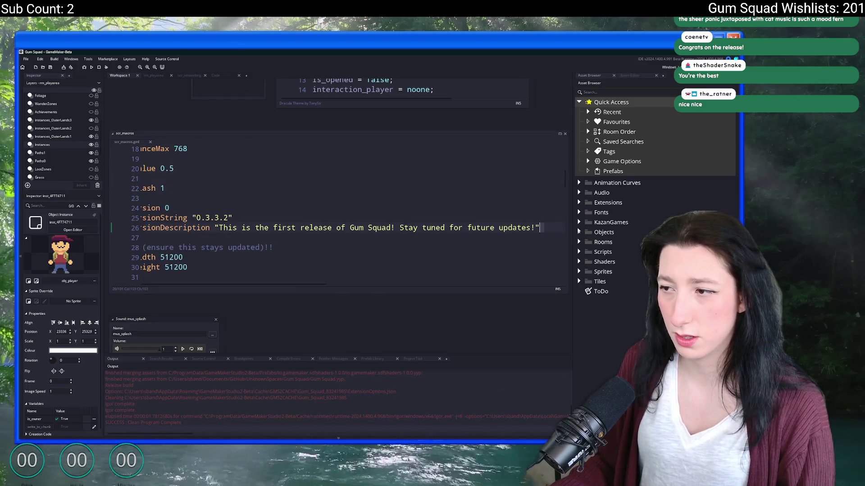
type("(Ho")
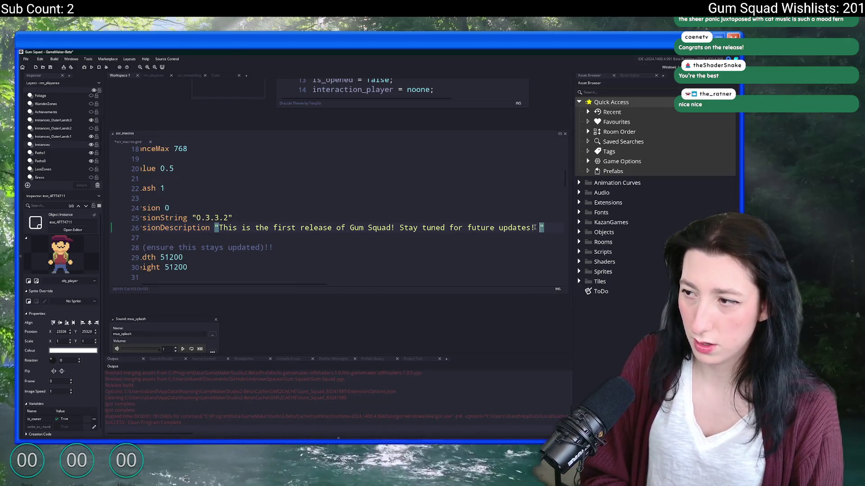
type("tfix #2)")
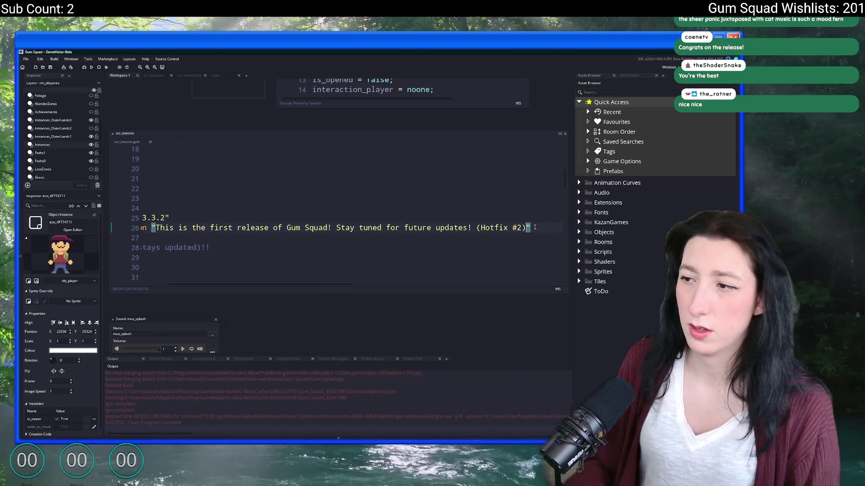
left_click(54, 59)
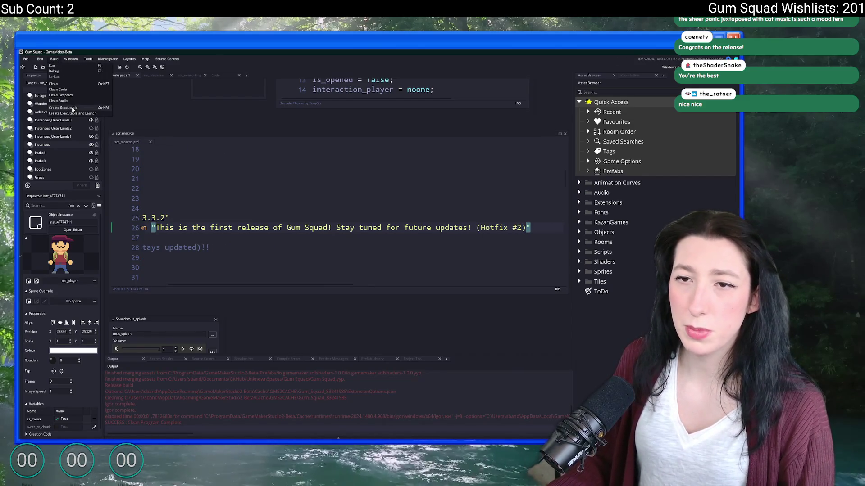
Step: Create the executable as a zip package, saving Gum Squad.zip to the Desktop over the existing one
left_click(65, 107)
left_click(373, 241)
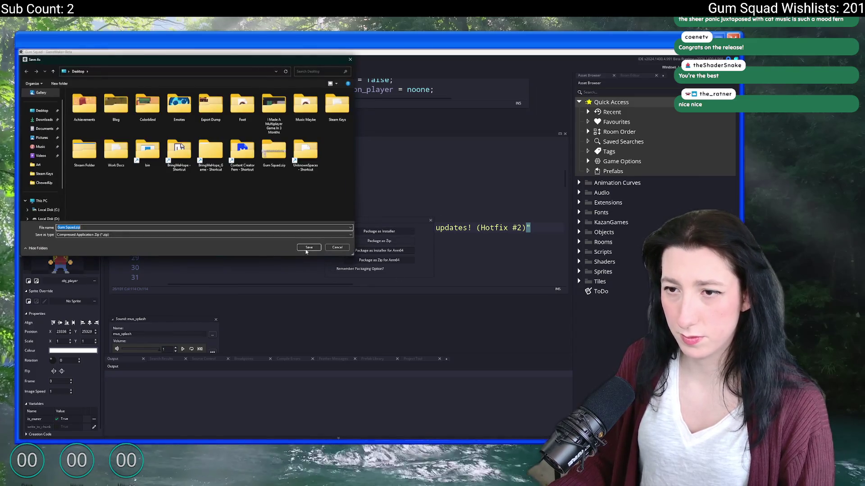
left_click(309, 247)
left_click(393, 248)
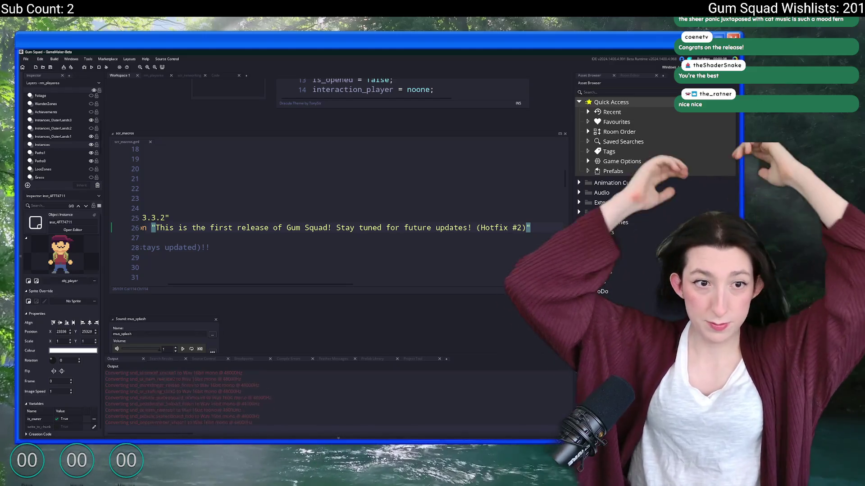
scroll(370, 169, "down", 2)
scroll(371, 169, "down", 2)
scroll(271, 203, "up", 2)
Step: While the build runs, review obj_player's End Step event code, then move to the Steamworks page
left_click_drag(270, 203, 171, 203)
scroll(170, 203, "down", 2)
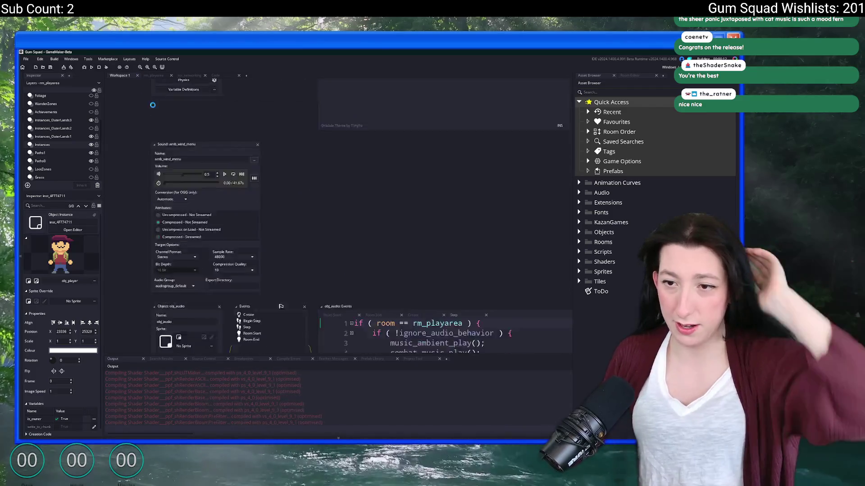
key("ctrl+t")
type("au")
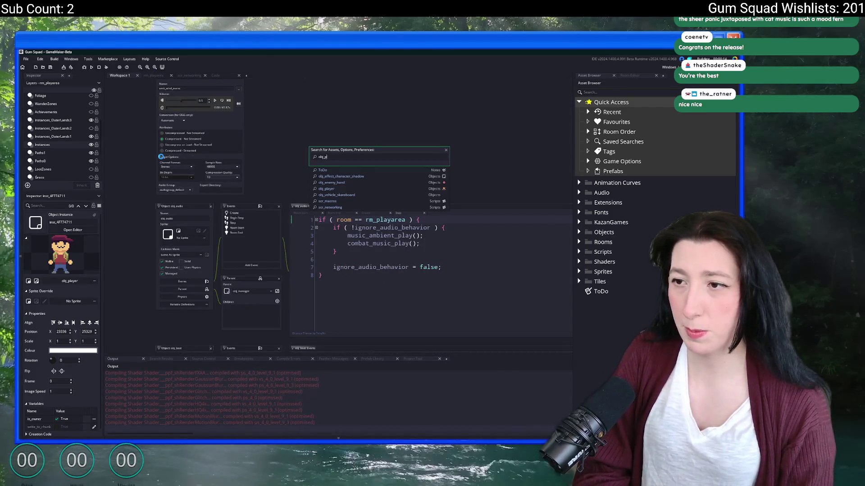
scroll(271, 237, "down", 3)
scroll(270, 236, "down", 3)
type("_spla")
key("Return")
scroll(377, 203, "up", 10)
scroll(376, 203, "up", 10)
scroll(376, 203, "up", 10)
scroll(365, 169, "up", 10)
left_click(373, 140)
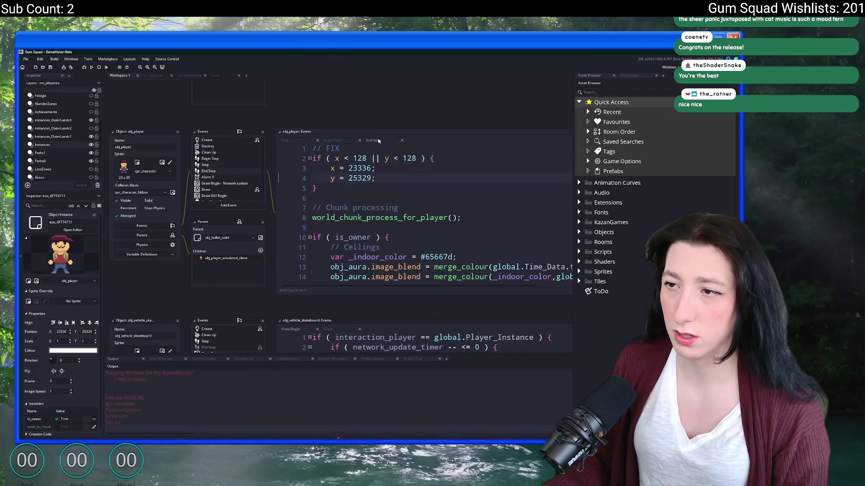
left_click(396, 178)
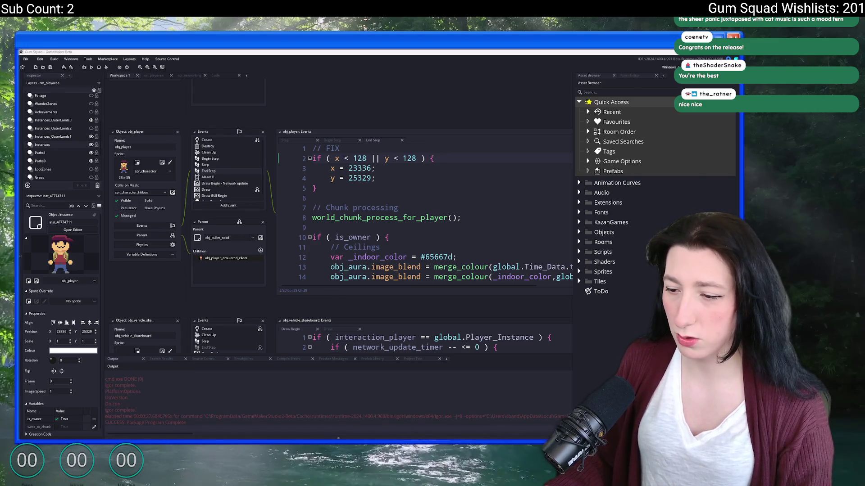
left_click(247, 415)
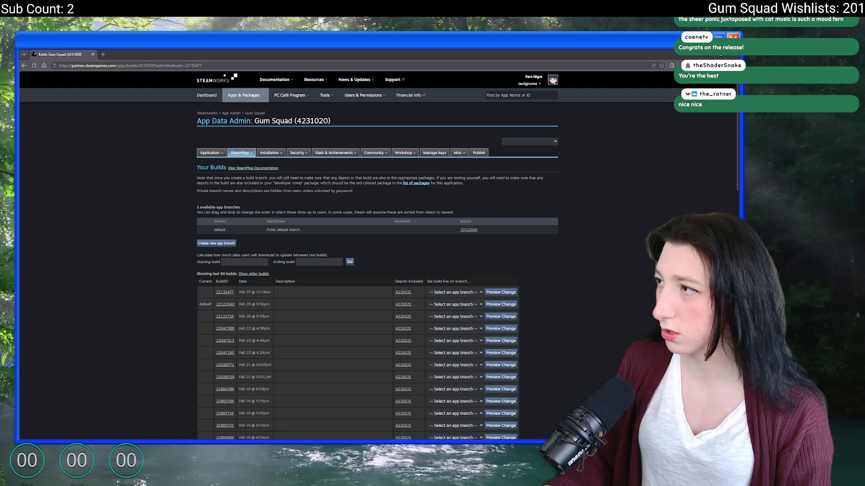
Step: In the Desktop's Gum Squad.zip, delete the GMLive folder and confirm the deletion
key("alt+Tab")
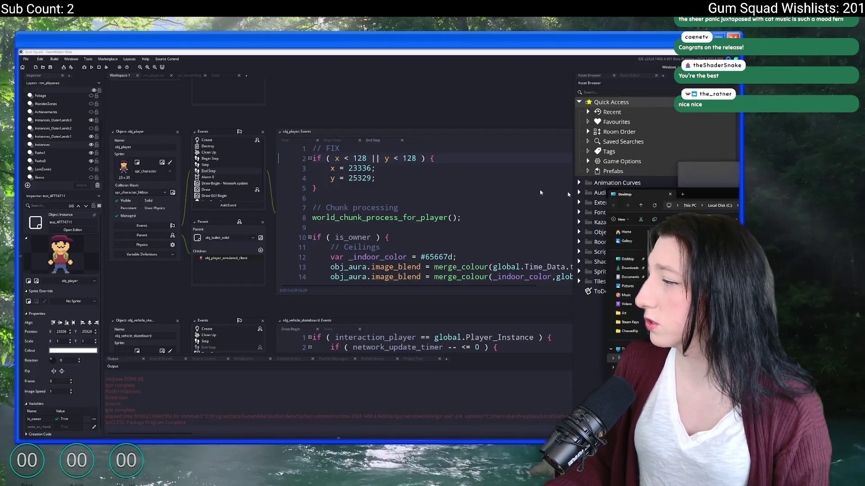
key("alt+Tab")
double_click(138, 319)
left_click(124, 165)
key("Delete")
left_click(400, 263)
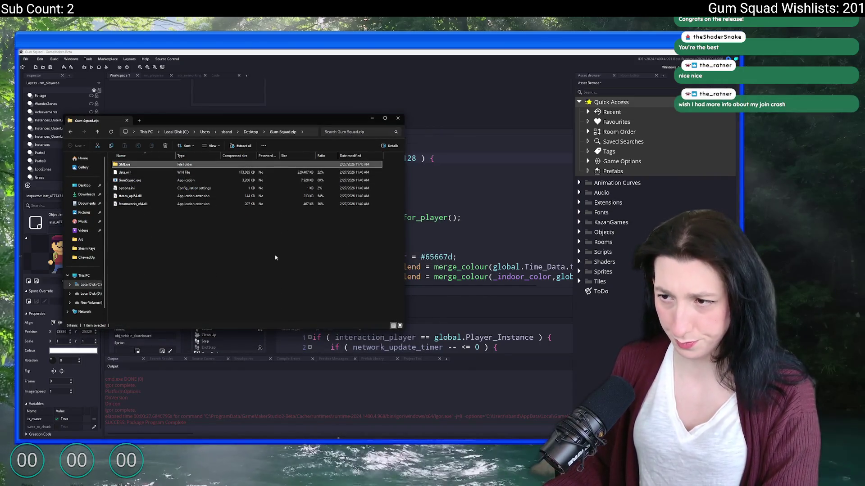
Step: Skip the file that could not be deleted and return to the Steamworks depot upload page
left_click(417, 419)
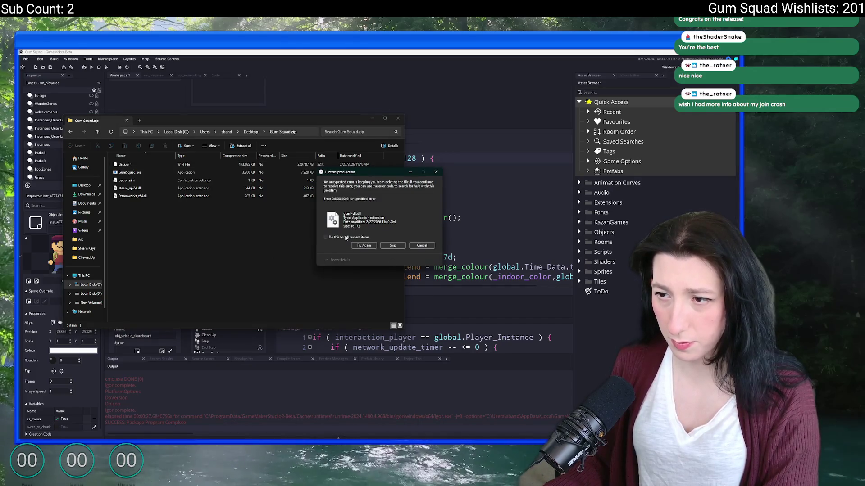
left_click(363, 245)
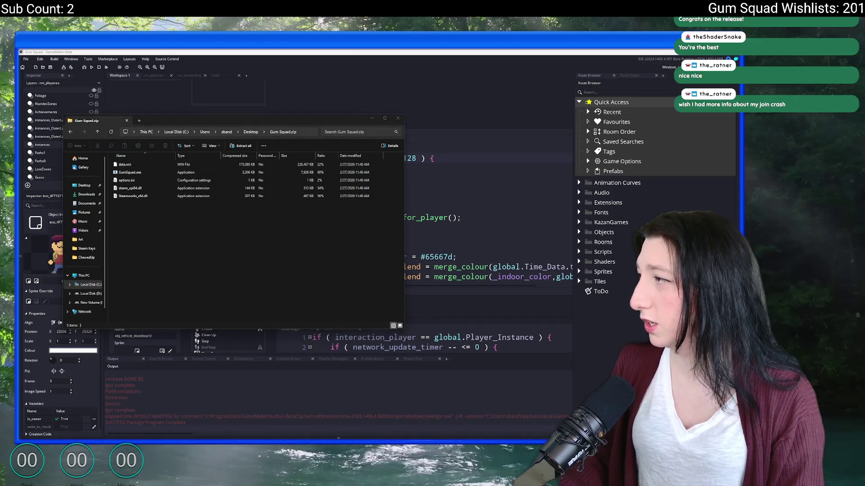
key("alt+Tab")
Step: Upload Gum Squad.zip to the Gum Squad Content depot and commit it as a new build
left_click(132, 271)
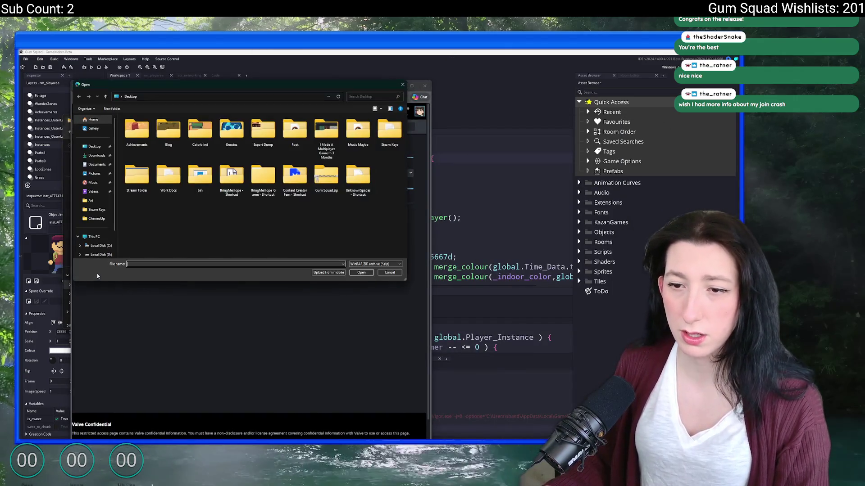
double_click(291, 176)
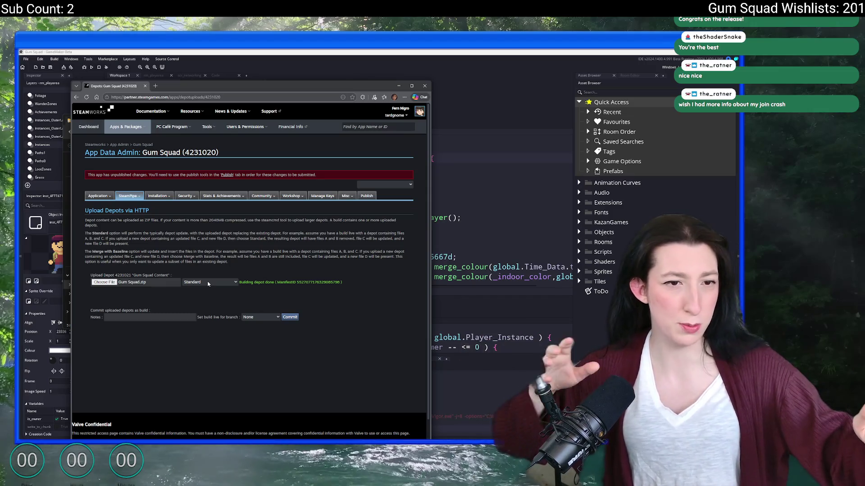
left_click(289, 317)
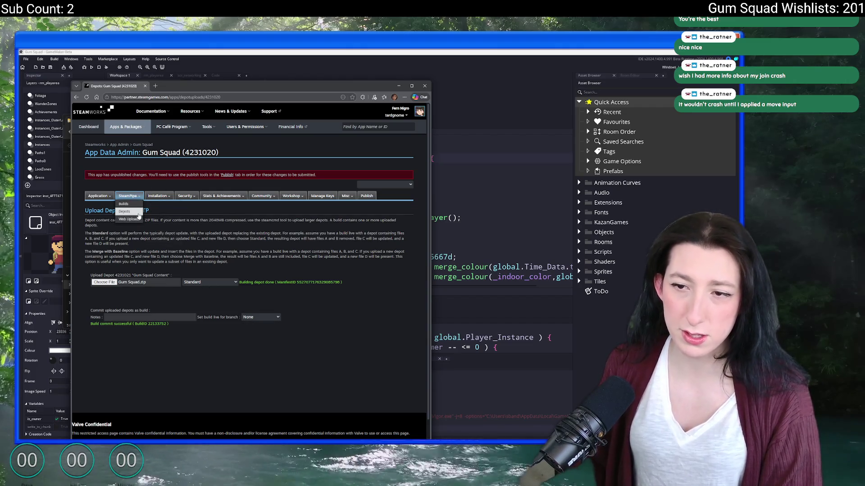
Step: Assign build 22133752 to the default branch, set it live now and acknowledge the mobile confirmation notice
left_click(133, 203)
left_click(341, 336)
left_click(389, 324)
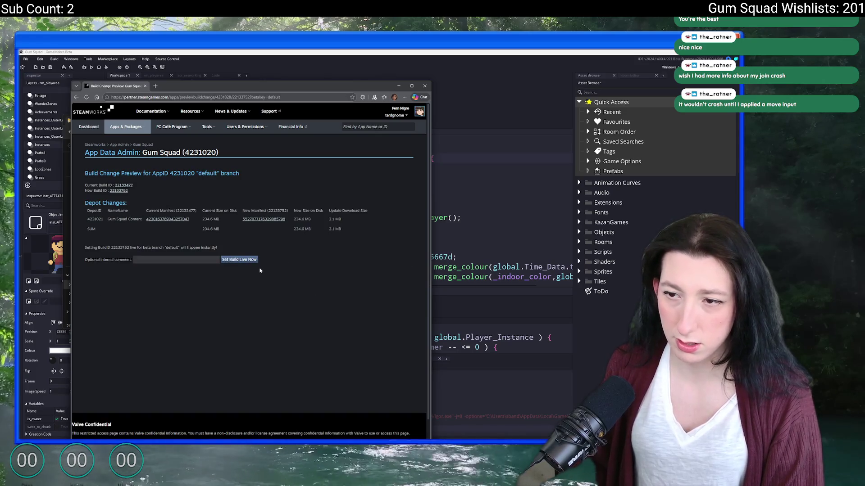
left_click(240, 260)
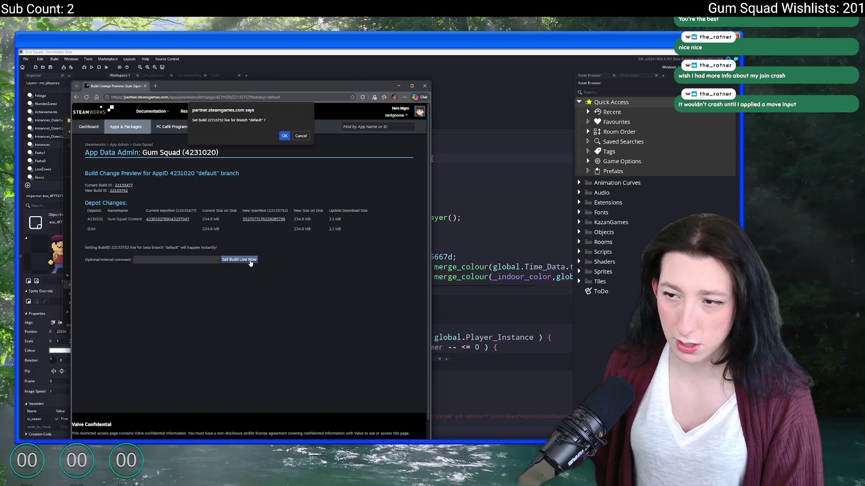
left_click(285, 136)
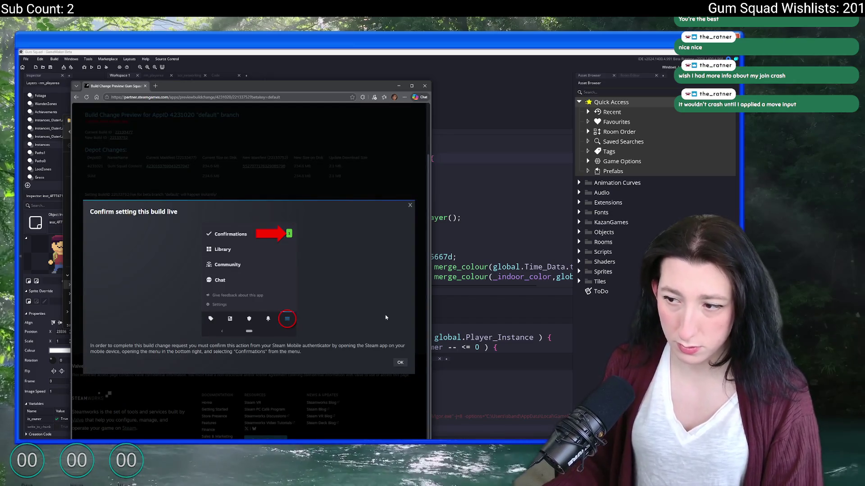
left_click(400, 363)
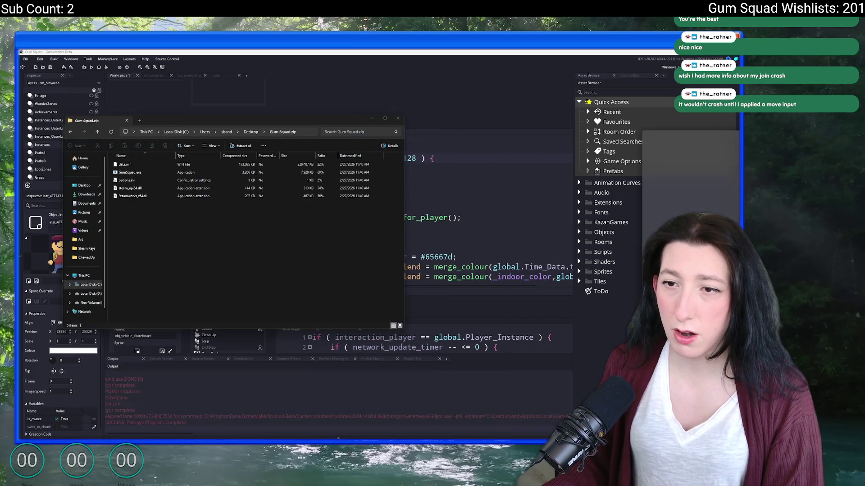
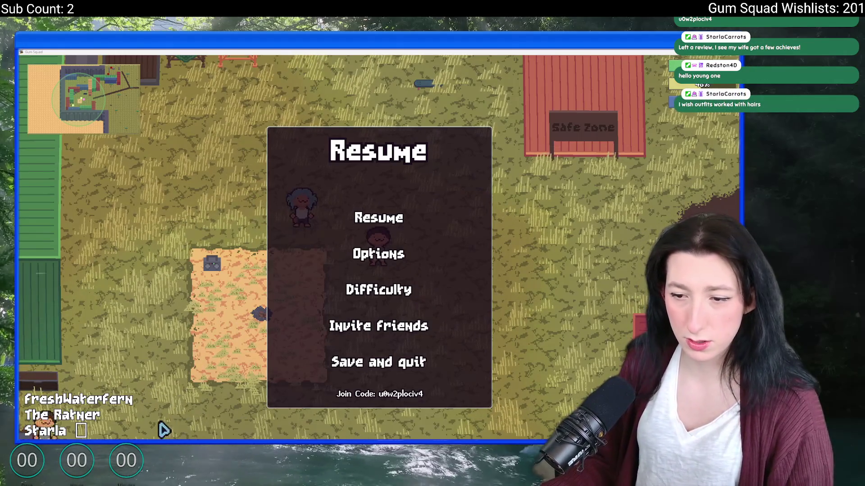
Step: Switch to Steam and read the Gum Squad Early Access announcement in the community hub's News
key("super")
left_click(309, 286)
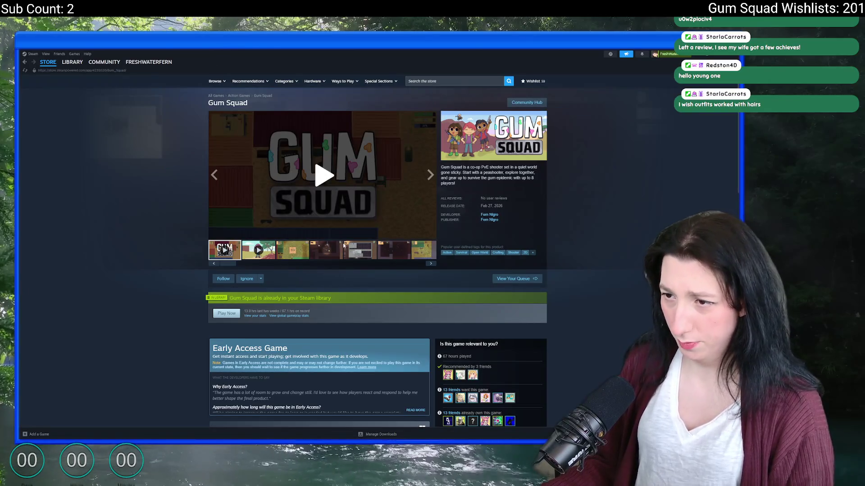
scroll(349, 257, "down", 5)
scroll(349, 258, "down", 5)
scroll(349, 258, "down", 2)
scroll(350, 257, "up", 5)
scroll(287, 324, "up", 4)
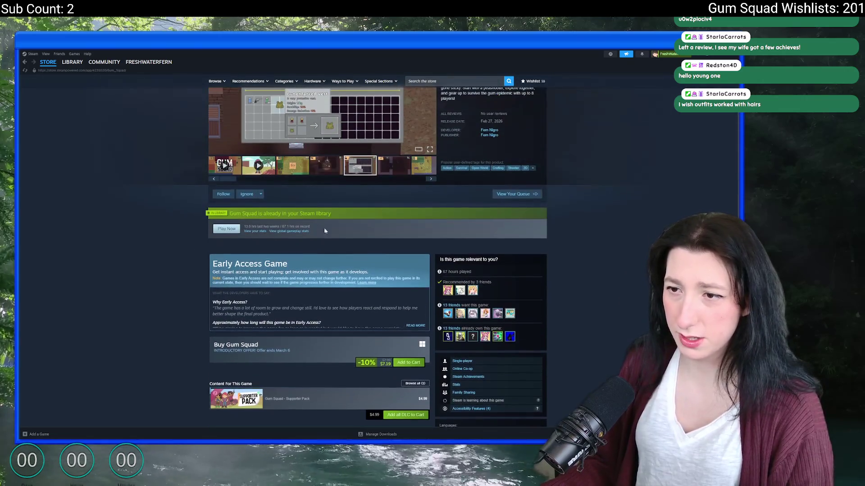
scroll(287, 324, "up", 4)
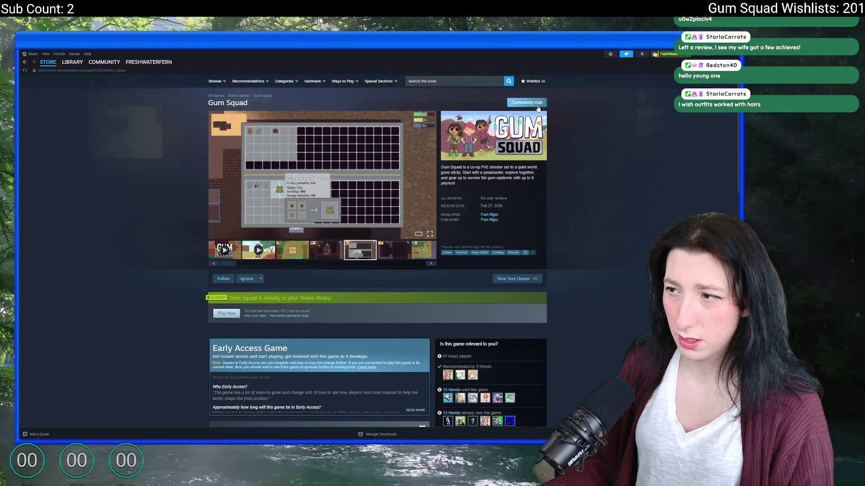
left_click(527, 103)
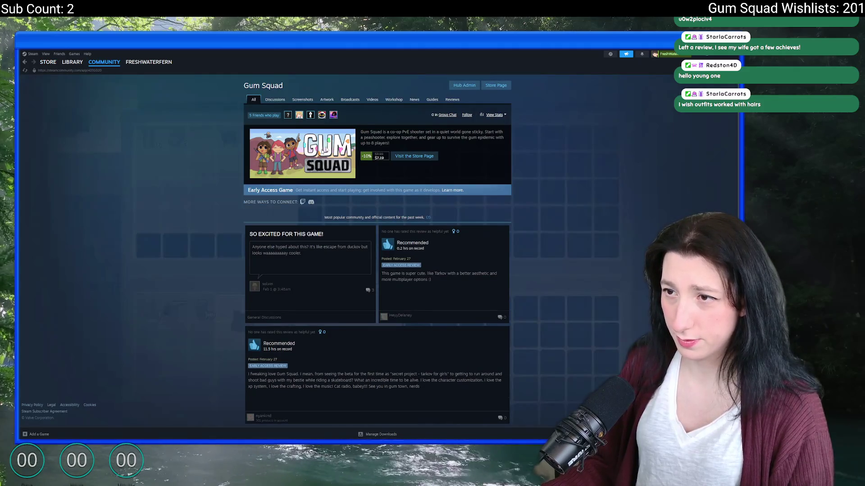
left_click(414, 99)
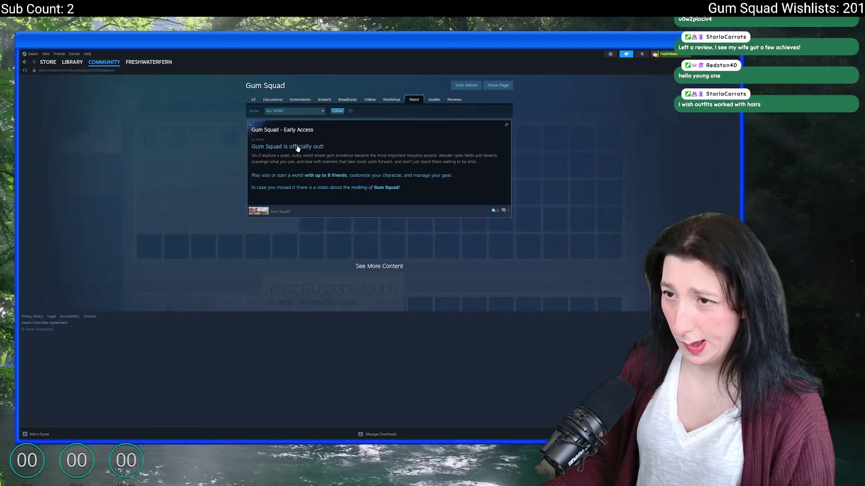
left_click(298, 149)
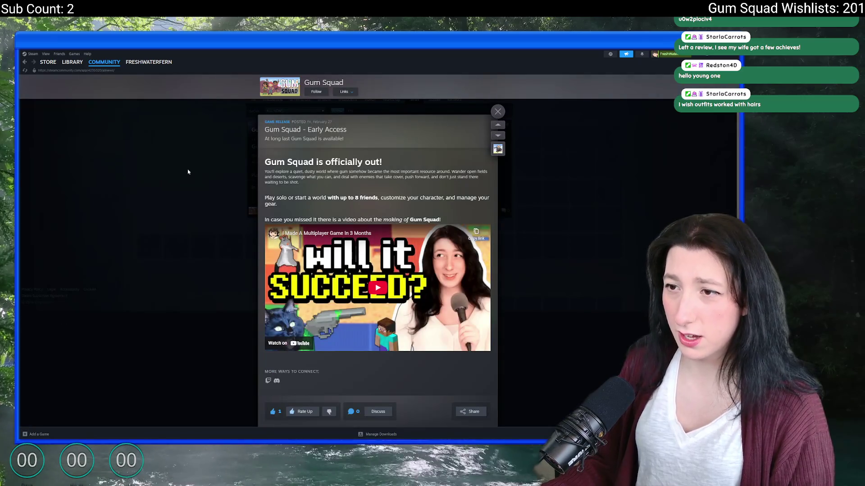
left_click(94, 106)
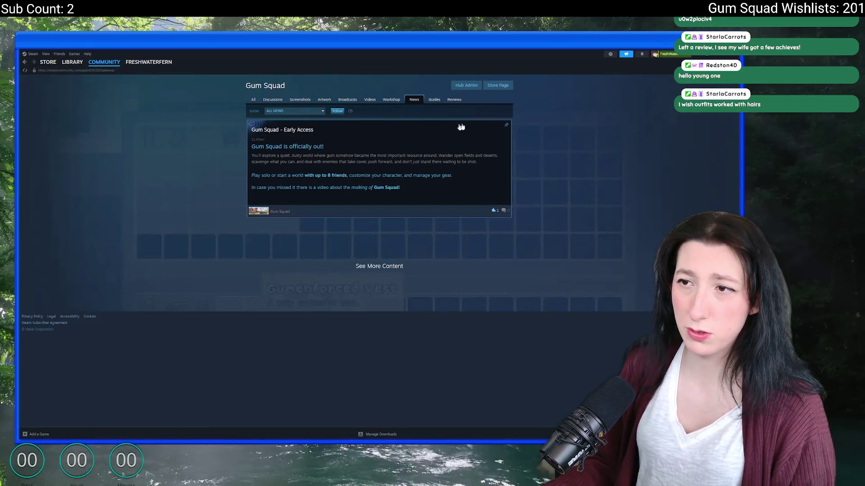
Step: Return to the Gum Squad store page, then switch back to the paused game
left_click(505, 87)
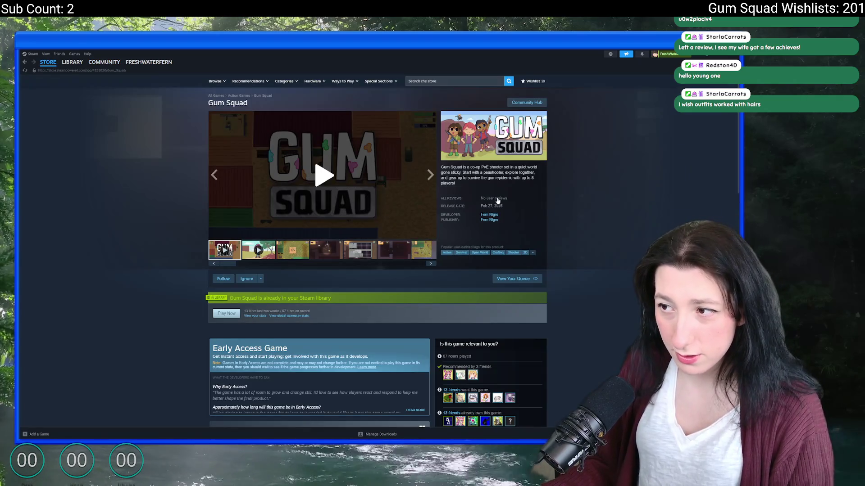
scroll(495, 200, "down", 8)
scroll(495, 200, "down", 5)
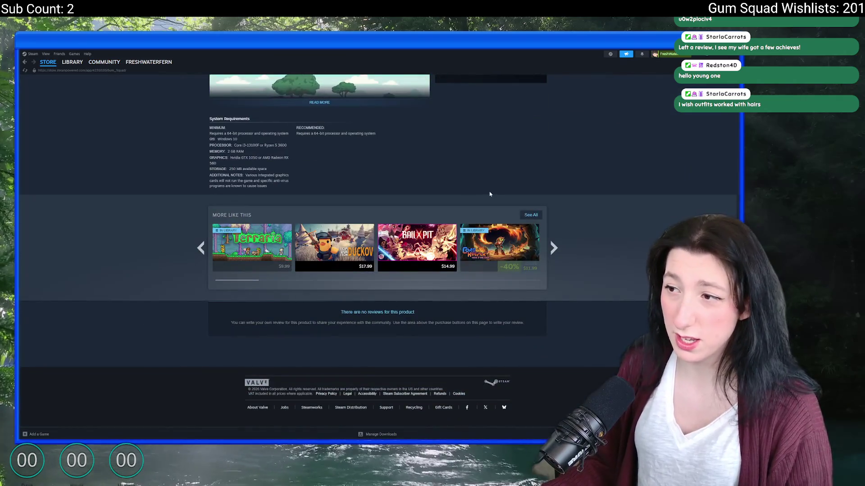
scroll(480, 211, "up", 3)
scroll(481, 211, "up", 5)
scroll(481, 211, "up", 4)
scroll(486, 196, "up", 4)
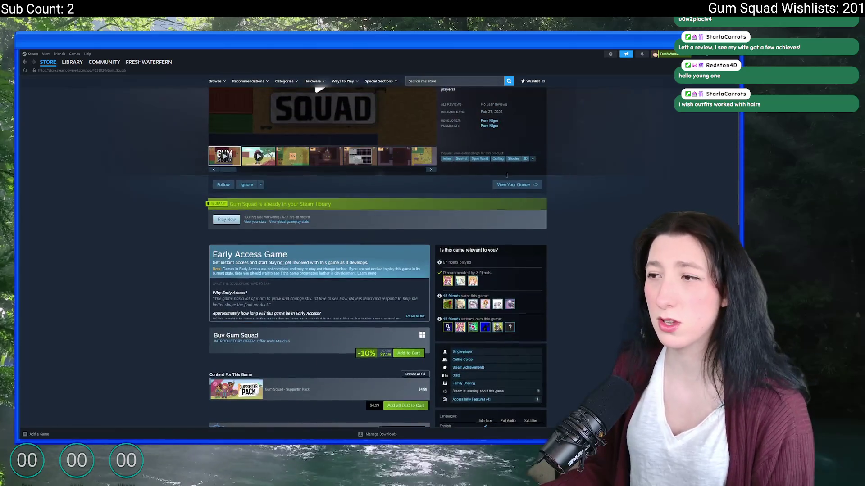
scroll(493, 175, "up", 3)
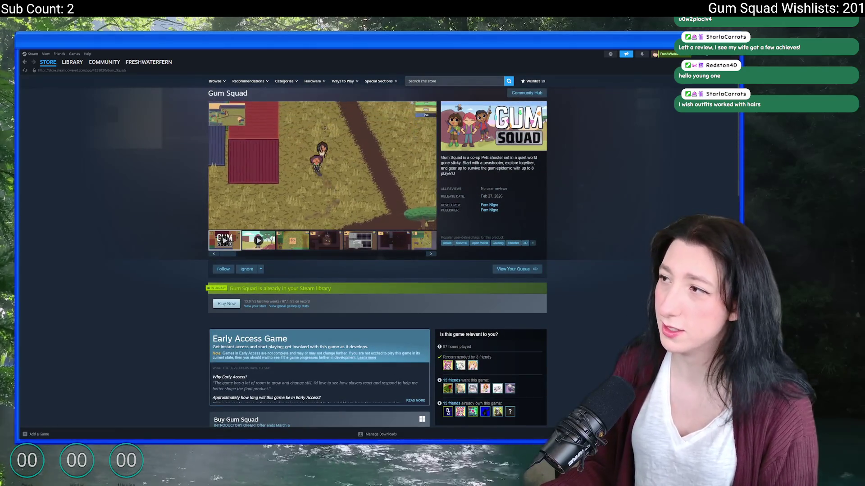
key("alt+Tab")
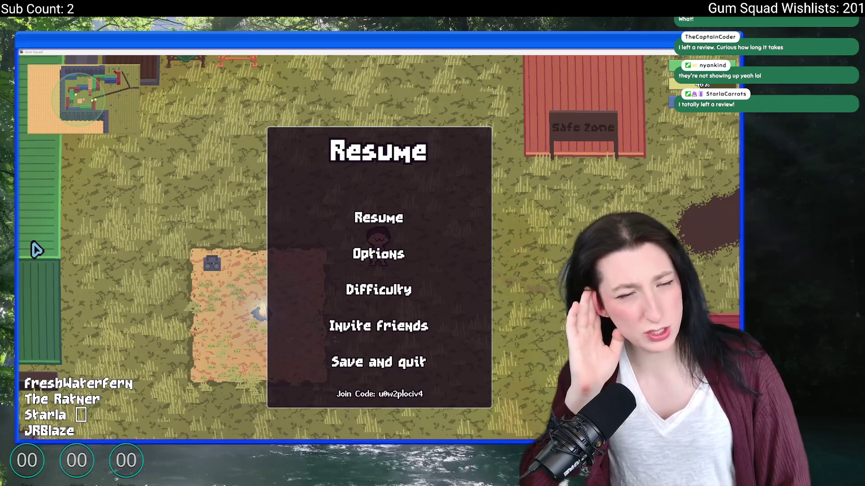
Step: Resume the co-op game, start walking, and check the Gameplay options from the pause menu
left_click(379, 218)
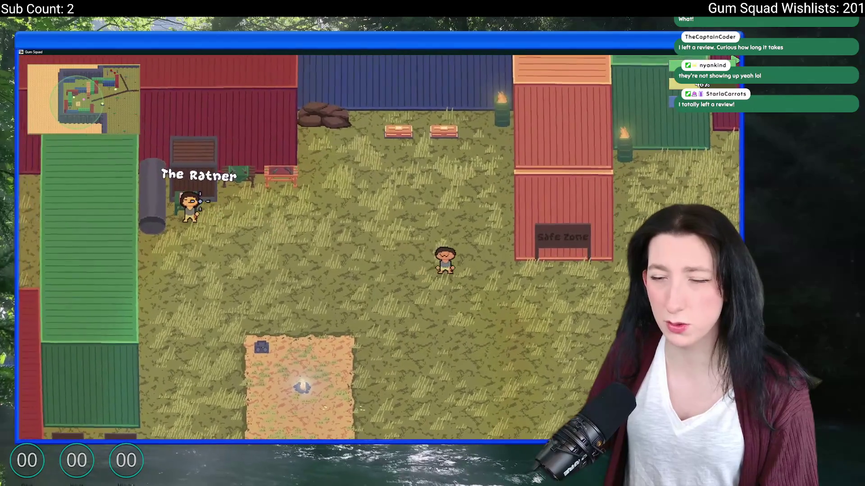
key("d")
key("d")
key("d")
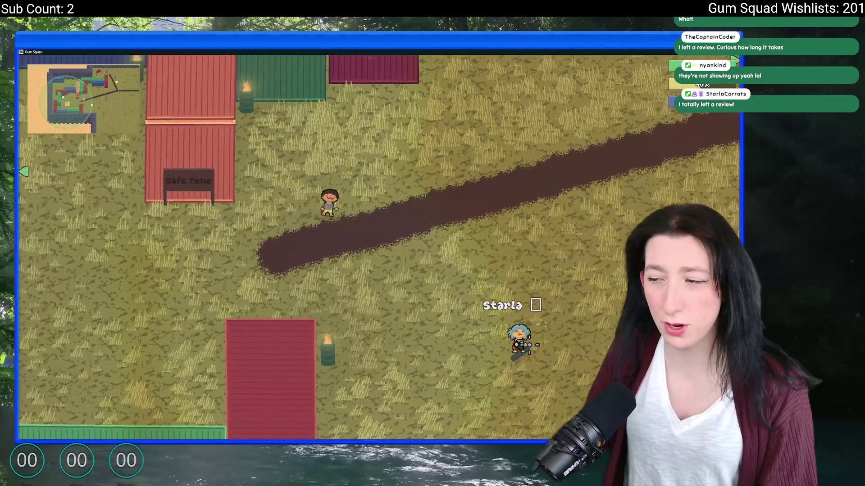
key("w")
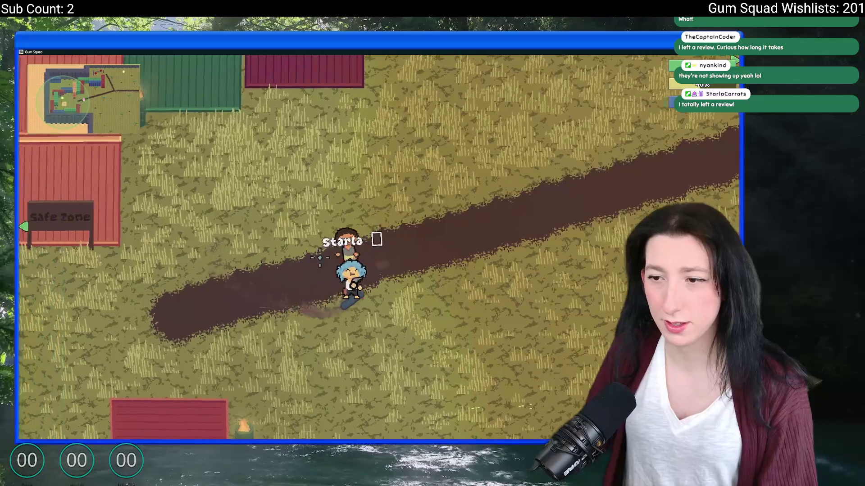
key("Escape")
left_click(440, 251)
left_click(386, 195)
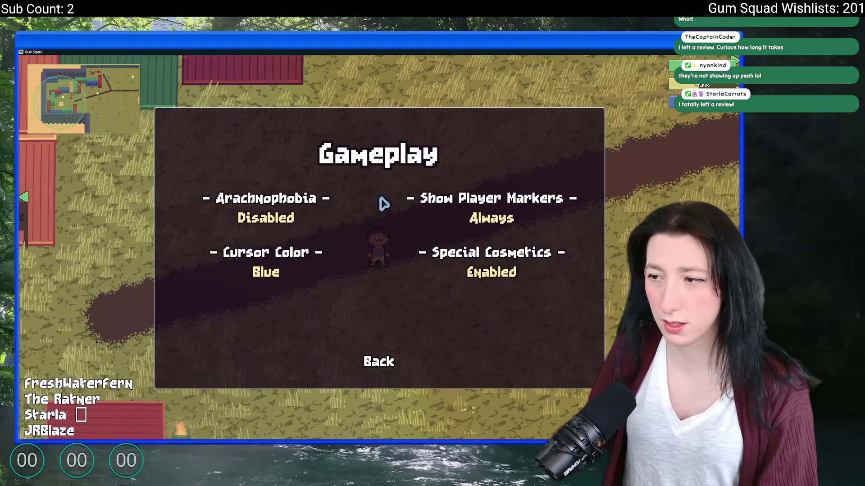
key("Escape")
Step: Walk down the field past the other player and up along the dirt road
key("s")
key("s")
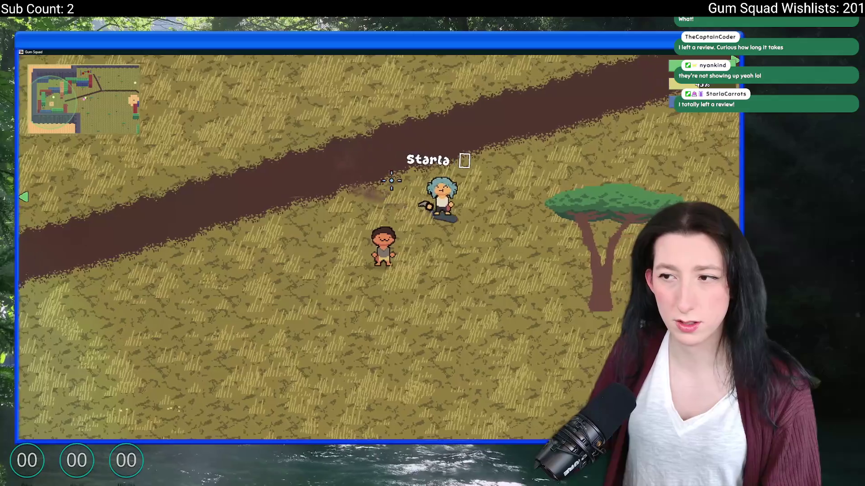
key("d")
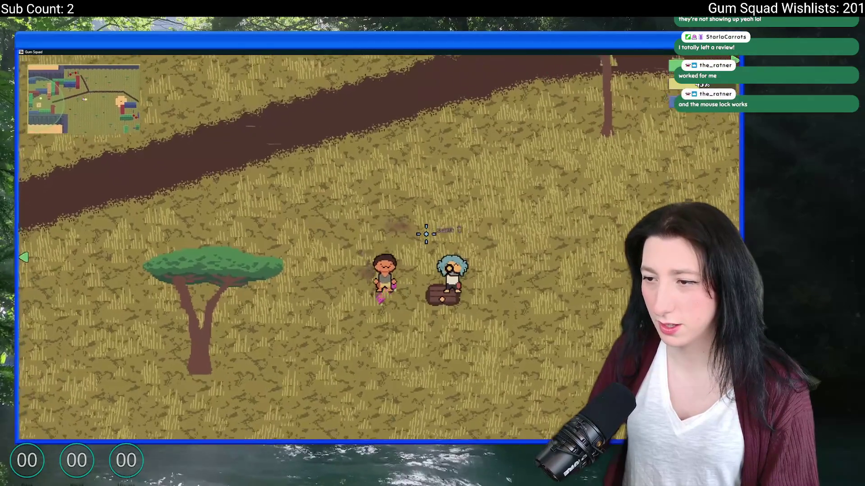
key("s")
key("w")
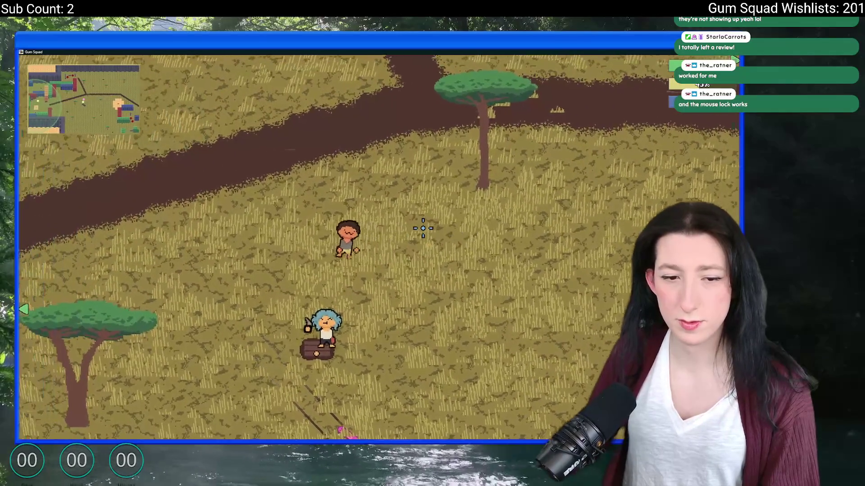
key("w")
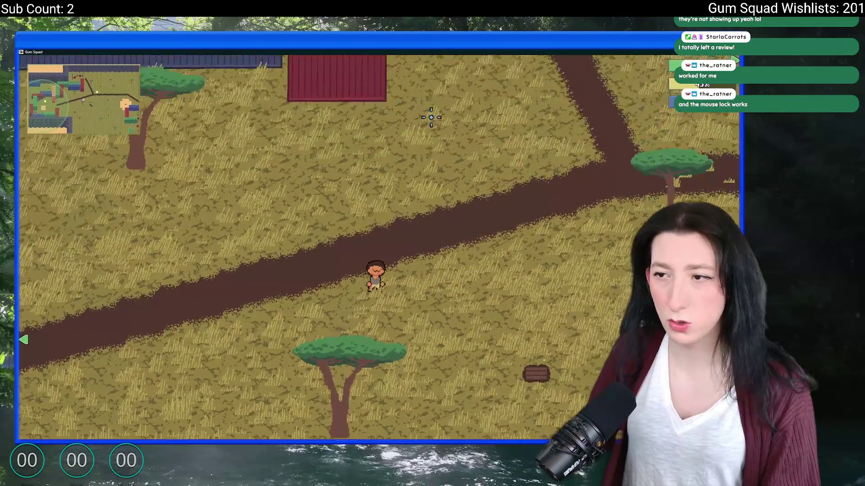
key("s")
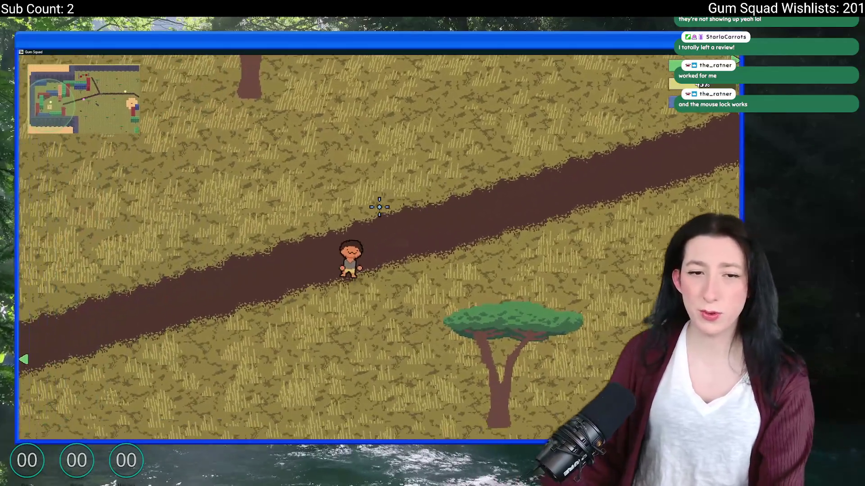
Step: Dismiss the pause menu, walk up to the storage buildings and pause with the join code shown
key("Escape")
left_click(382, 215)
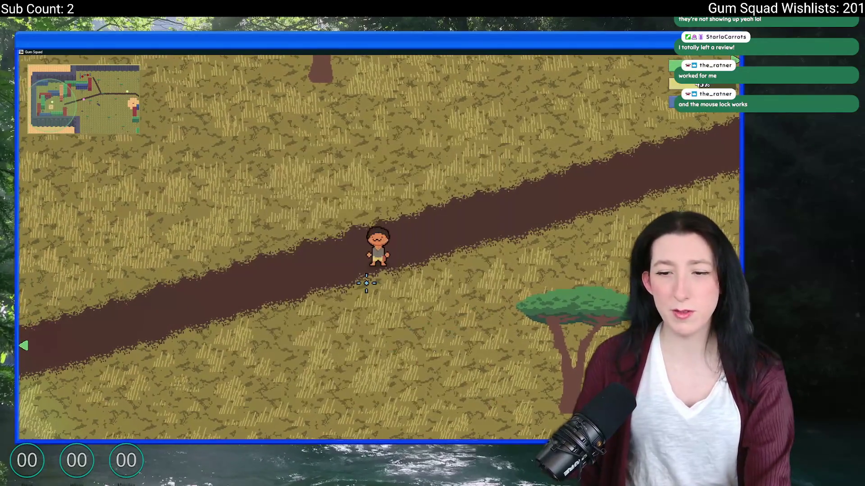
key("w")
key("w")
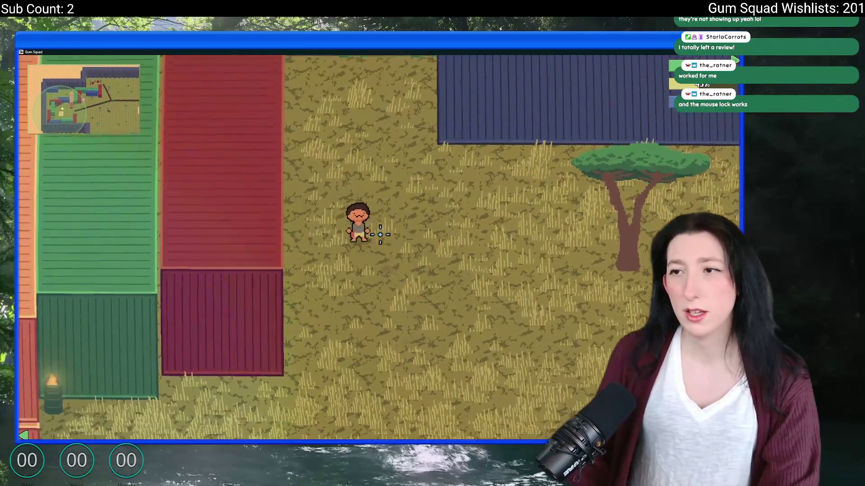
key("Escape")
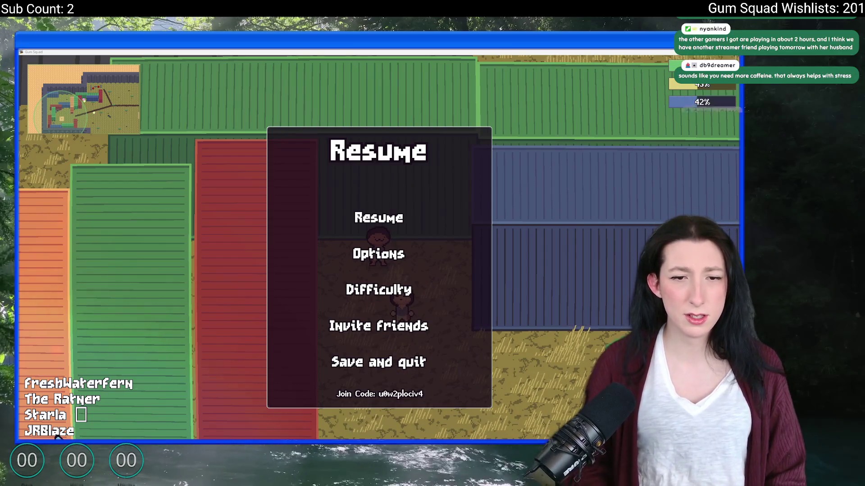
key("Escape")
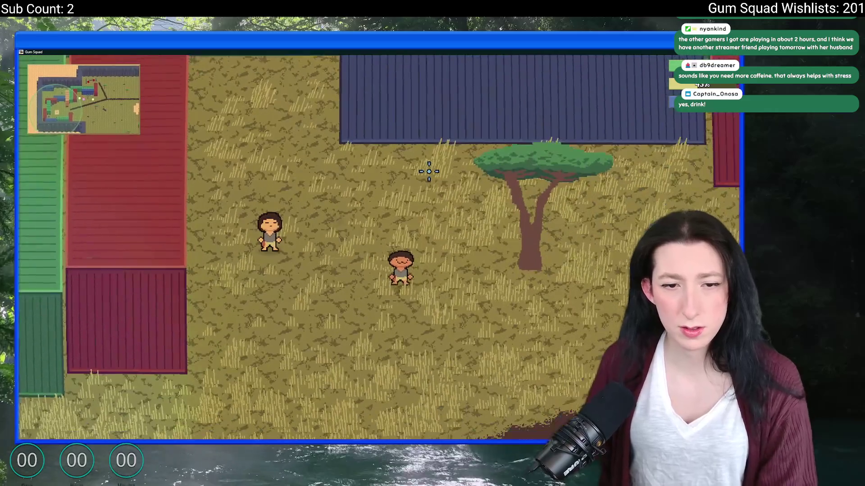
key("w")
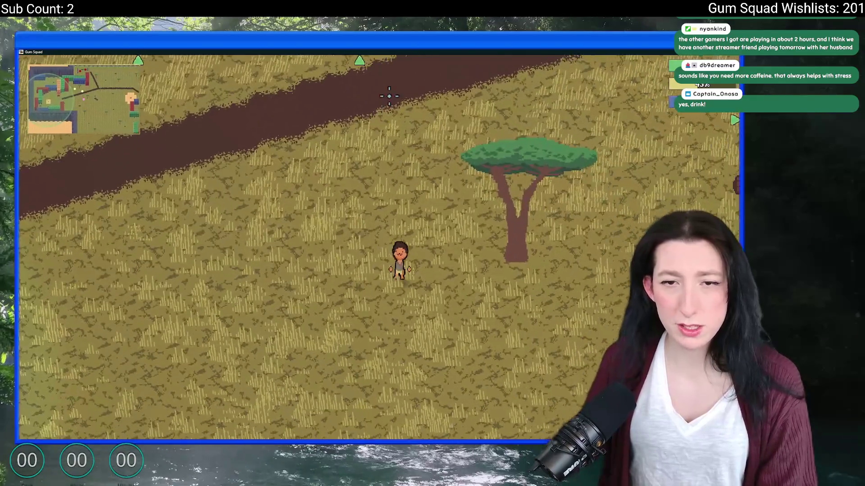
key("w")
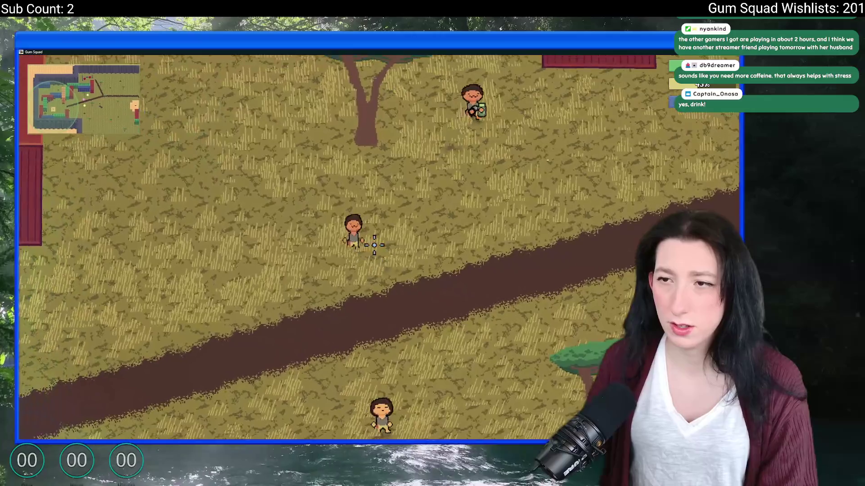
key("Escape")
left_click(380, 228)
key("w")
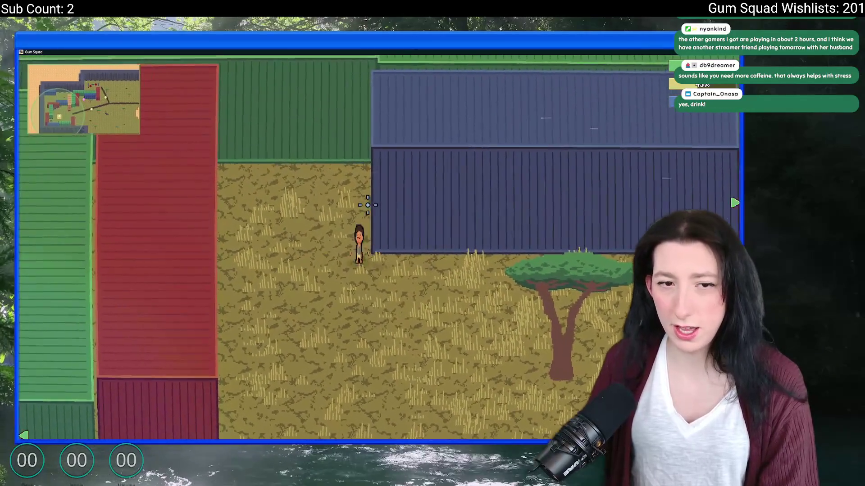
key("w")
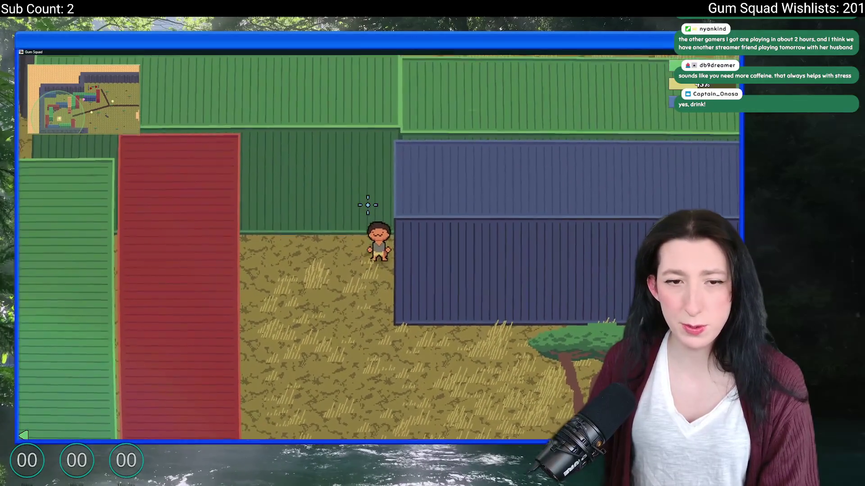
key("Escape")
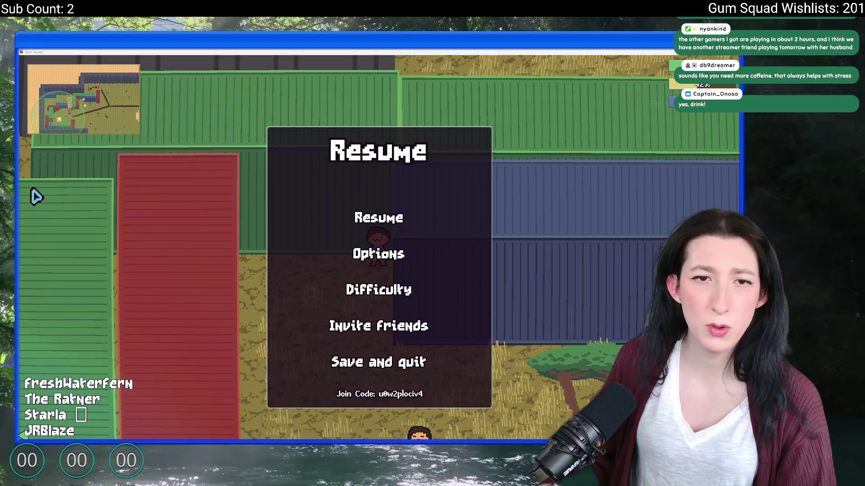
Step: Load the Twitch home page in the browser while flipping between it and the game
key("alt+Tab")
key("alt+Tab")
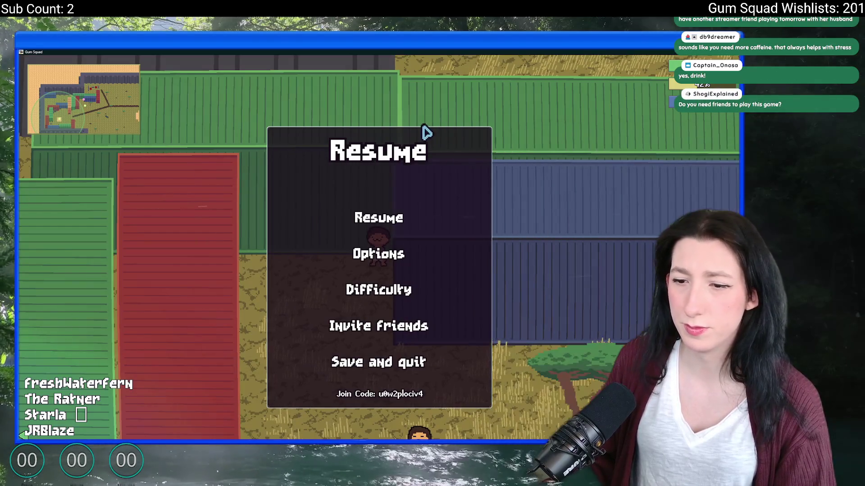
key("alt+Tab")
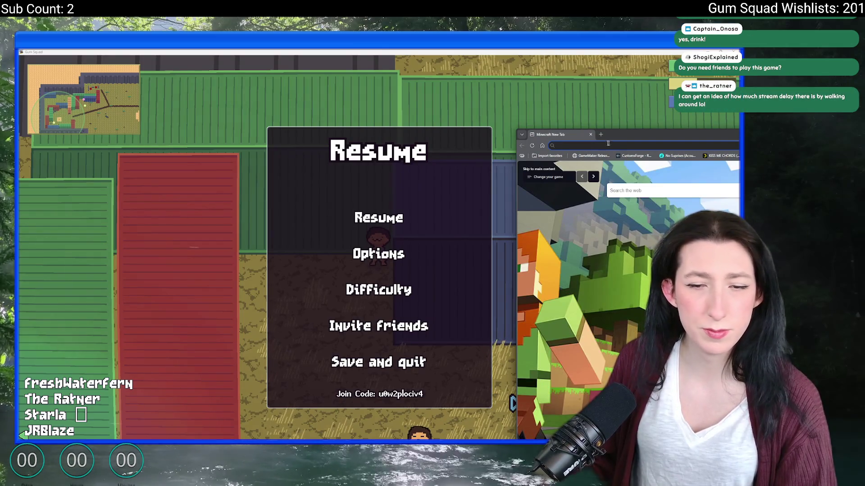
type("twitch.tv")
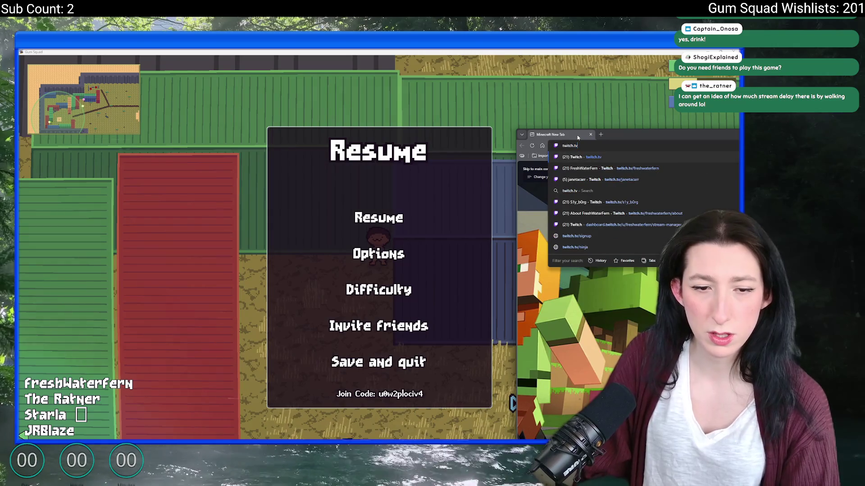
key("Return")
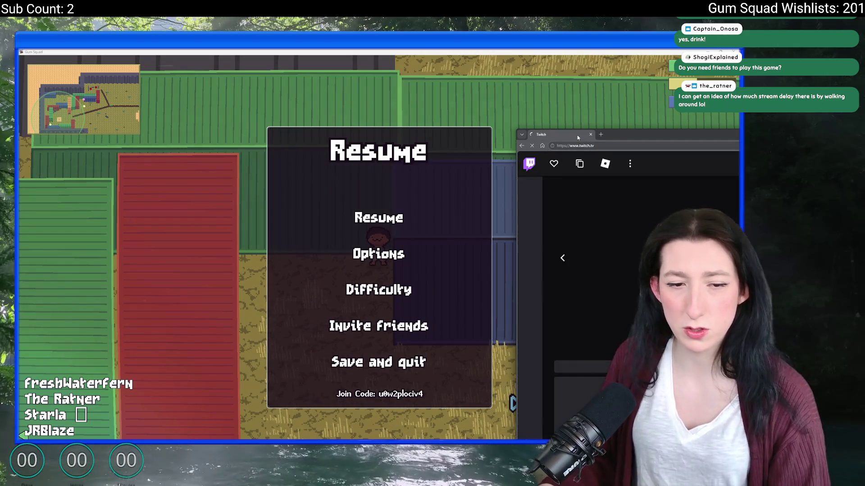
left_click(592, 135)
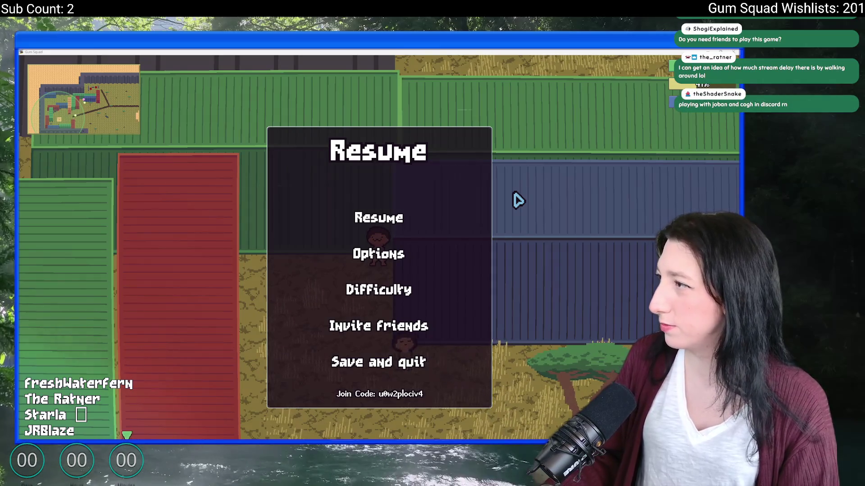
key("alt+Tab")
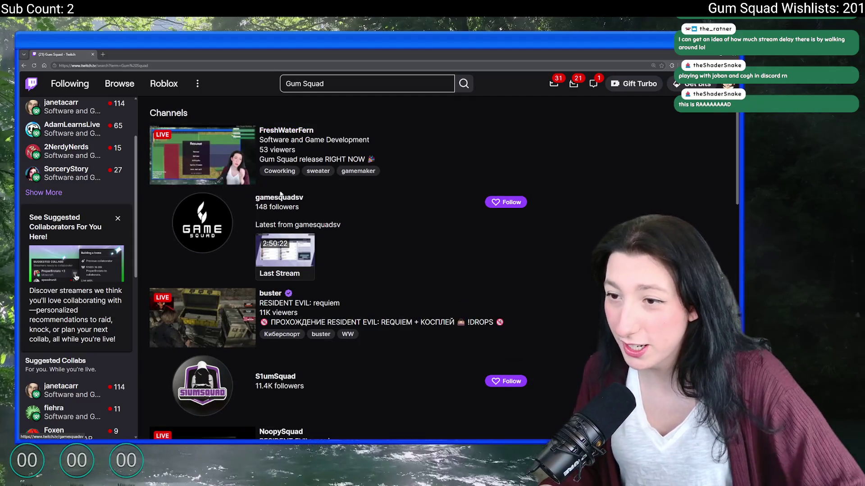
scroll(273, 196, "down", 3)
scroll(272, 169, "up", 3)
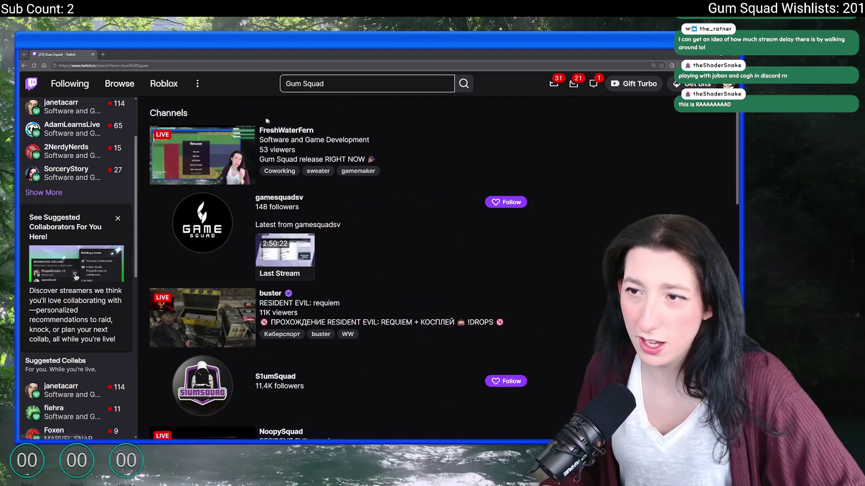
Step: Search Twitch for Gum Squad and open its game category page
left_click(346, 84)
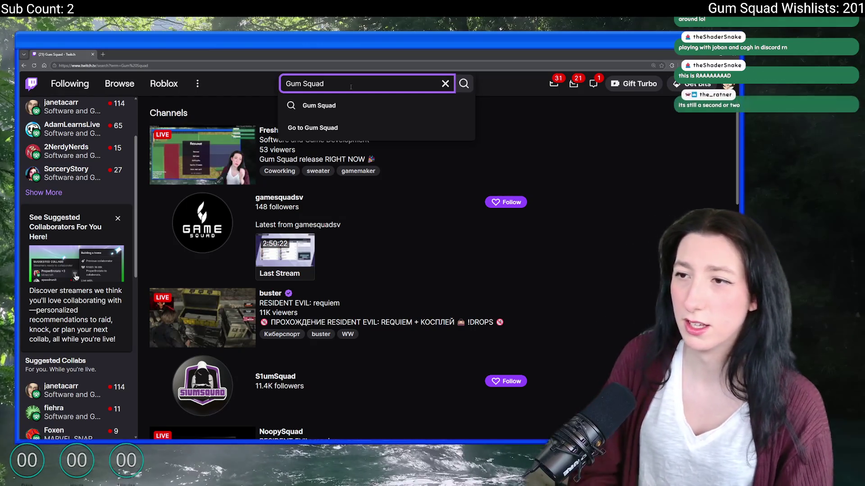
left_click(341, 128)
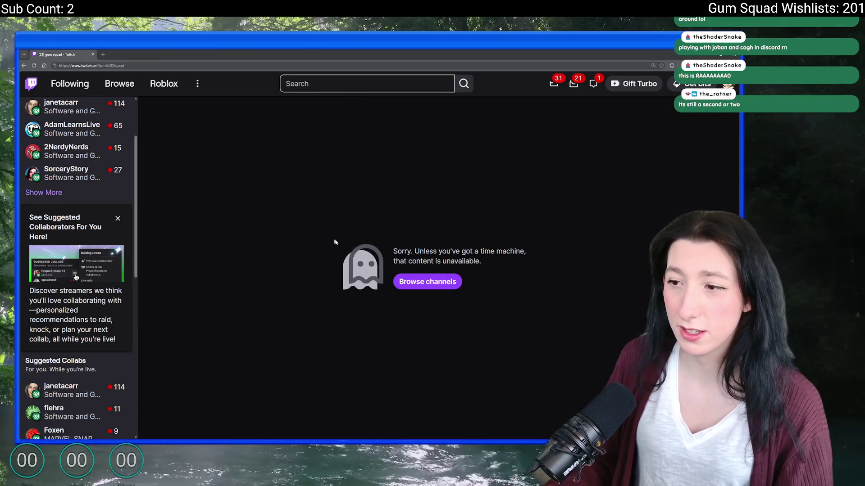
left_click(363, 84)
type("Gum Squad")
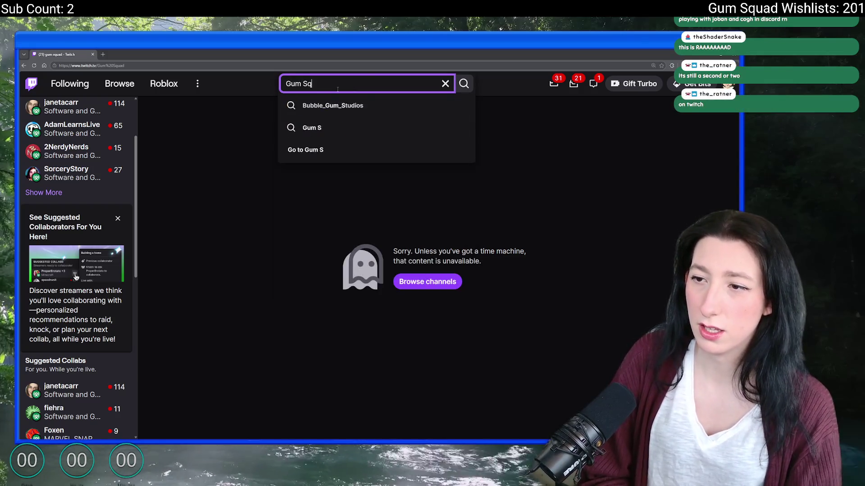
key("Return")
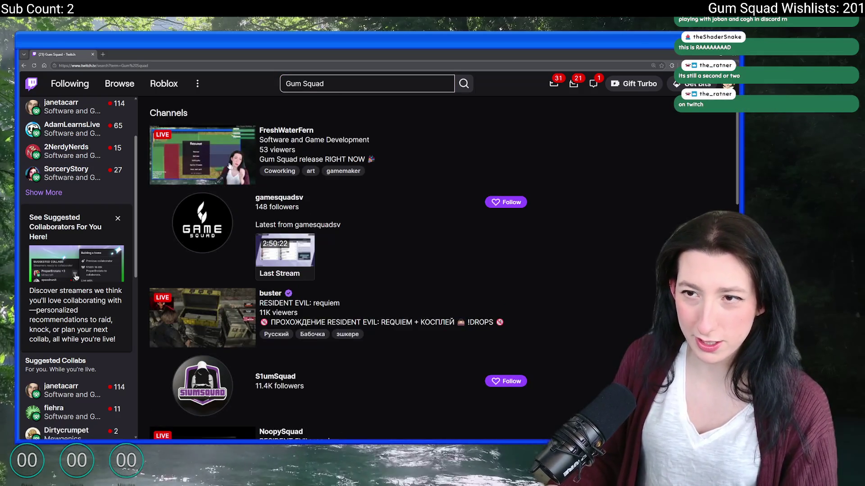
scroll(337, 270, "down", 5)
scroll(338, 271, "down", 4)
scroll(338, 270, "up", 3)
left_click(266, 170)
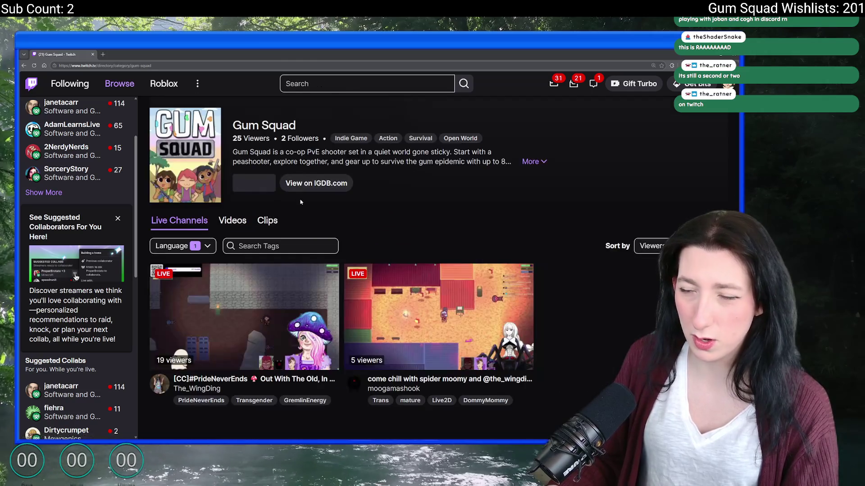
Step: Open both live Gum Squad streams in new tabs, raise the volume and watch each in turn
middle_click(243, 318)
middle_click(439, 317)
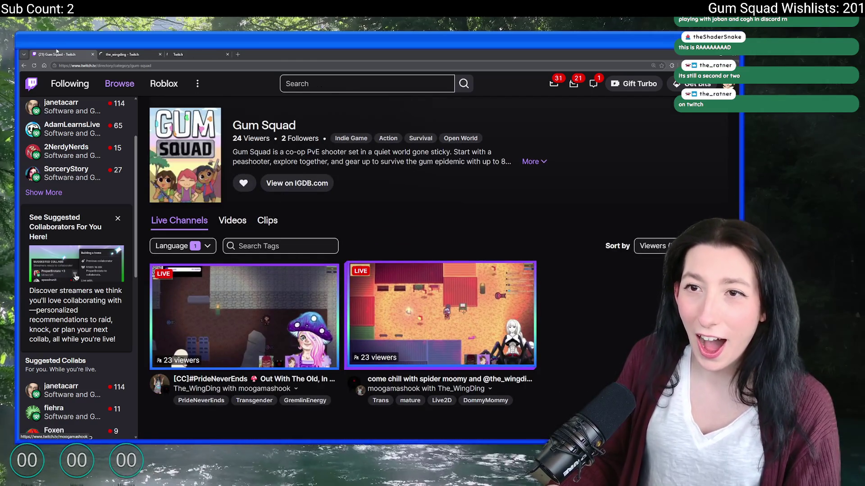
middle_click(59, 53)
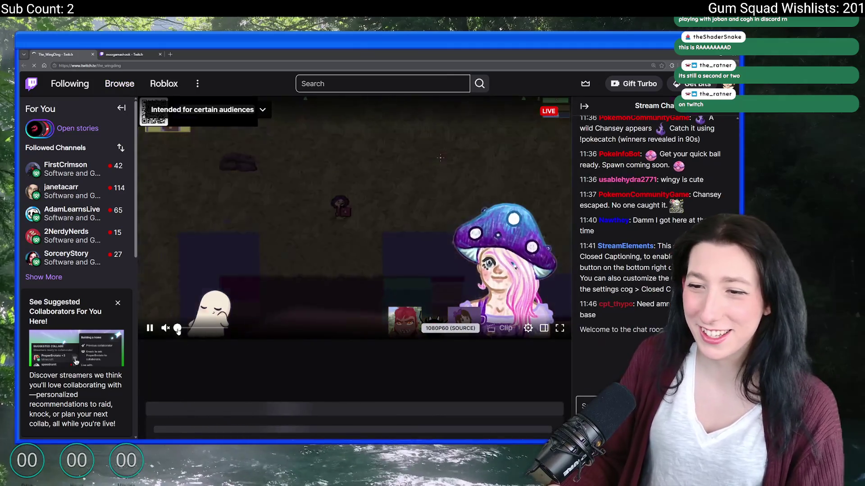
left_click_drag(177, 328, 215, 328)
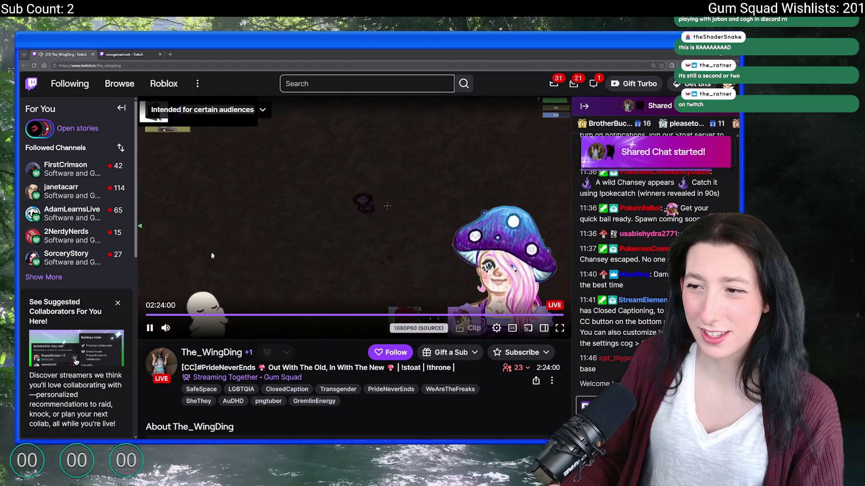
left_click(118, 53)
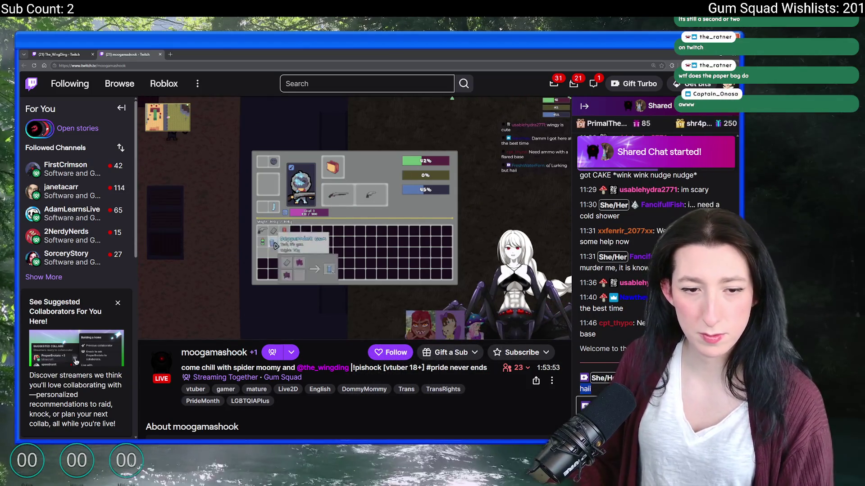
key("ctrl+Tab")
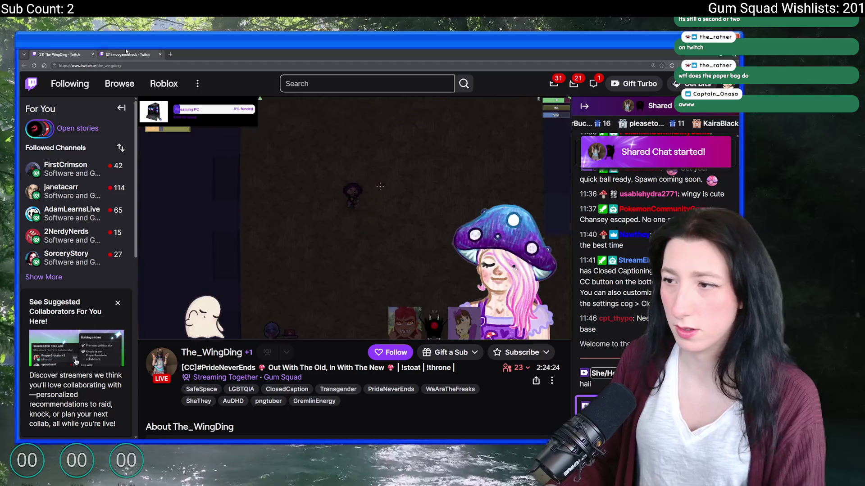
Step: Follow the second streamer's channel and return to the Gum Squad category page tab
left_click(128, 54)
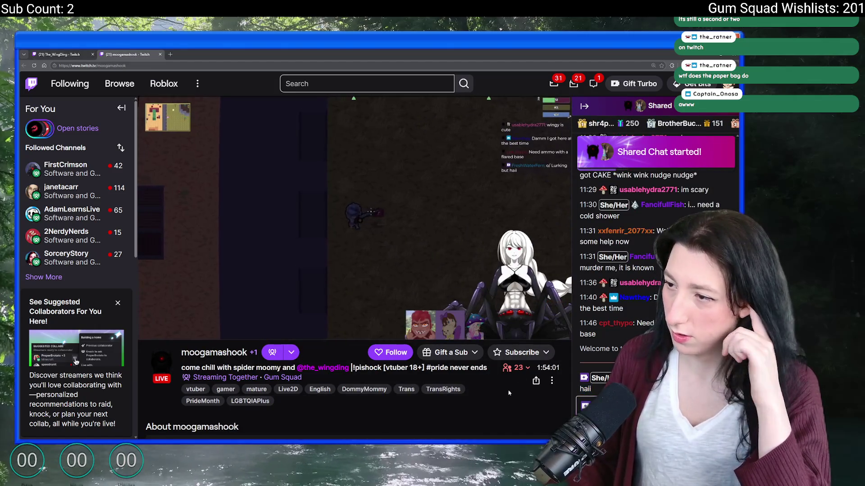
left_click(390, 352)
left_click(61, 54)
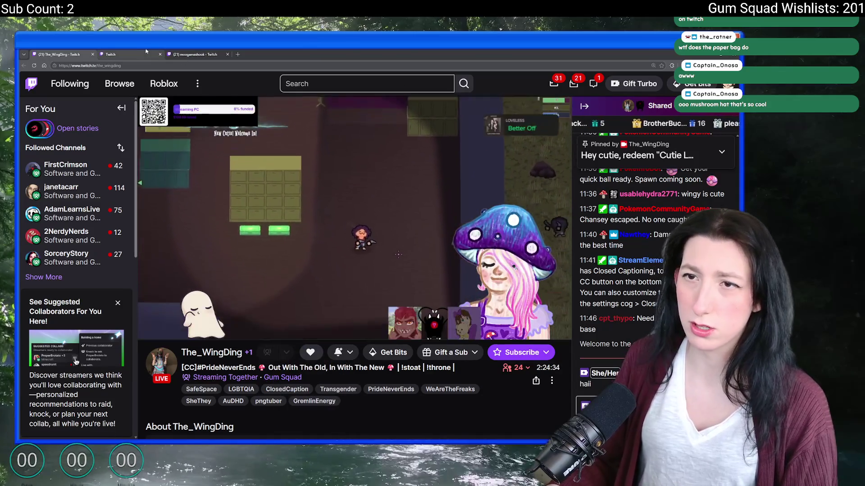
left_click_drag(140, 51, 61, 52)
key("ctrl+Tab")
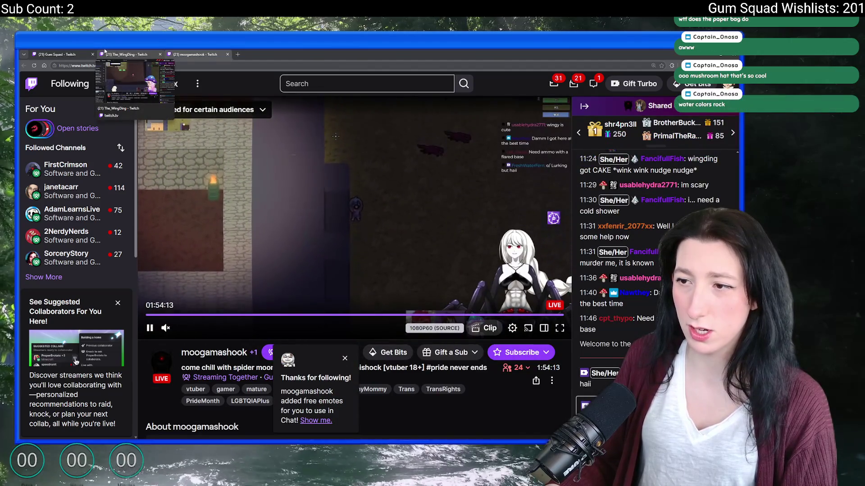
left_click(60, 53)
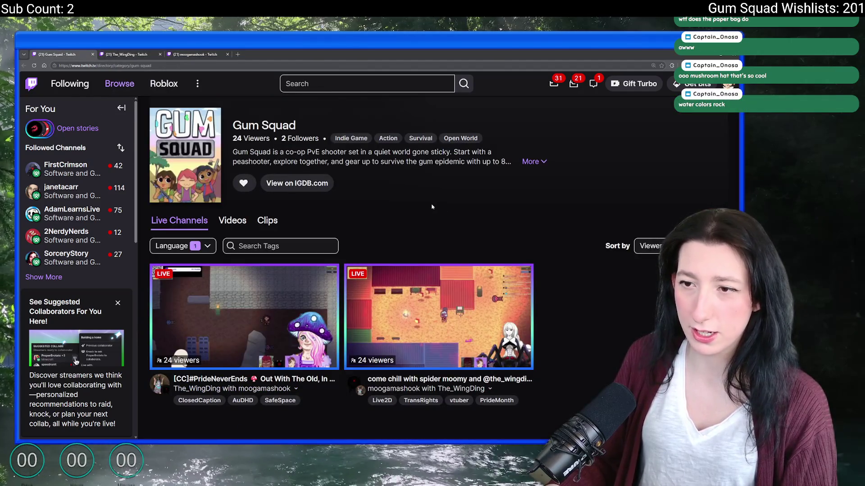
Step: Switch back to Gum Squad, resume, and walk the character down-right toward the dirt path
key("alt+Tab")
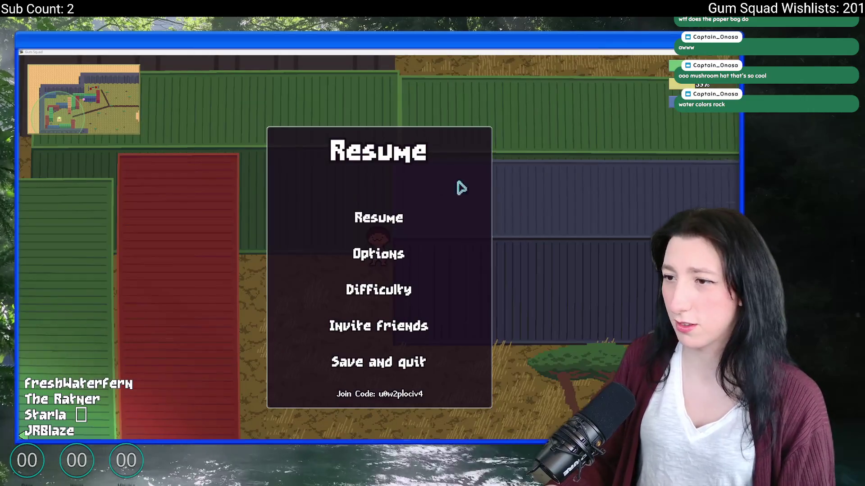
left_click(374, 215)
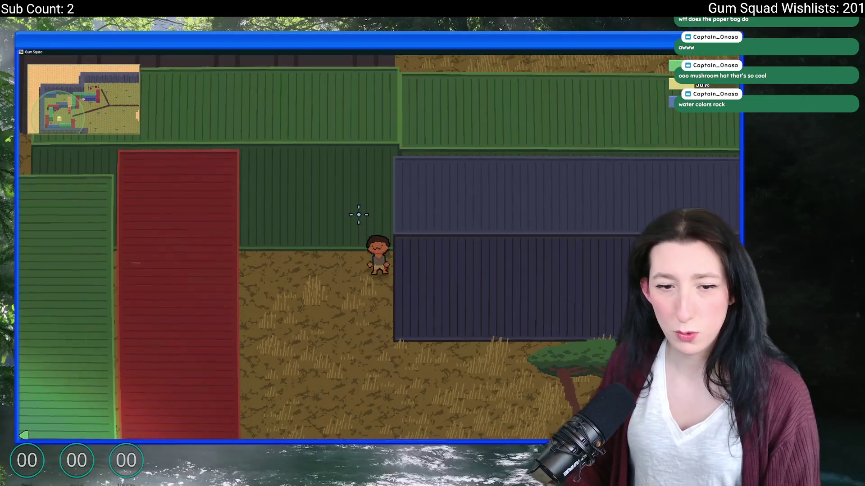
key("Down")
key("Down")
key("Down")
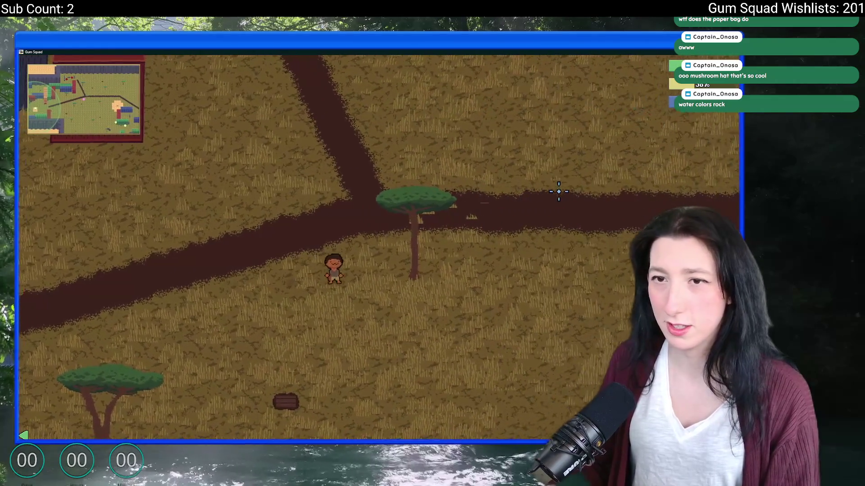
key("Down")
key("Right")
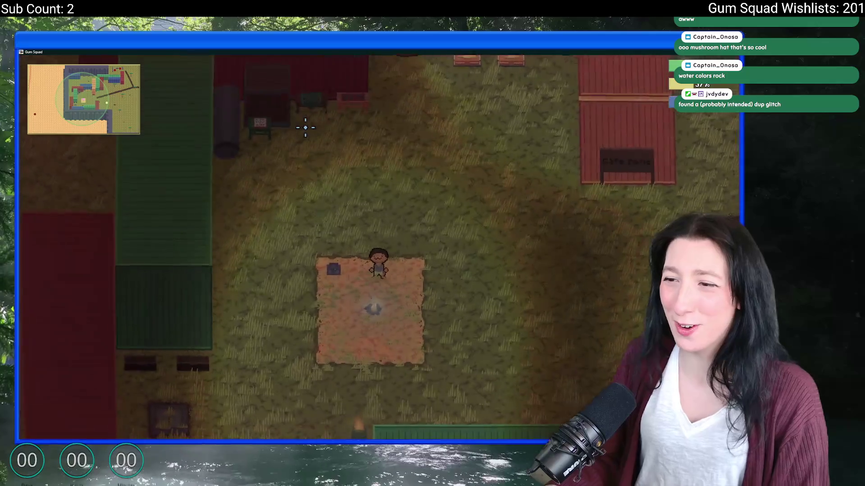
Step: Walk past the safe zone building across the field to the green containers and open the inventory
key("d")
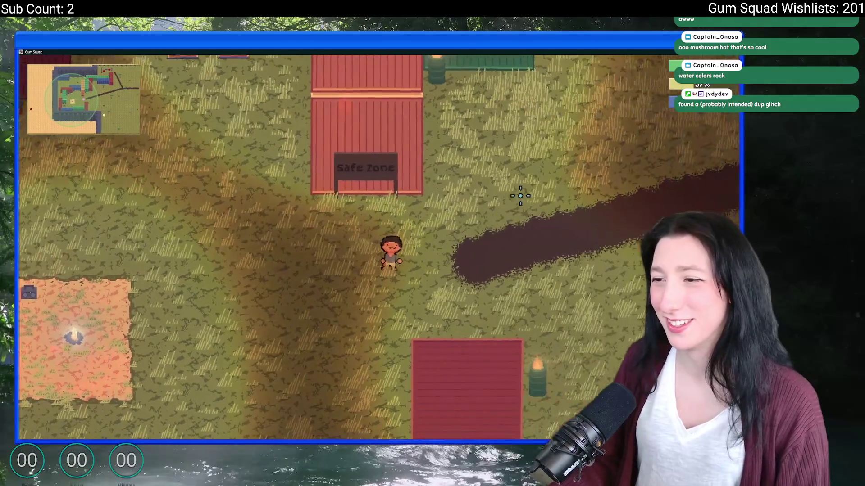
key("d")
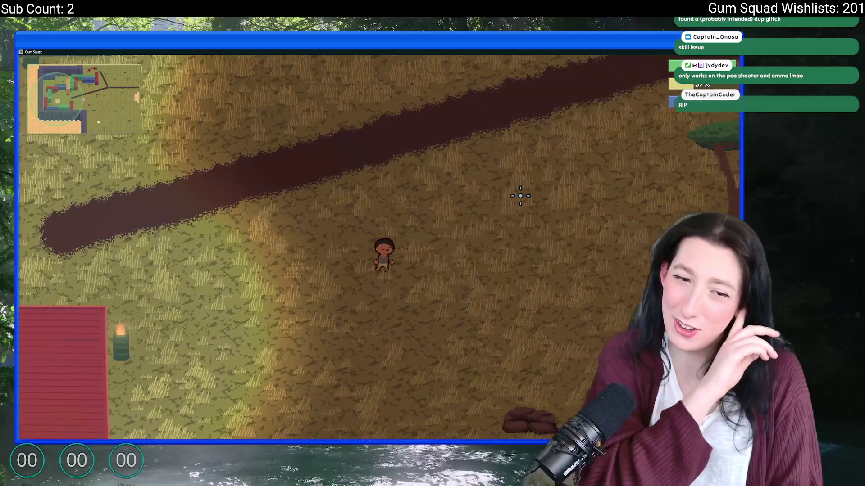
key("d")
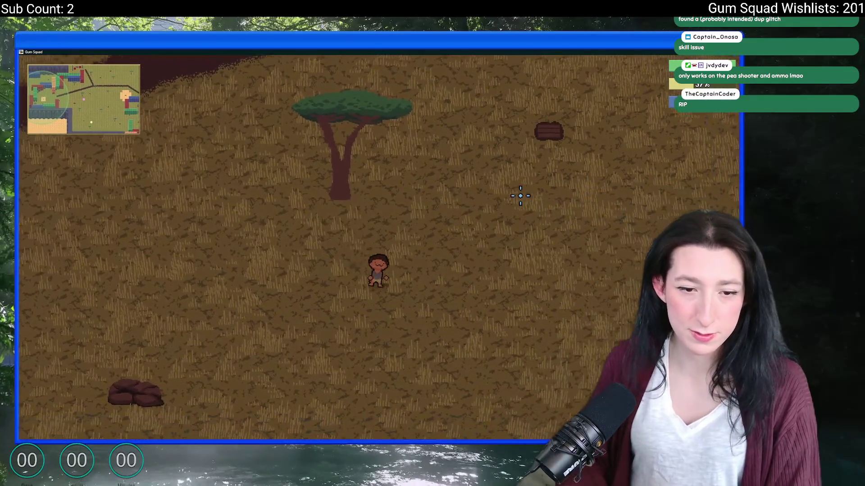
key("d")
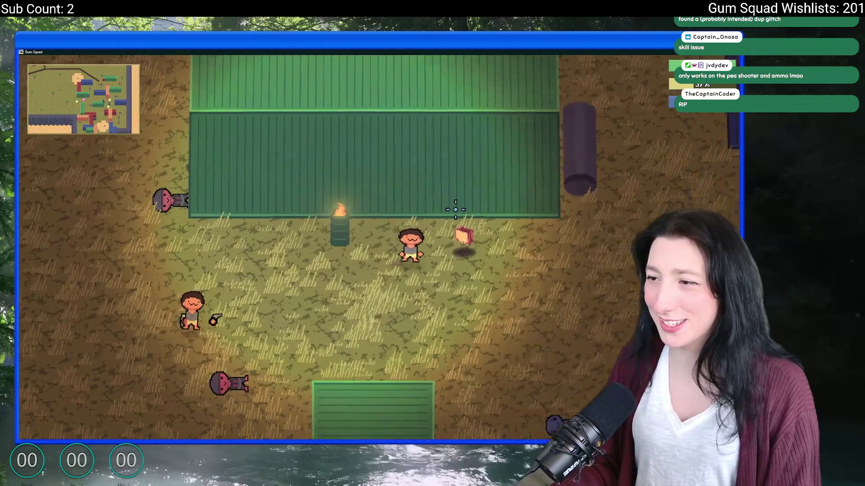
key("Tab")
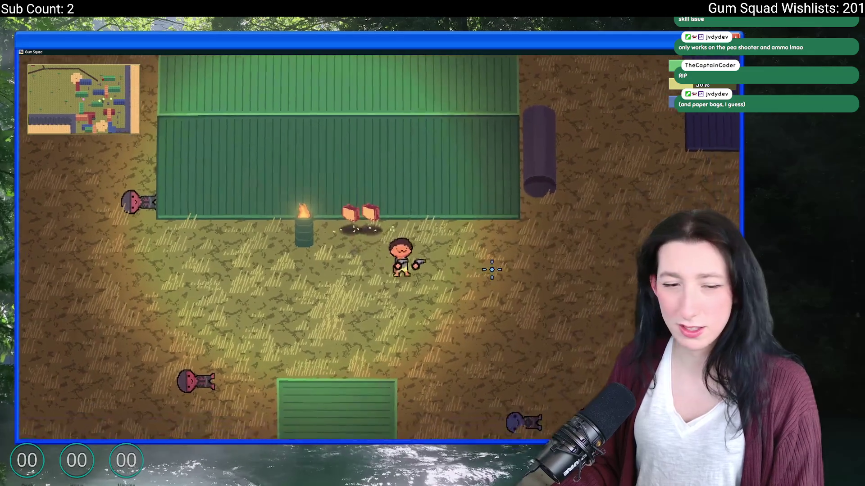
Step: Walk up near the containers, shoot a nearby enemy, and pause then resume the game
key("w")
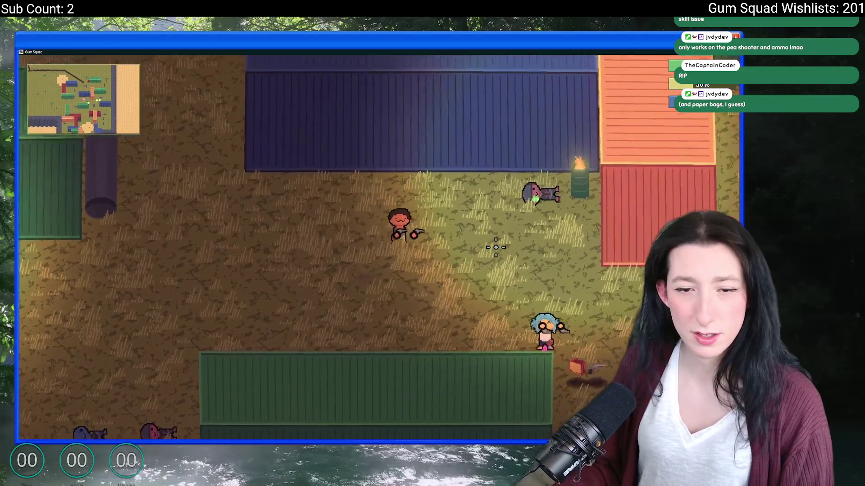
key("w")
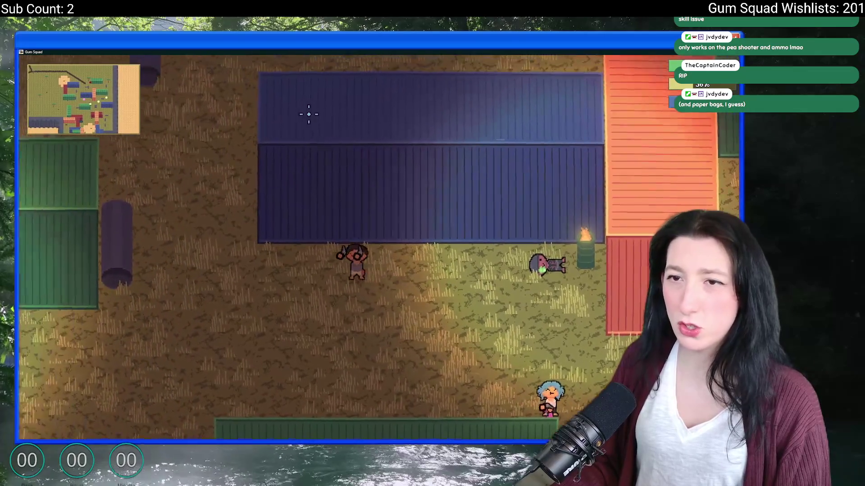
key("w")
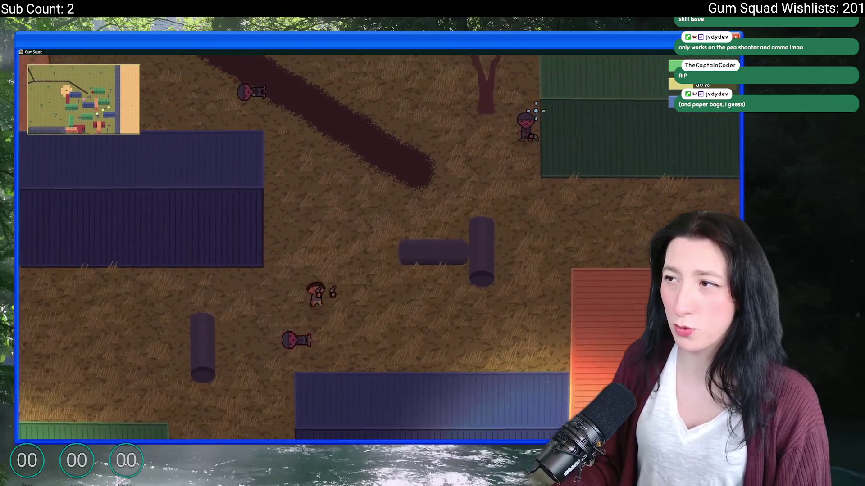
left_click(493, 70)
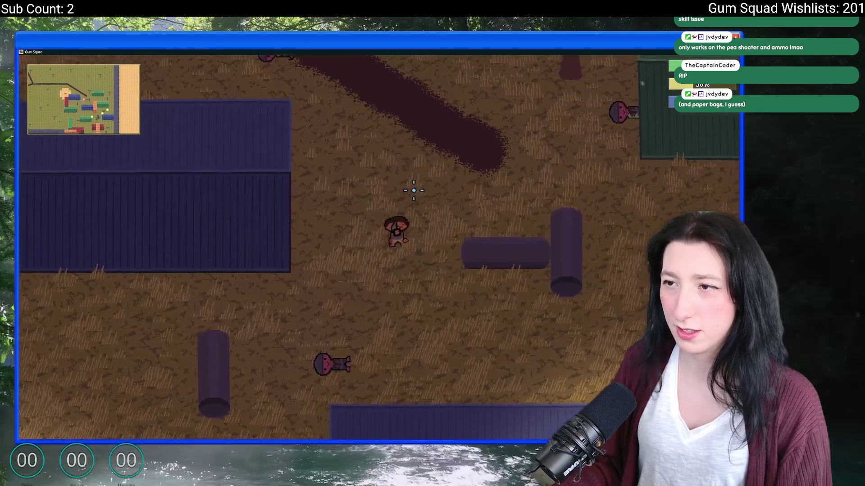
key("Tab")
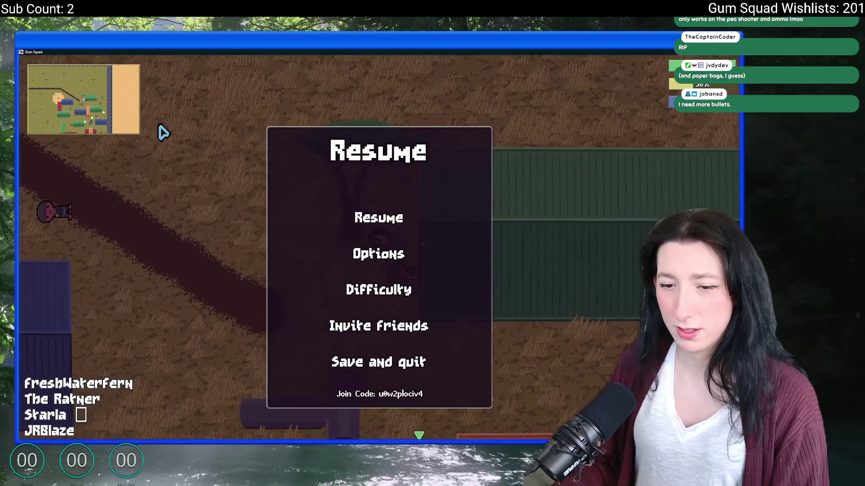
key("Escape")
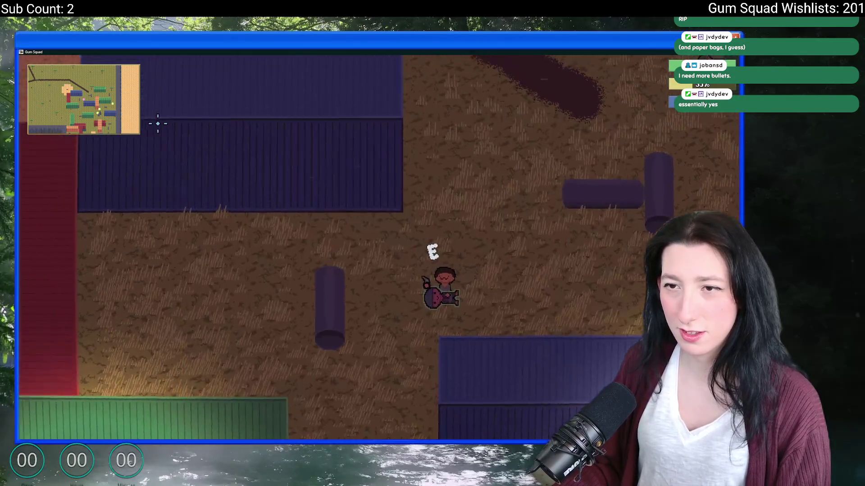
Step: Walk to a container, check its loot, close it and open the character inventory
key("w")
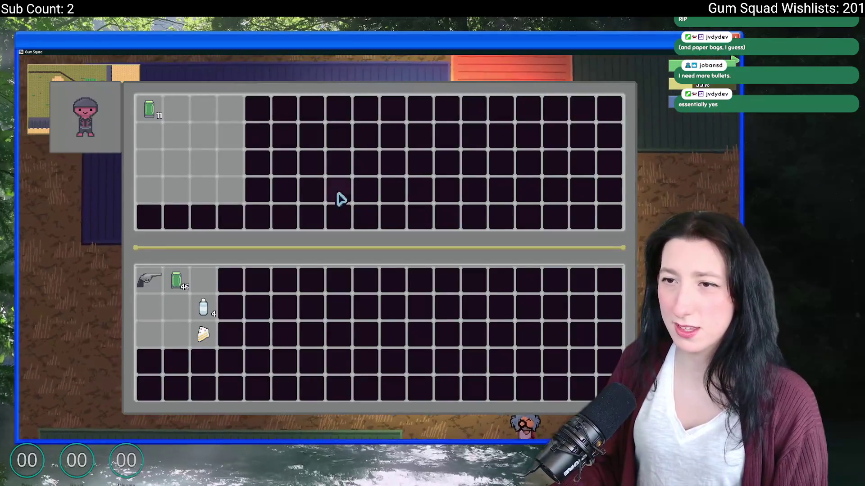
key("Escape")
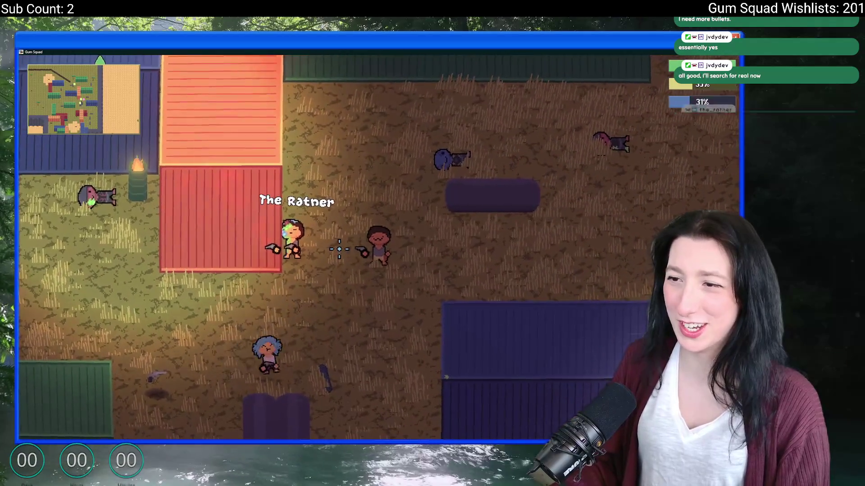
key("Tab")
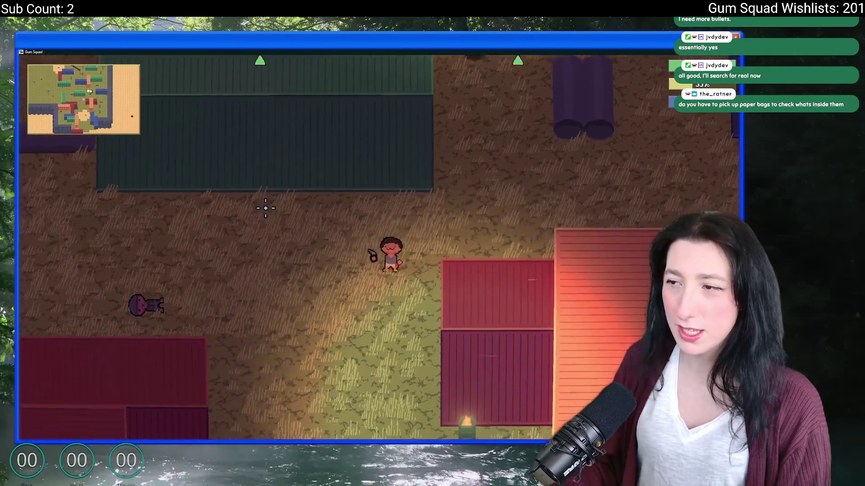
Step: Walk up past the other players to the burning barrel and open the inventory
key("w")
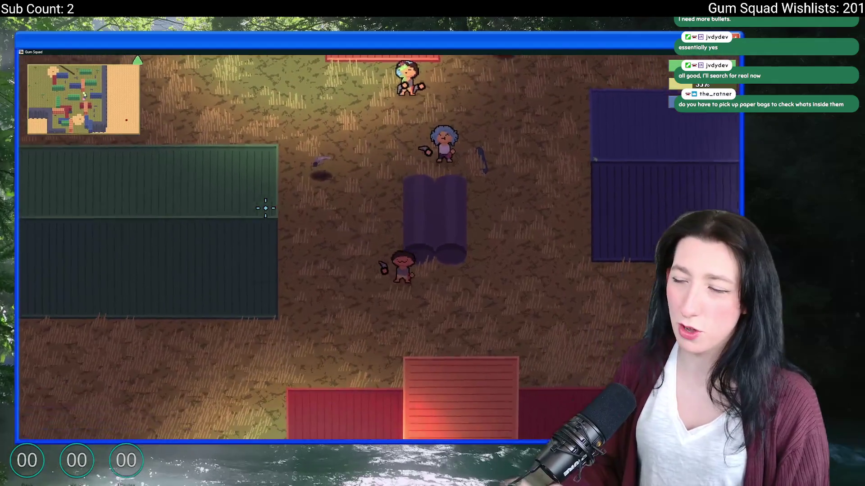
key("d")
key("w")
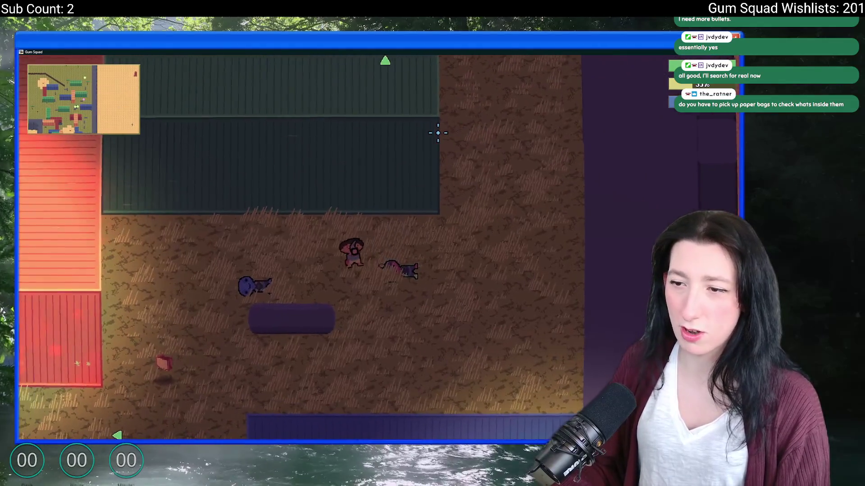
key("a")
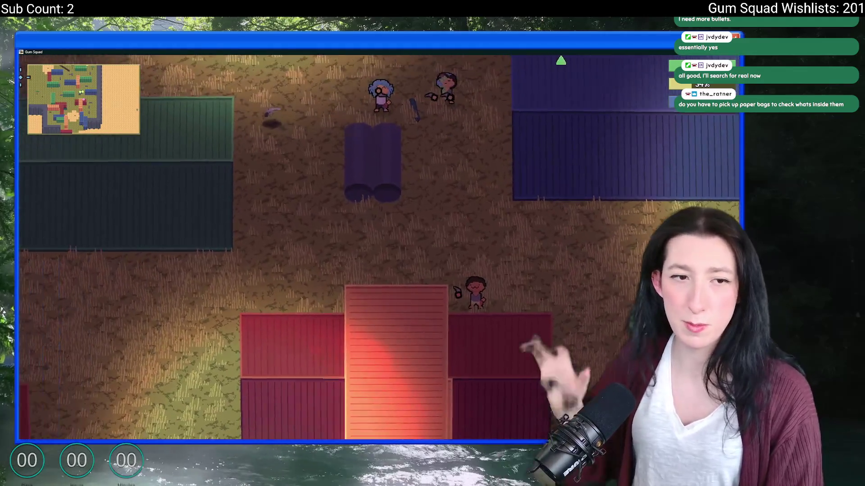
key("a")
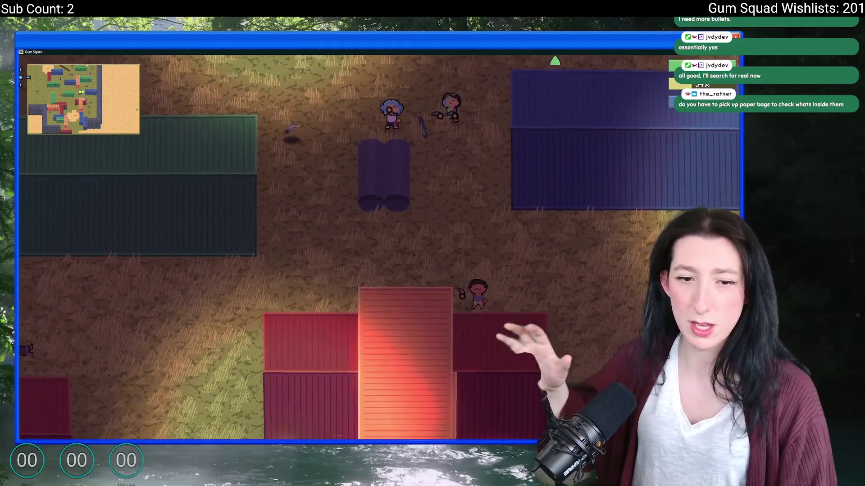
key("Tab")
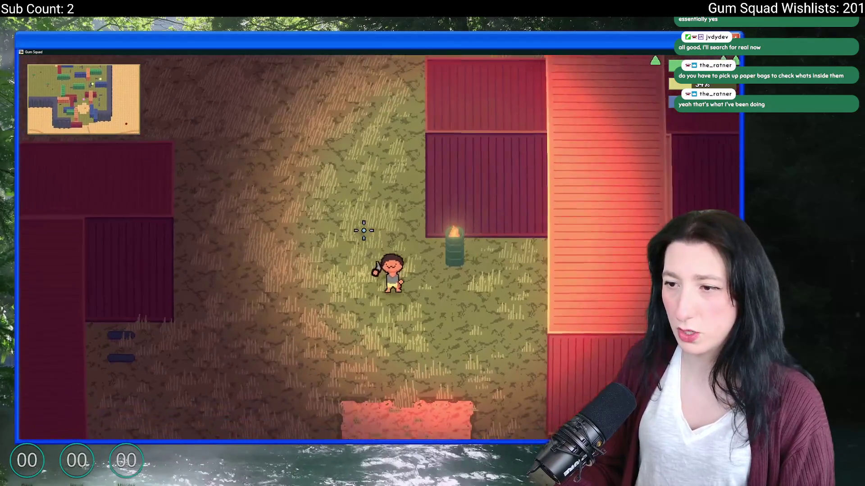
Step: Walk left and up the map toward The Ratner, checking the inventory on the way
key("a")
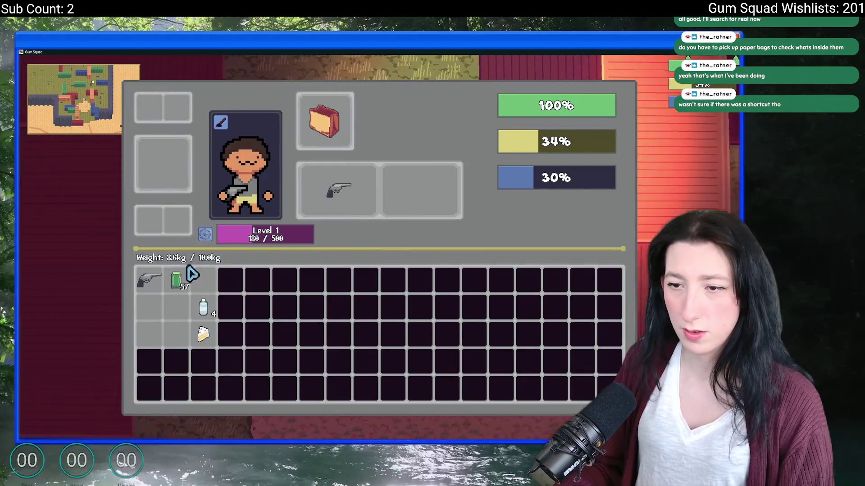
key("Tab")
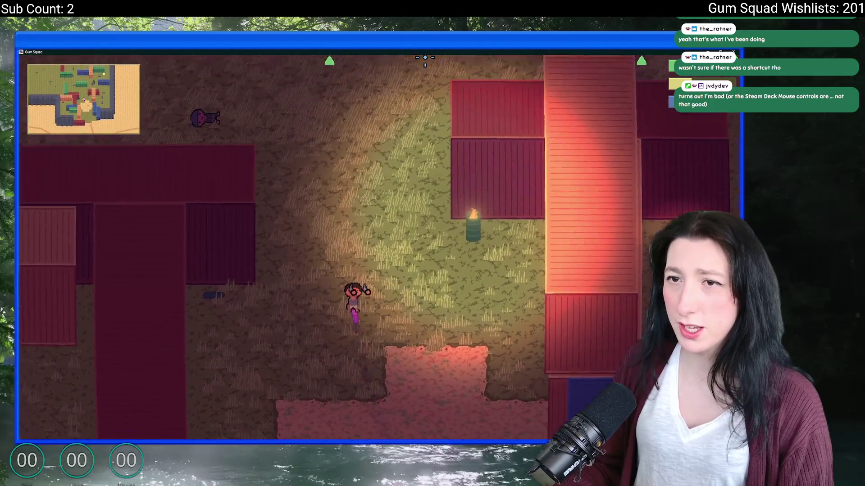
key("w")
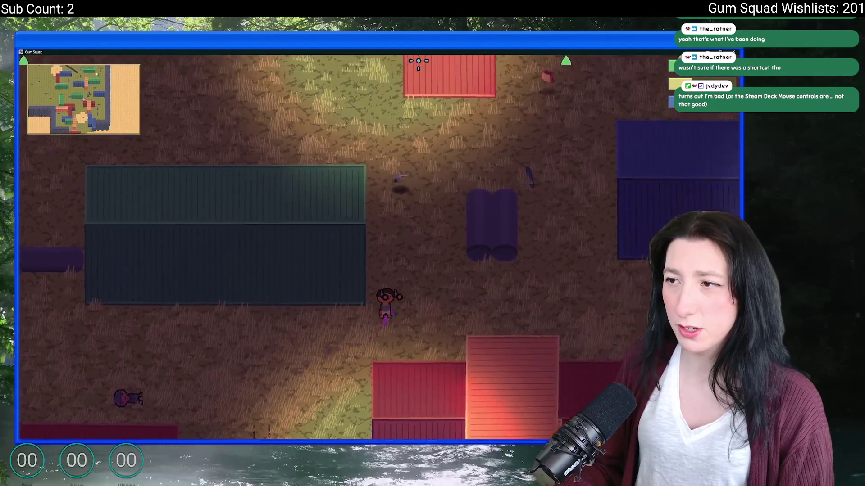
key("w")
key("d")
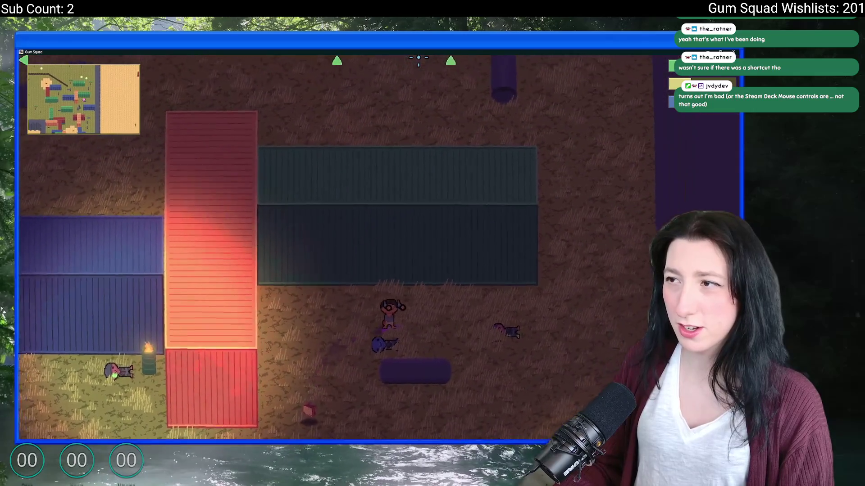
key("w")
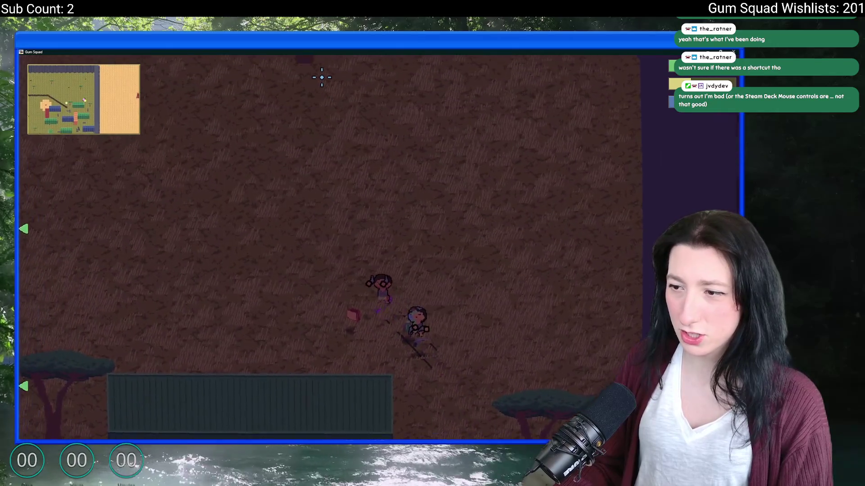
key("a")
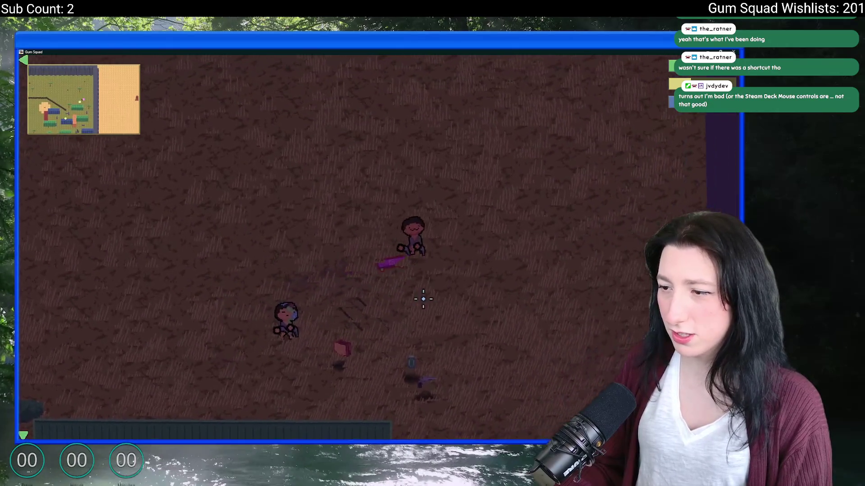
key("s")
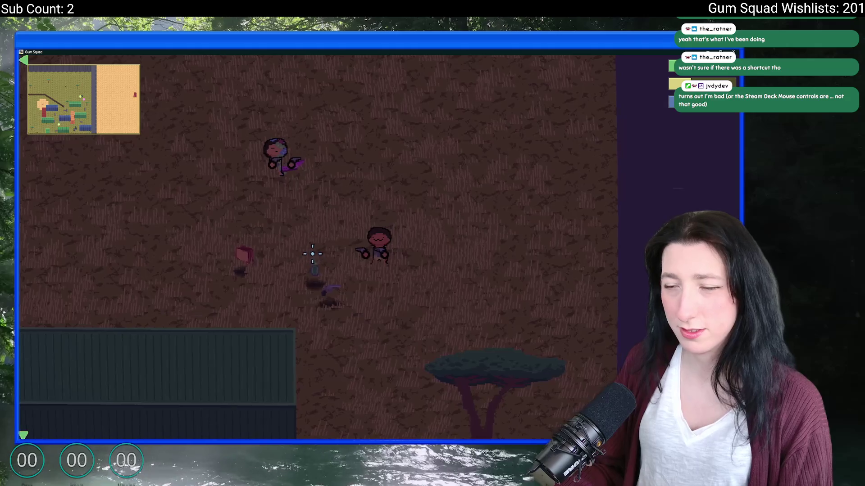
Step: Check the inventory items briefly, then walk up and back down the map
key("Tab")
key("Tab")
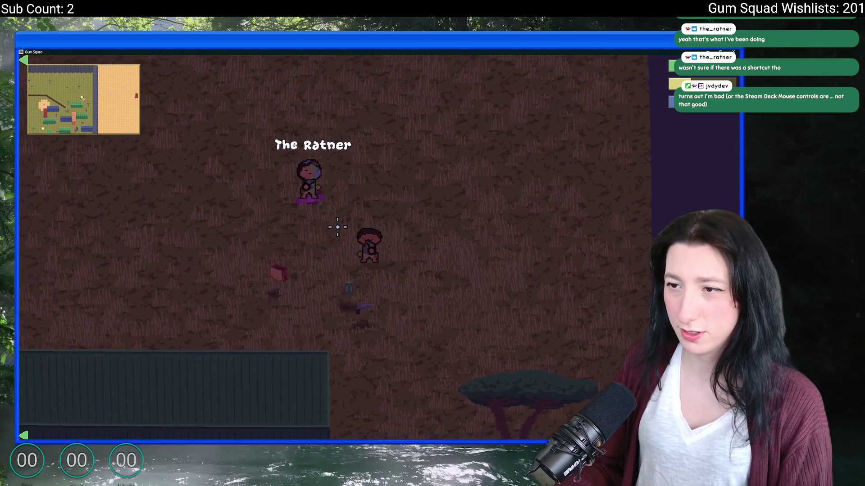
key("Tab")
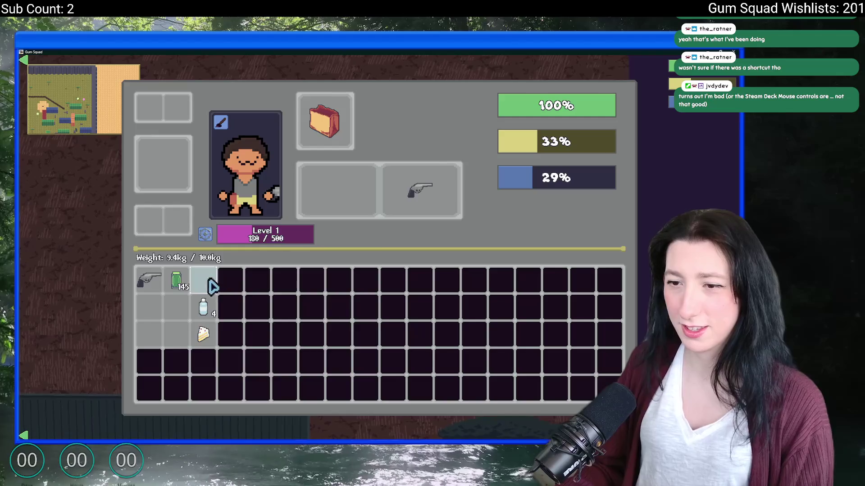
key("Tab")
key("s")
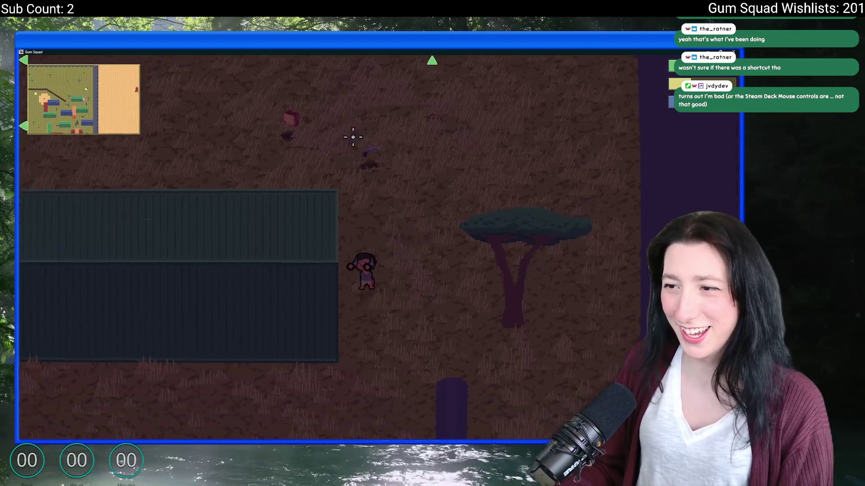
key("w")
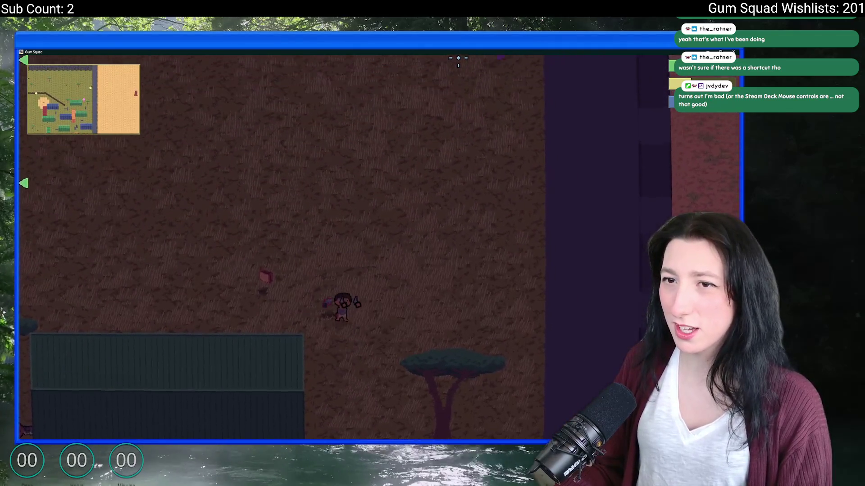
key("w")
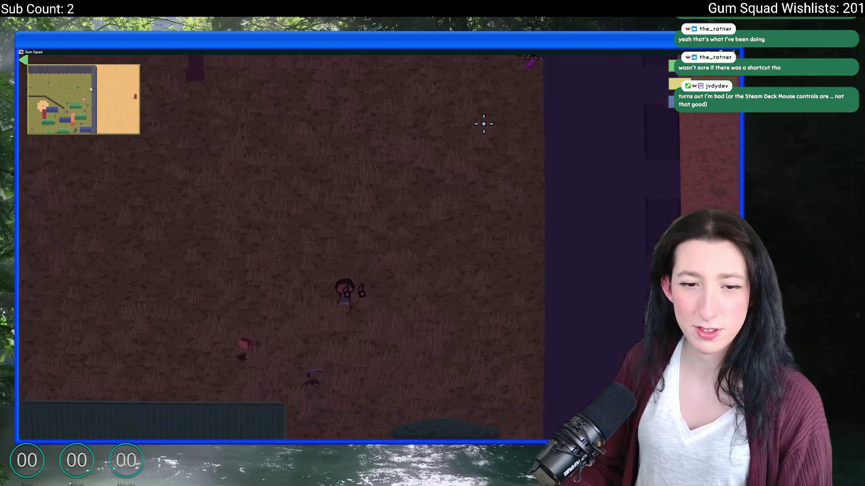
key("w")
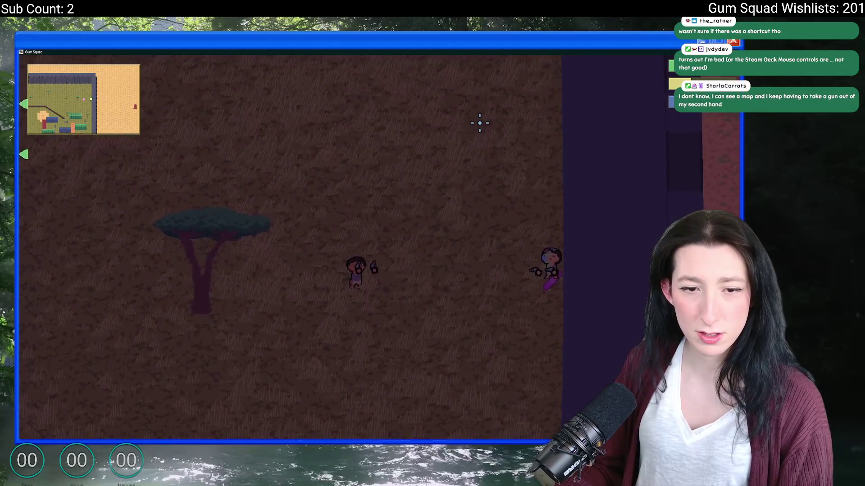
key("s")
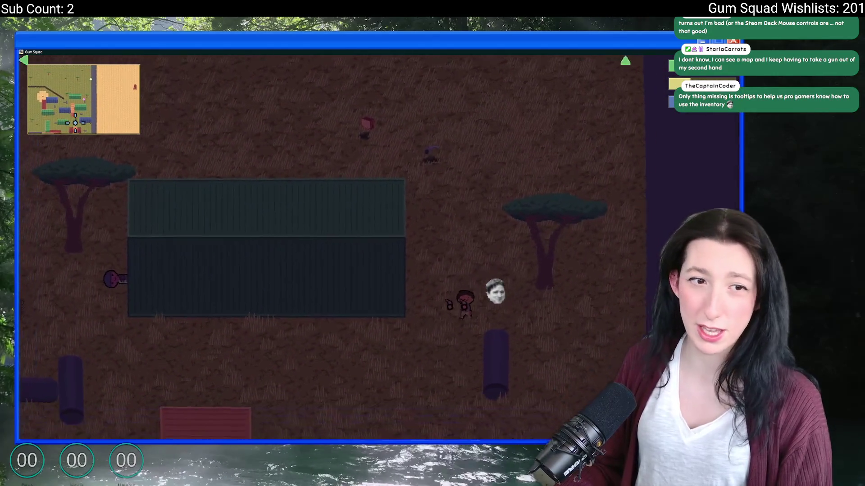
Step: Walk down and left toward the green buildings into the darker area, glancing at the inventory
key("s")
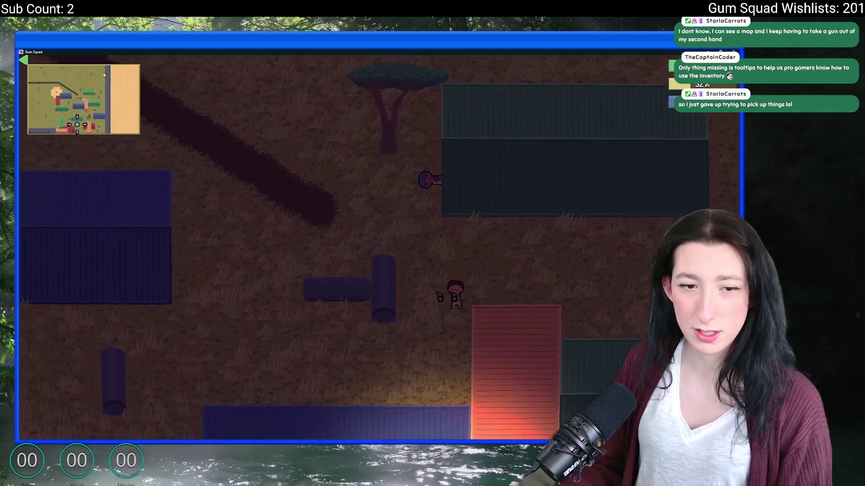
key("a")
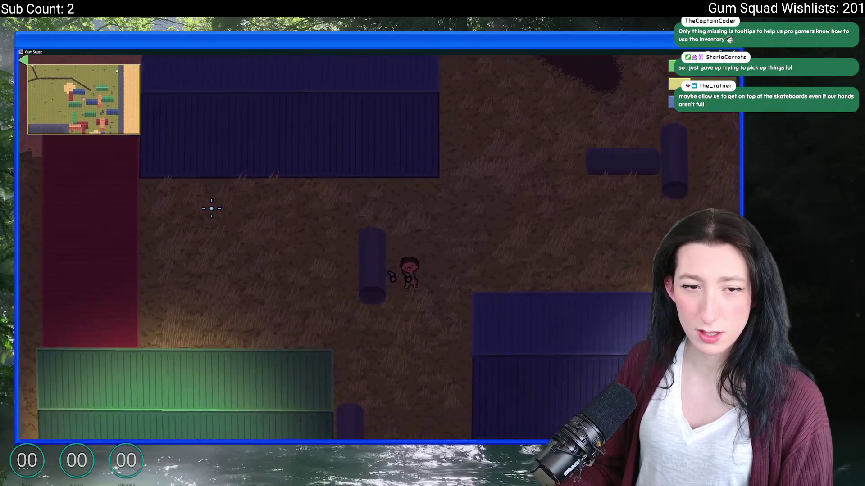
key("s")
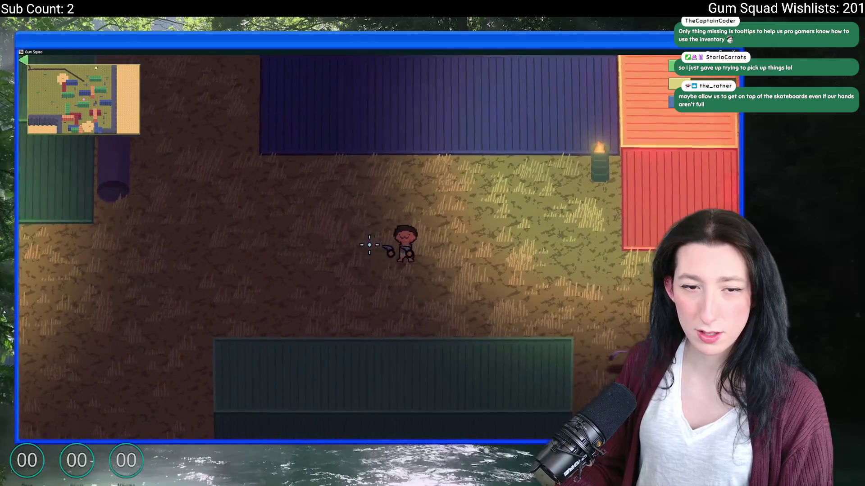
key("a")
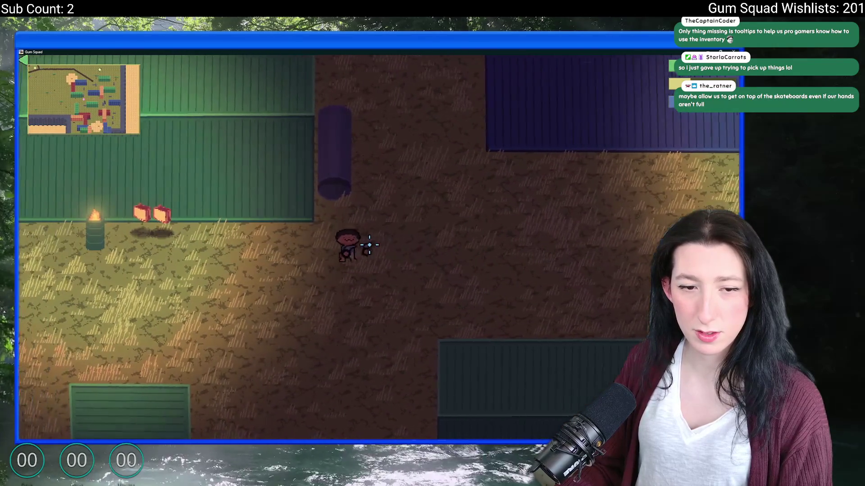
key("s")
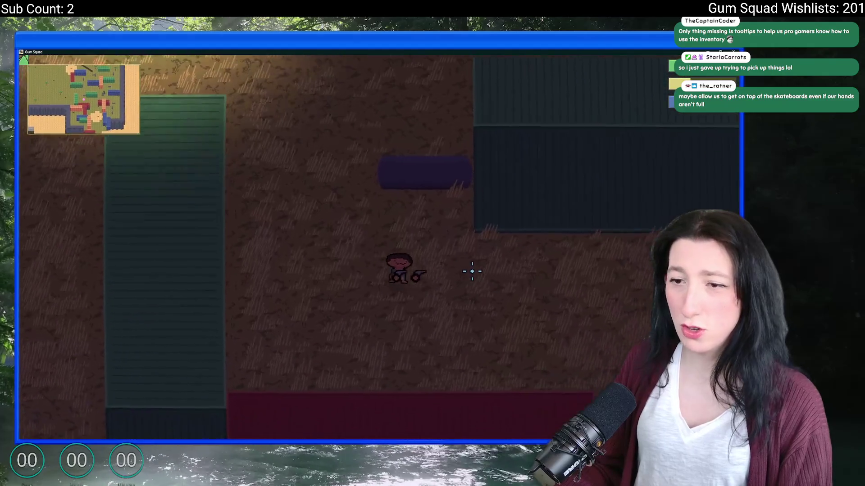
key("s")
key("Tab")
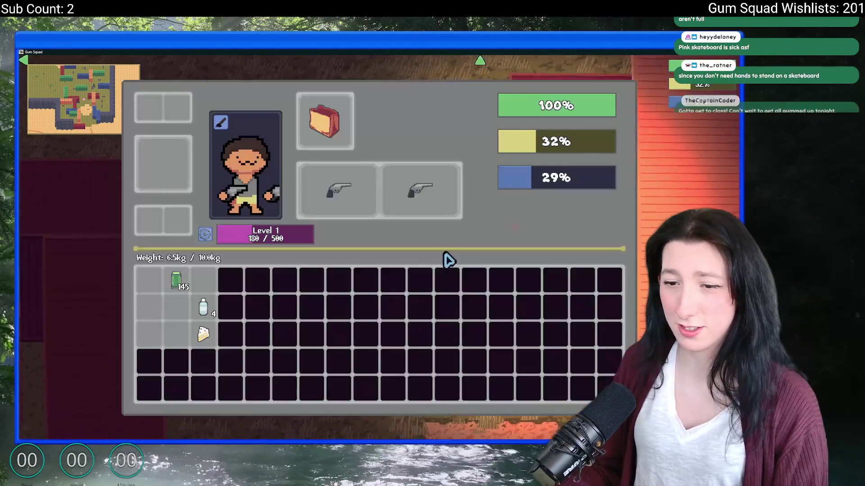
key("Escape")
key("Escape")
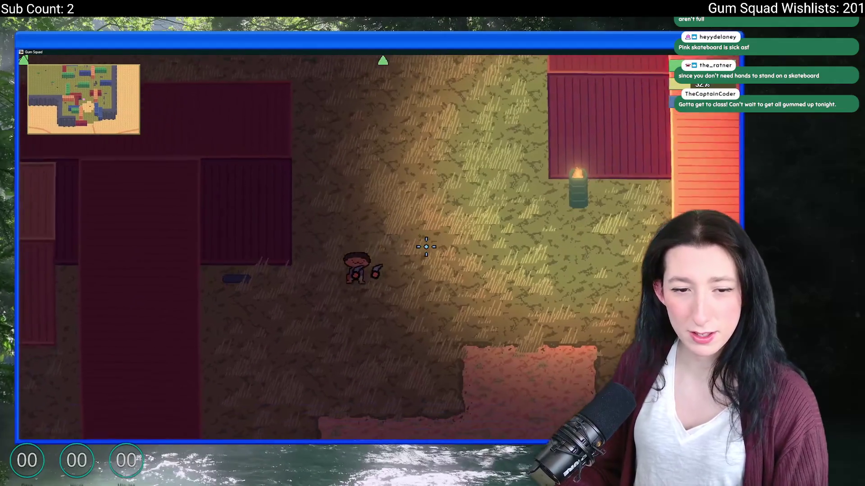
Step: Walk down to the container and open its loot showing a backpack and medkit
key("s")
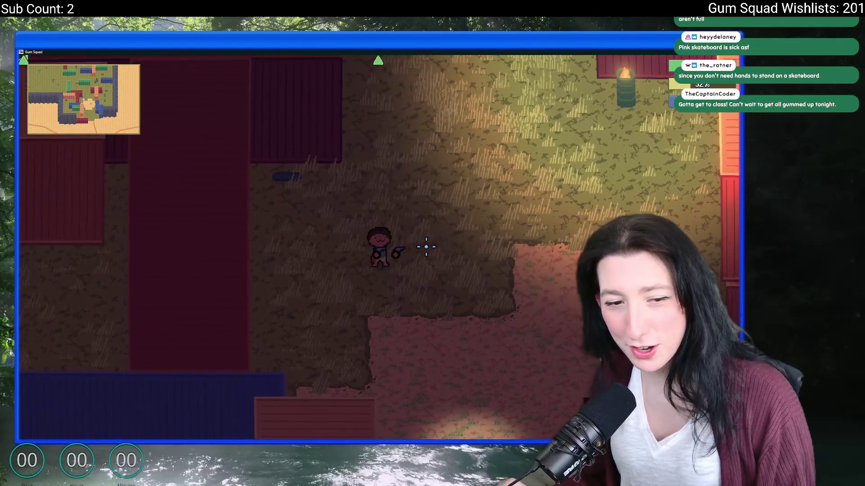
key("w")
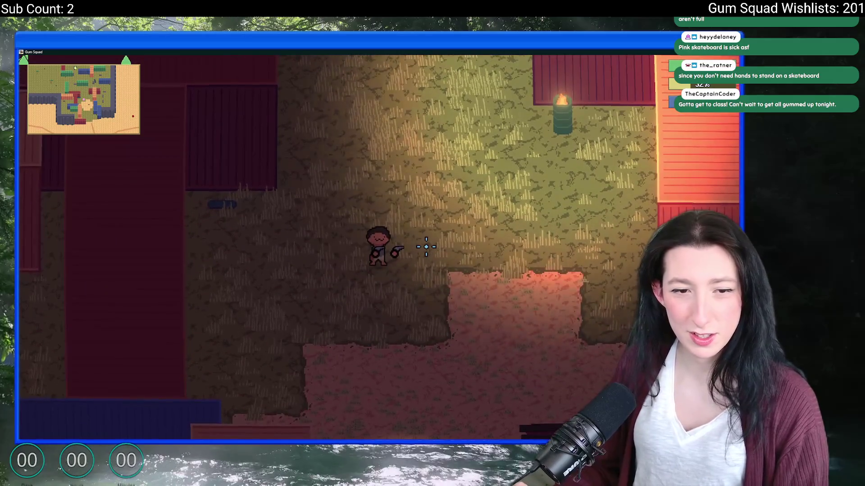
key("w")
key("Tab")
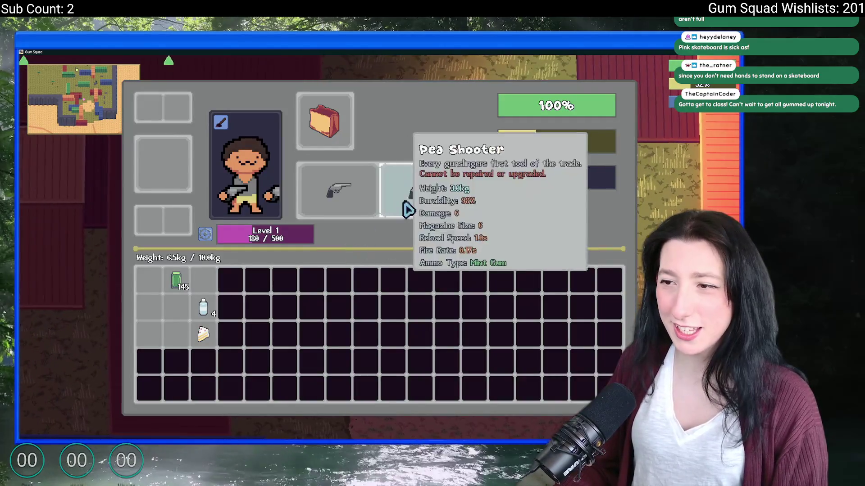
key("Tab")
key("s")
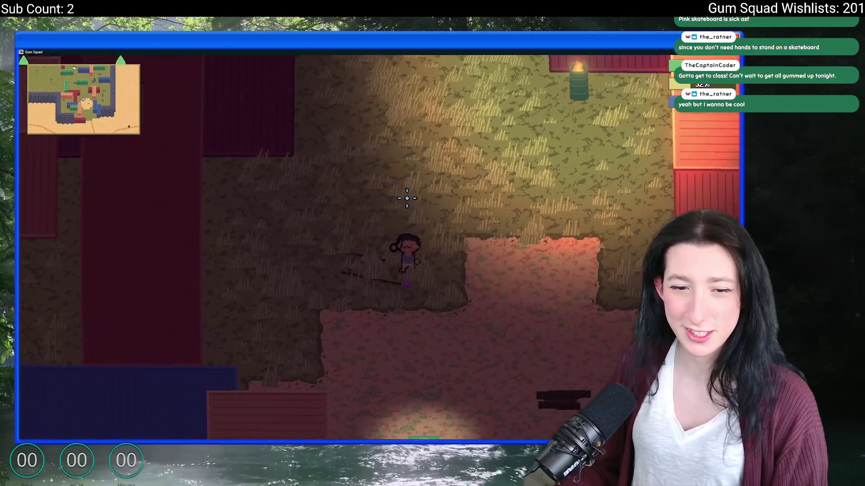
key("s")
key("Tab")
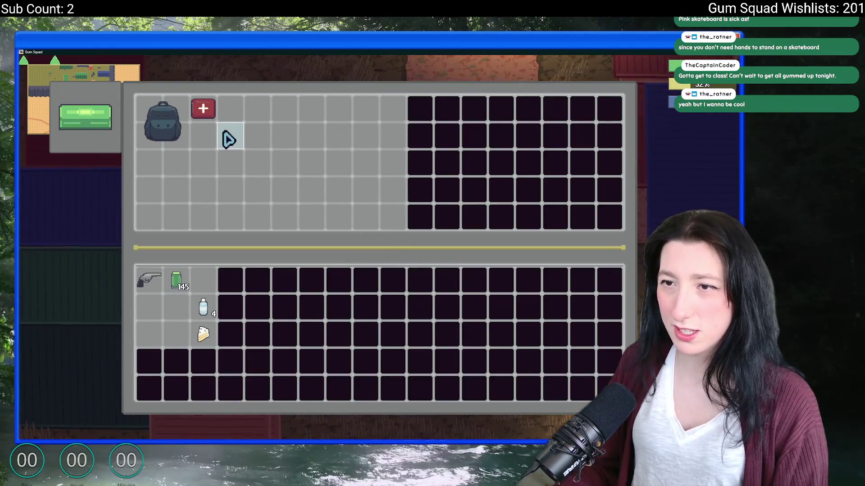
Step: Take the backpack from the container and shuffle items between the container and inventory
left_click(169, 126)
left_click(207, 279)
left_click(203, 307)
left_click(203, 333)
left_click(176, 280)
left_click(149, 280)
key("Tab")
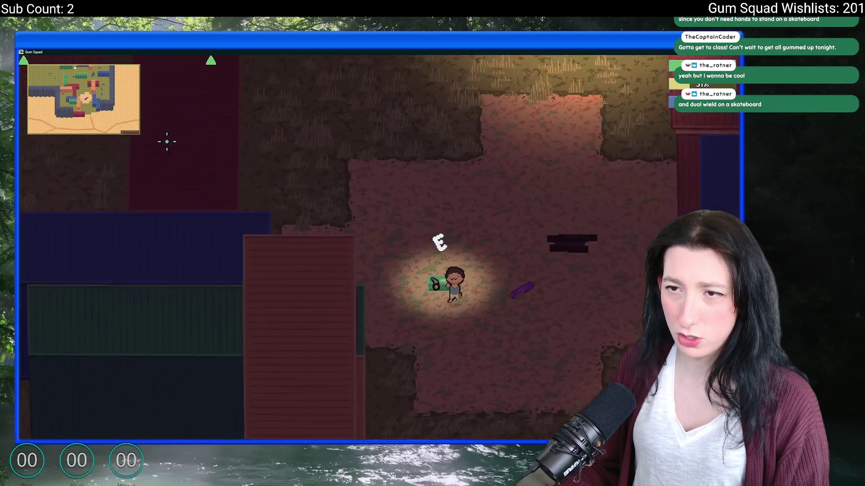
Step: Move the backpack into the inventory and equip it in the character's backpack slot
key("Tab")
left_click(163, 122)
key("Escape")
key("Tab")
left_click(176, 294)
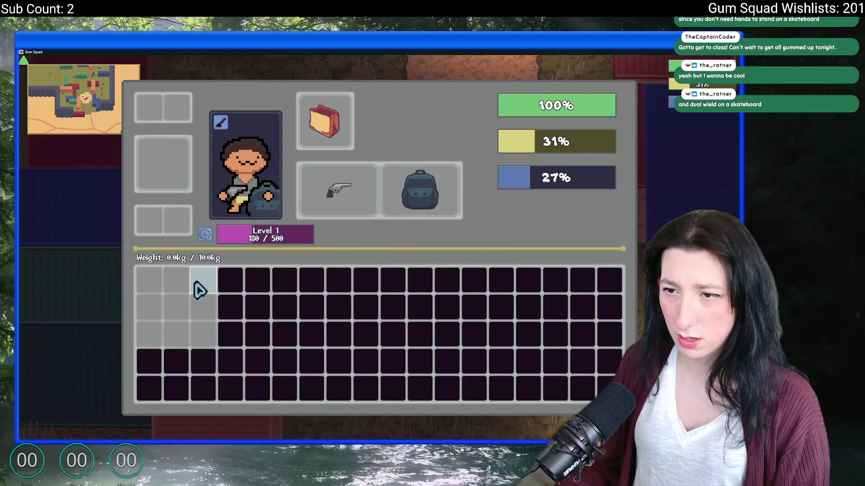
key("Tab")
Step: Reopen the container and loot its remaining items, including the medkit, into the larger inventory
key("w")
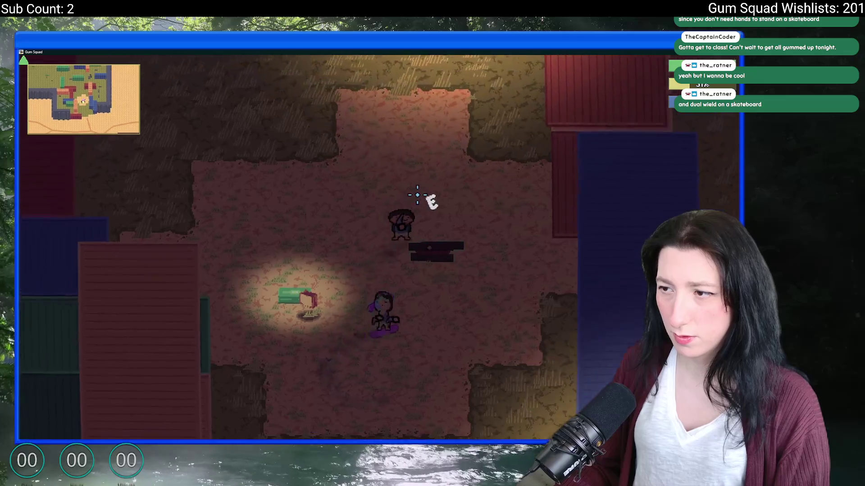
key("e")
left_click(230, 112, "shift")
left_click(203, 111, "shift")
left_click(175, 111, "shift")
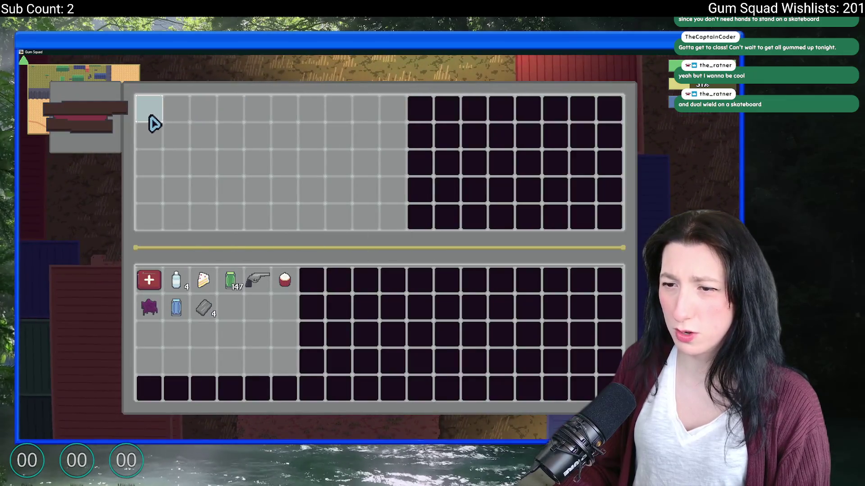
key("Escape")
Step: Check the inventory now at 25 kg capacity and walk down-right away from the container
key("s")
key("Tab")
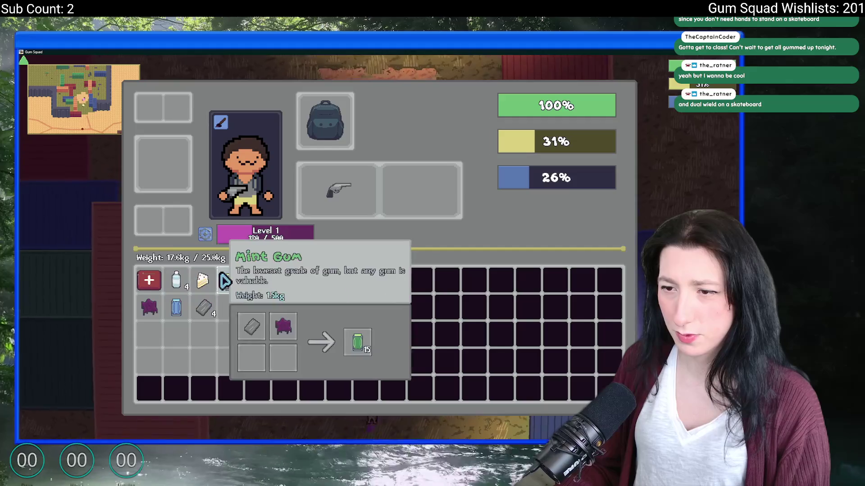
key("Tab")
key("s")
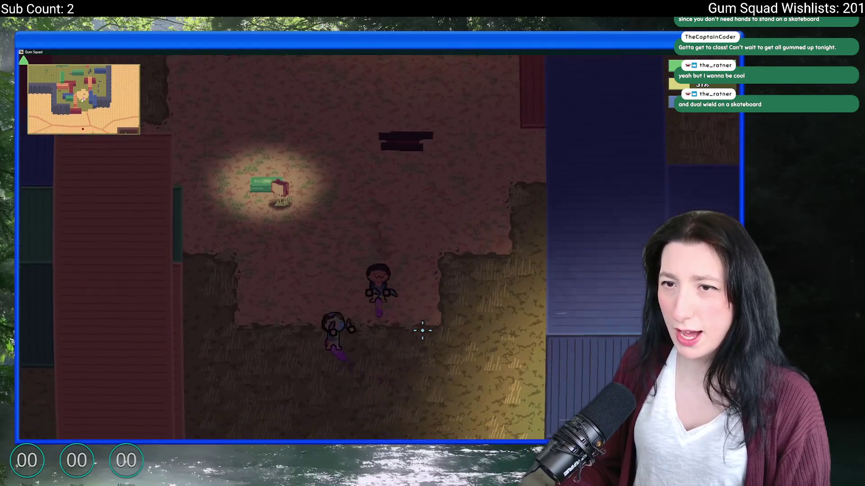
key("s")
key("d")
key("s")
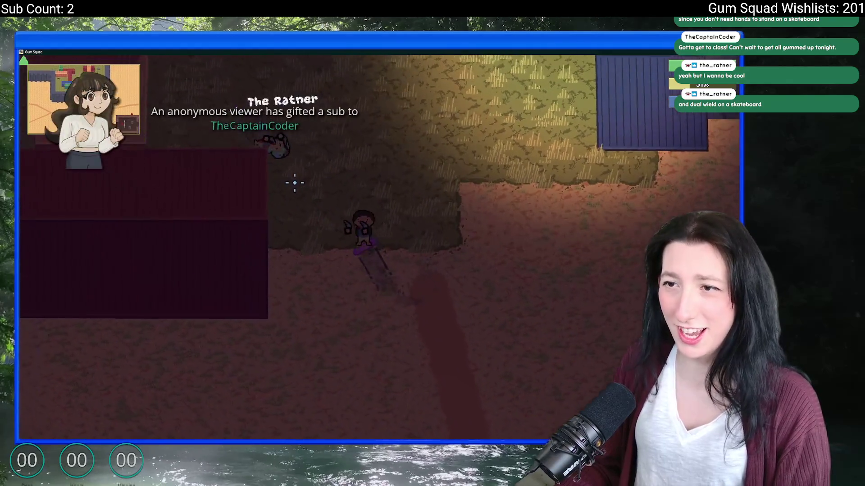
Step: Shoot the rat for 70 XP and walk down-left into The Walled Desert
key("w")
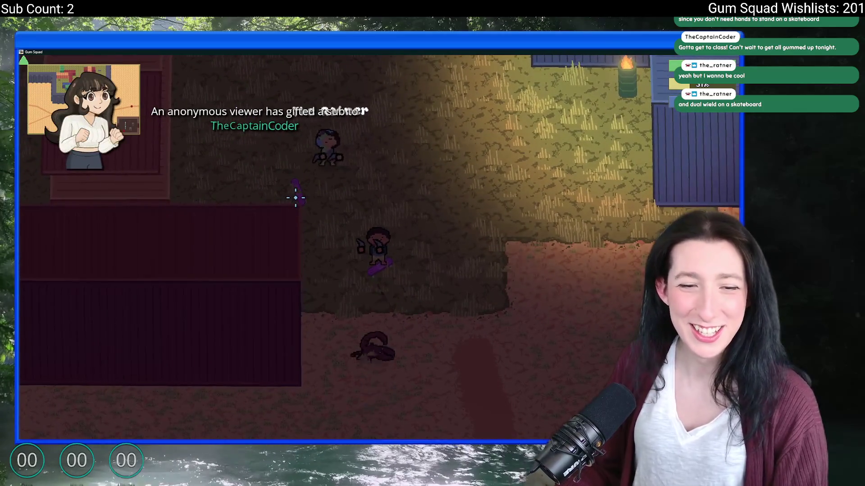
key("d")
left_click(296, 196)
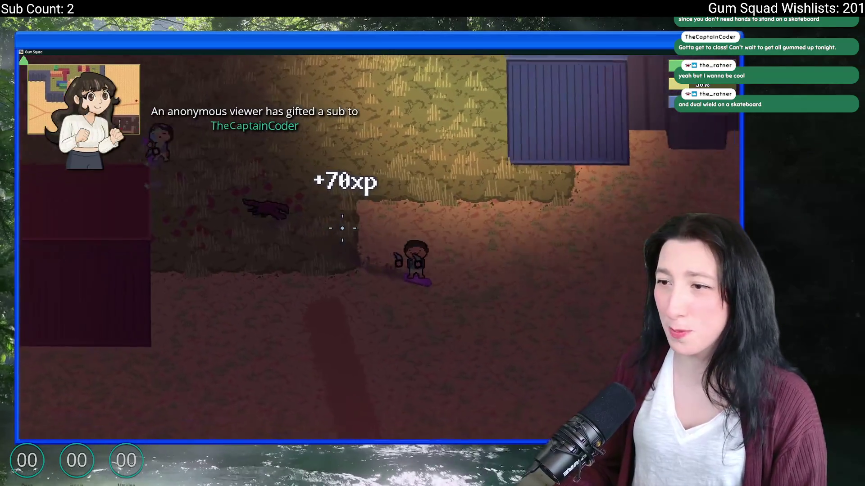
key("a")
key("s")
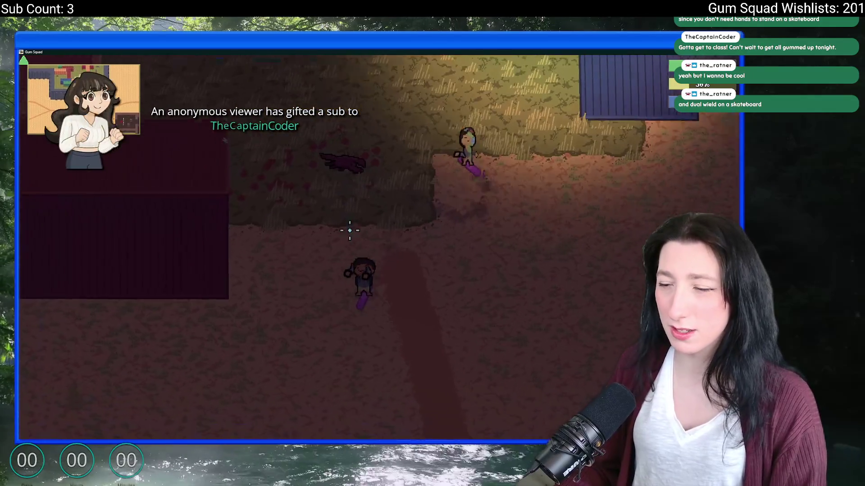
key("s")
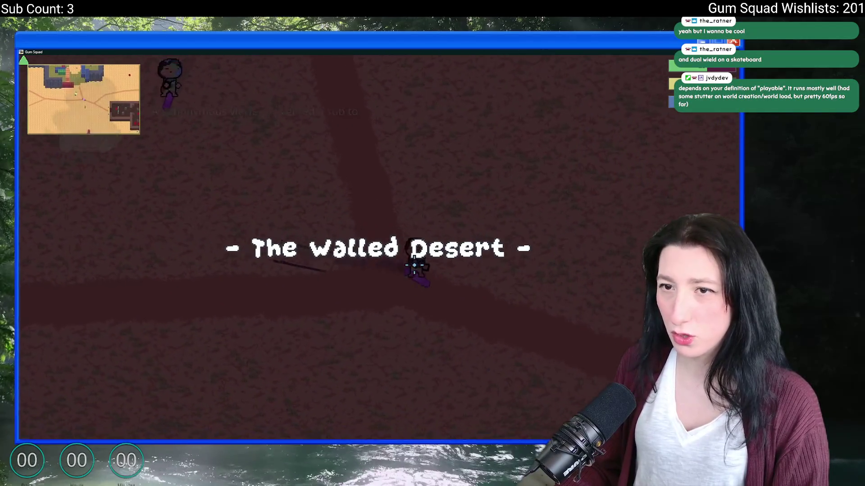
Step: Walk along the brick wall into the building and use the medkit from the inventory to heal
key("d")
key("d")
key("d")
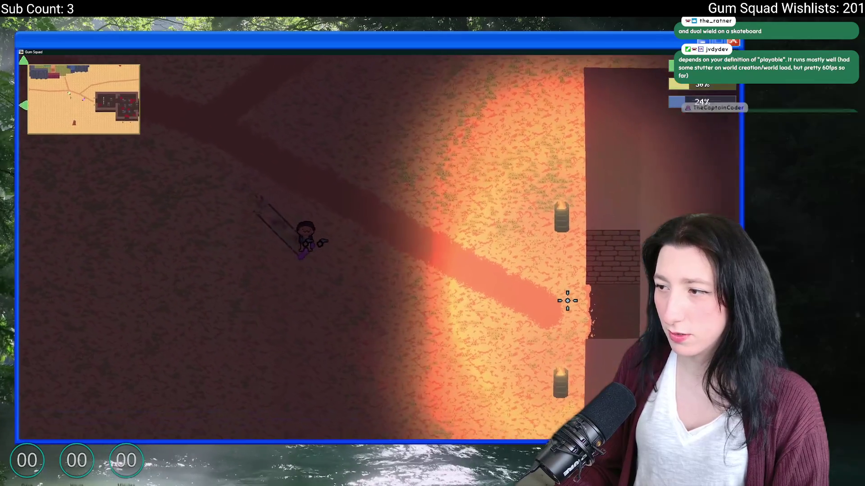
key("d")
key("d")
key("d")
key("s")
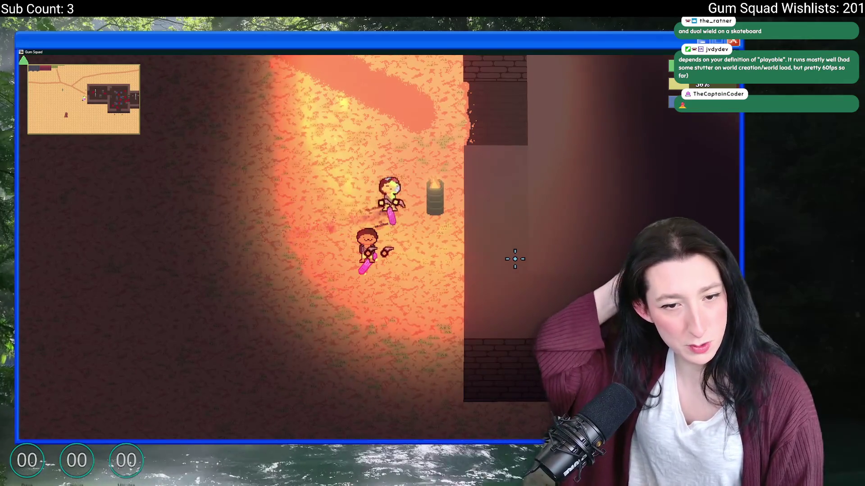
key("s")
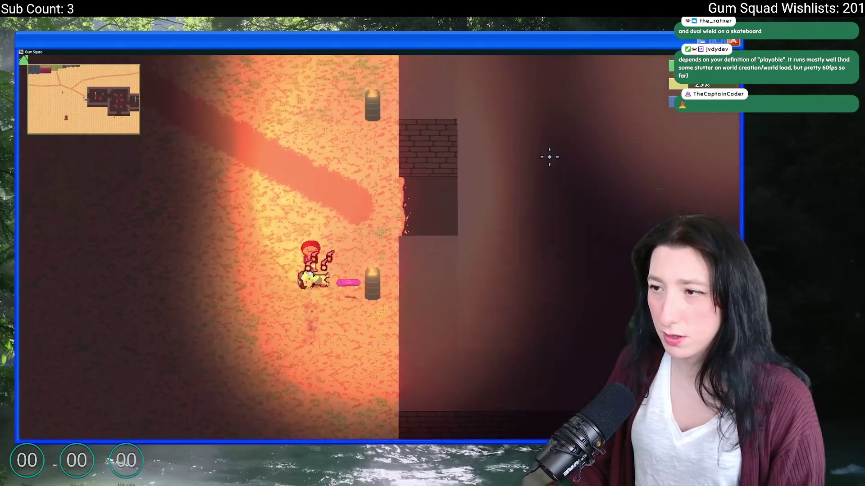
key("d")
key("d")
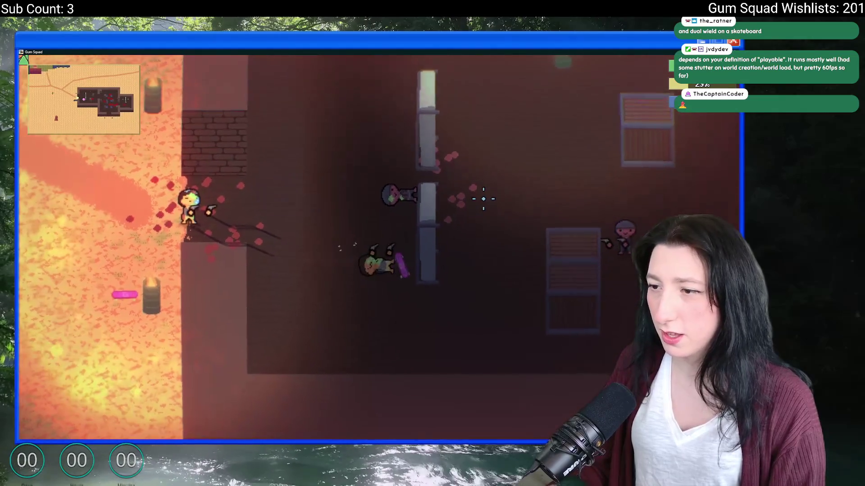
key("Tab")
left_click(149, 279)
key("Tab")
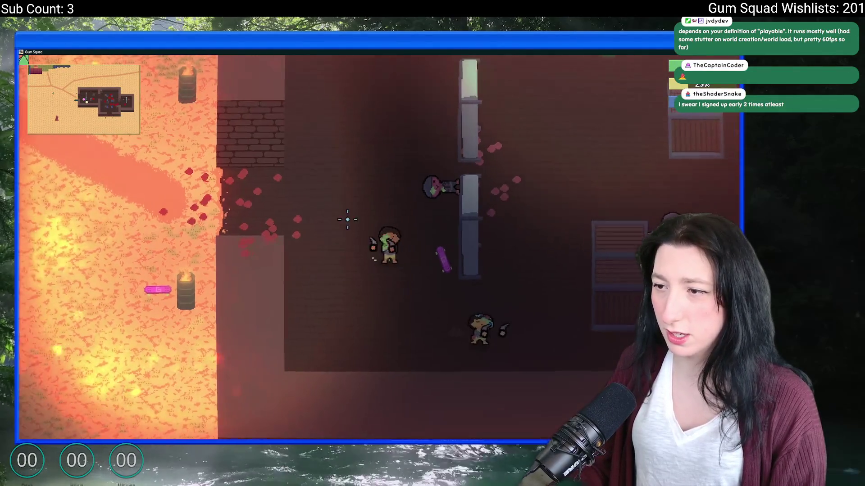
Step: Push deeper into the building shooting the swarming enemies until getting gummed up
key("d")
key("w")
left_click(491, 195)
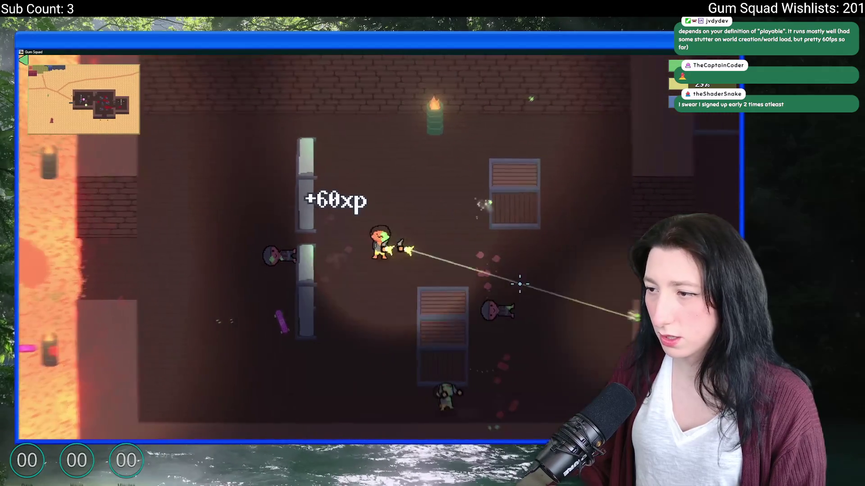
key("d")
key("w")
left_click(480, 142)
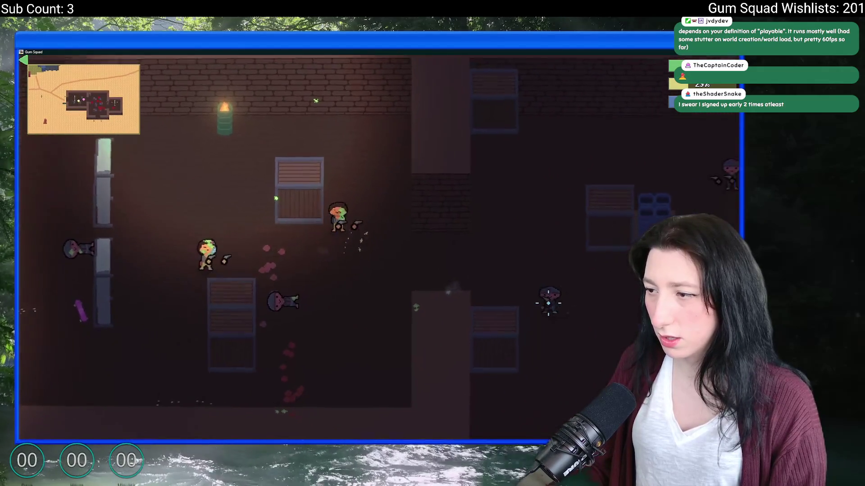
key("w")
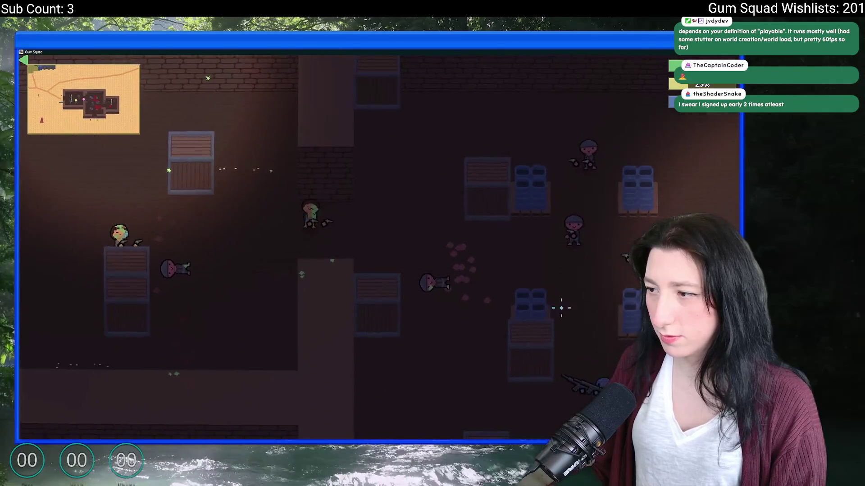
left_click(351, 254)
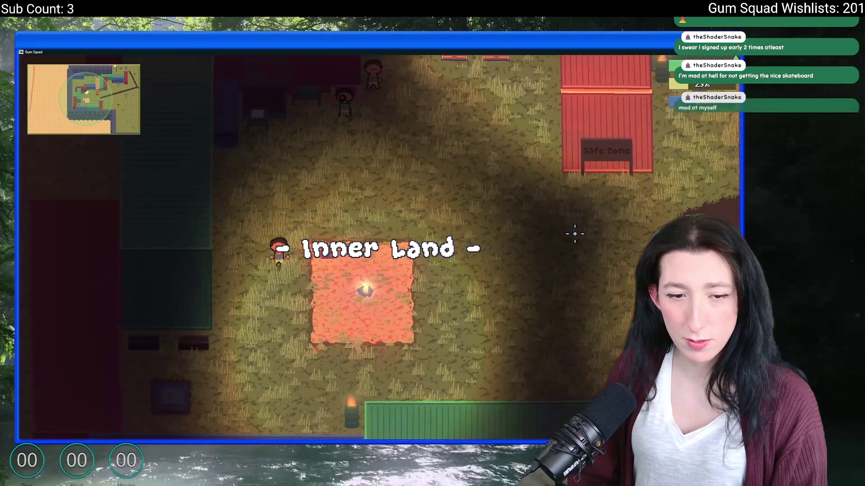
key("Escape")
left_click(371, 253)
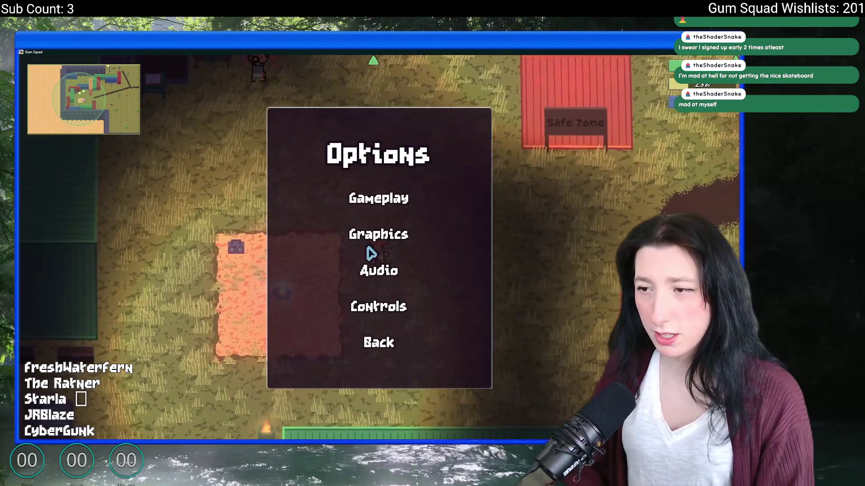
left_click(378, 200)
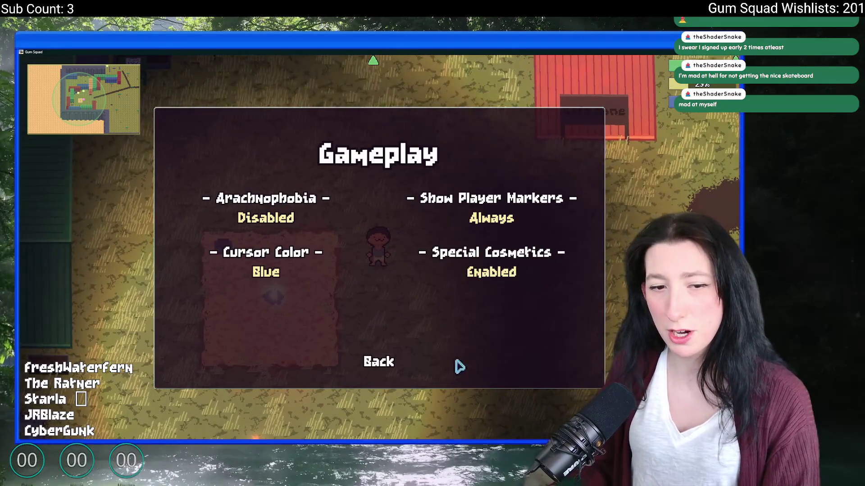
key("Escape")
key("w")
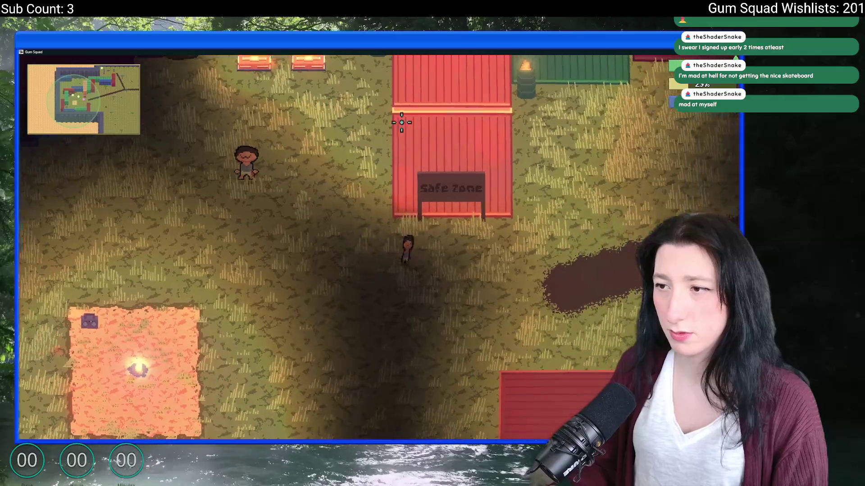
Step: Walk east through the camp past the Safe Zone building and tree, briefly checking the backpack
key("a")
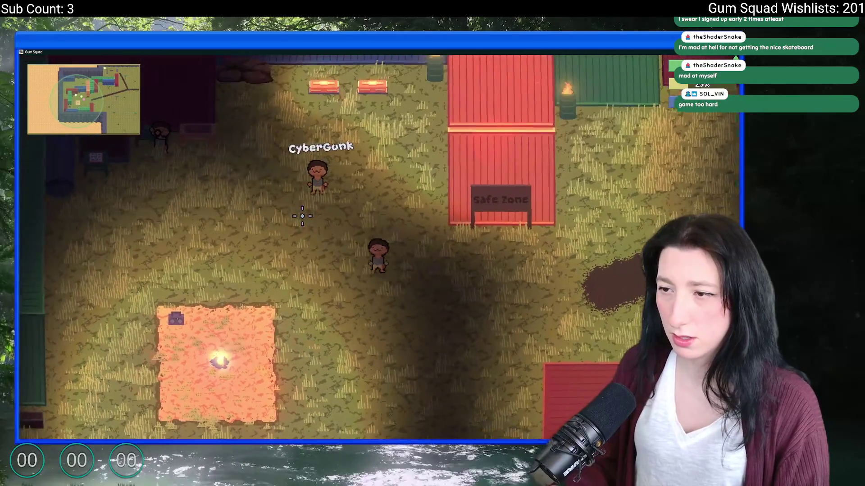
key("w")
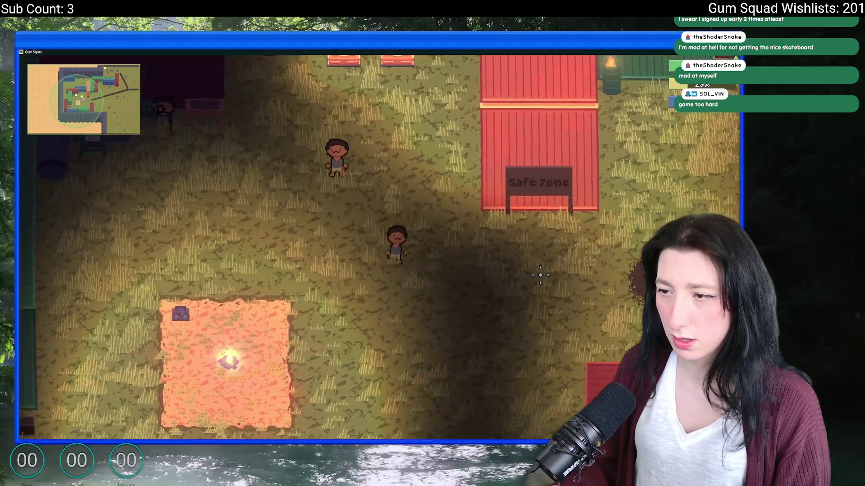
key("d")
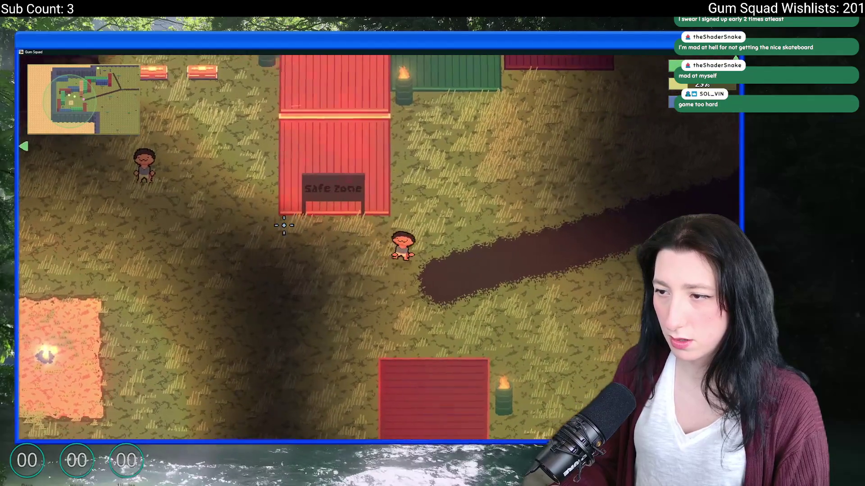
key("s")
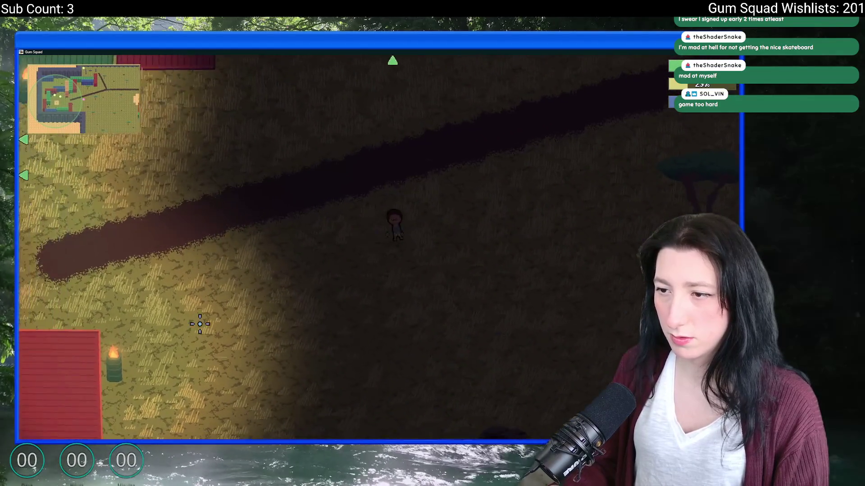
key("w")
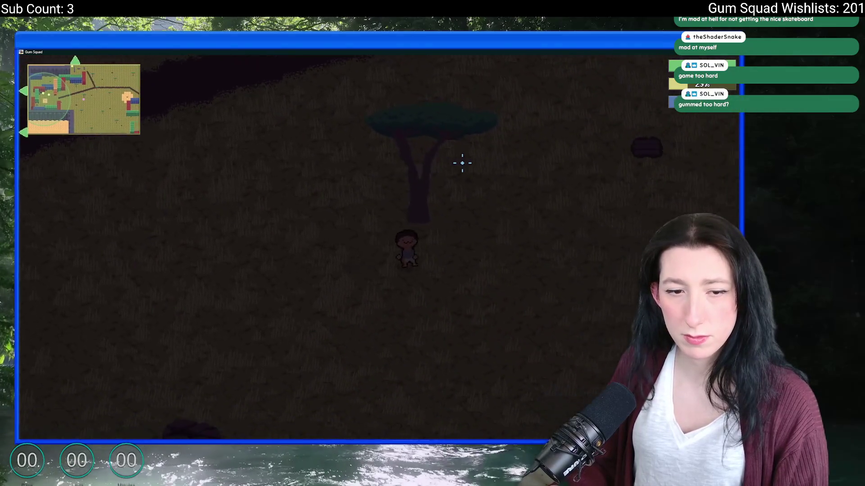
key("d")
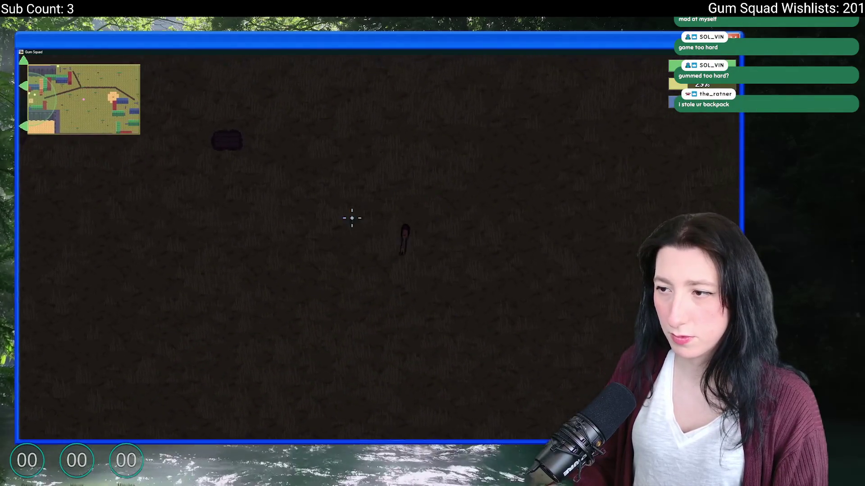
key("Tab")
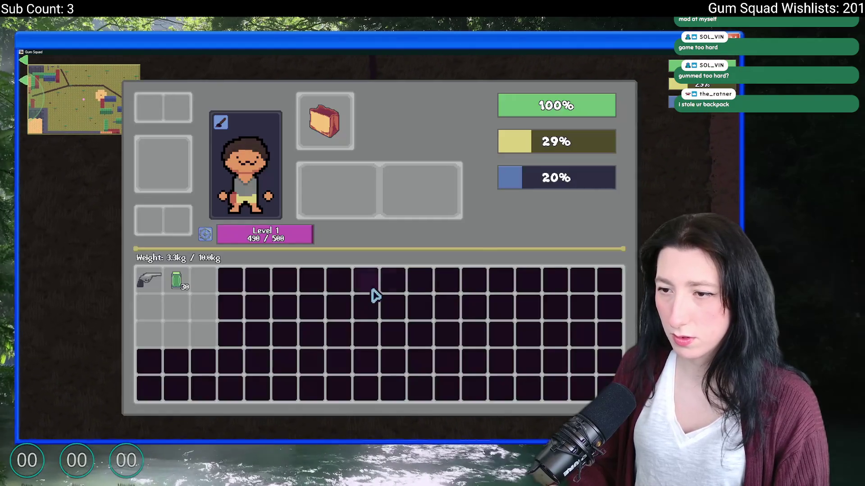
key("Tab")
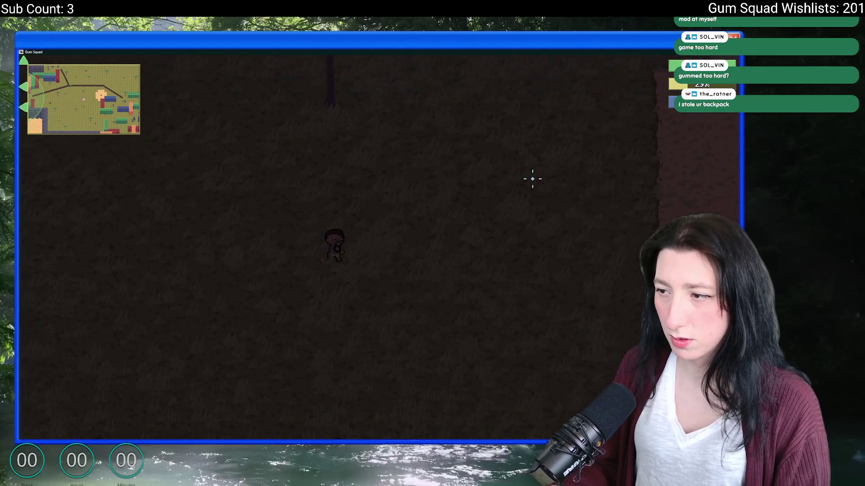
Step: Walk on to the lit grassy yard beside the colored buildings
key("d")
key("s")
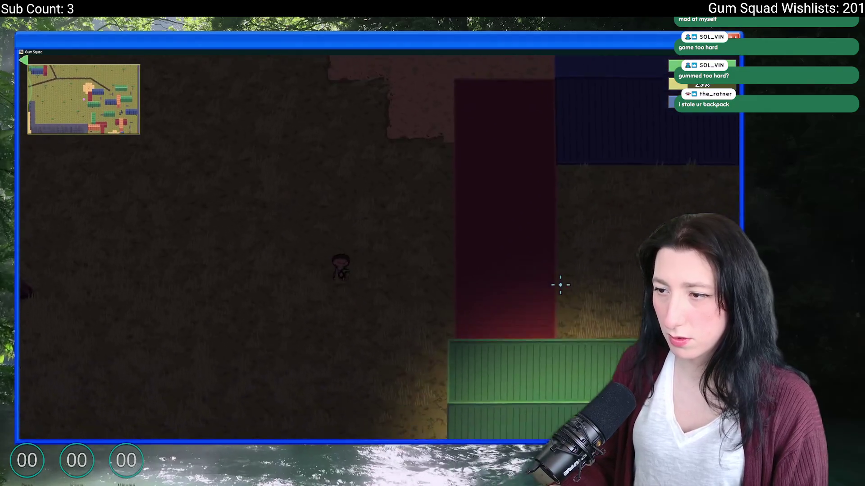
key("d")
key("w")
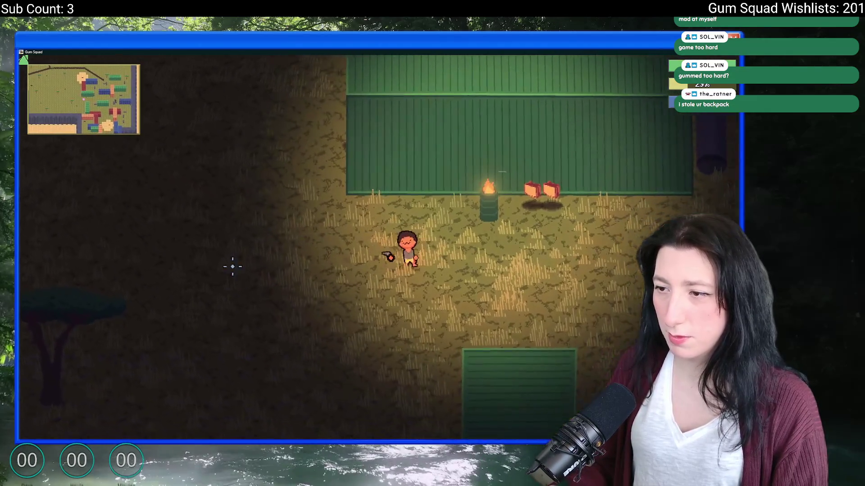
key("d")
key("s")
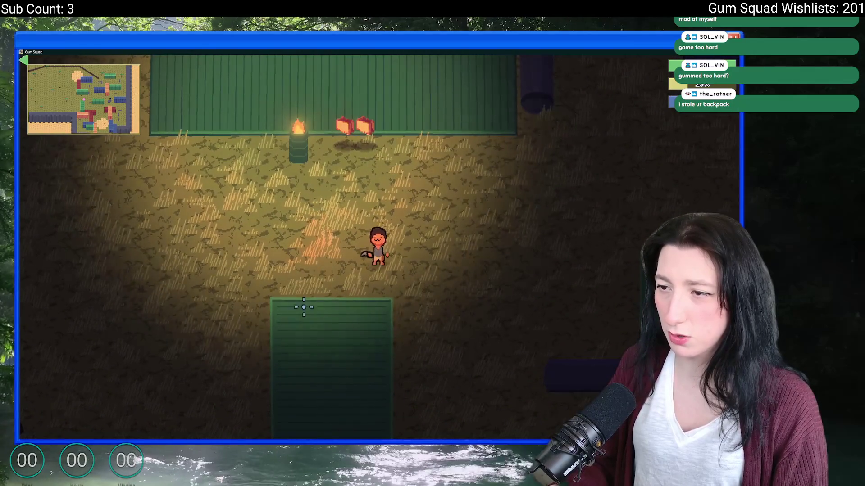
key("w")
Step: Pause, set Borderless Window to Enabled in Options > Graphics, and resume play
key("Escape")
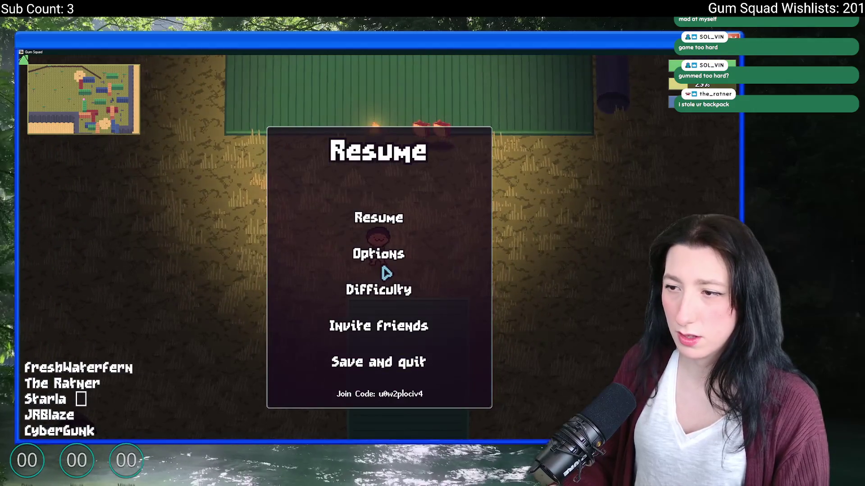
left_click(378, 254)
left_click(378, 230)
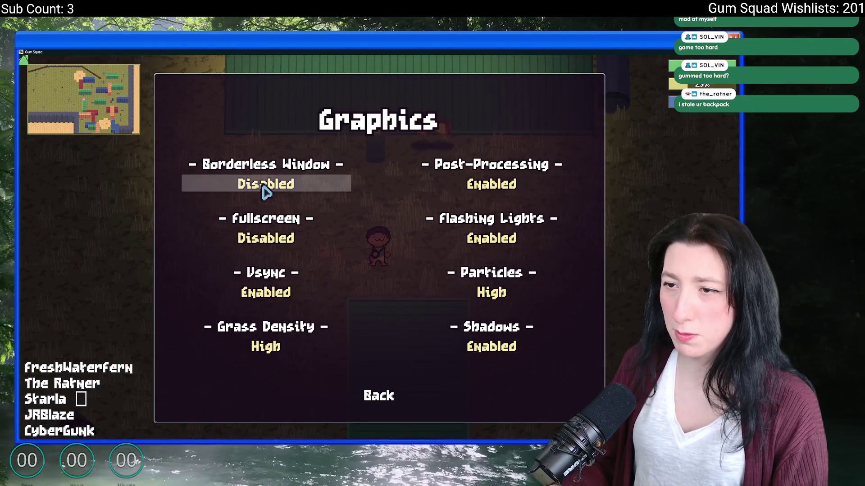
left_click(265, 187)
key("Escape")
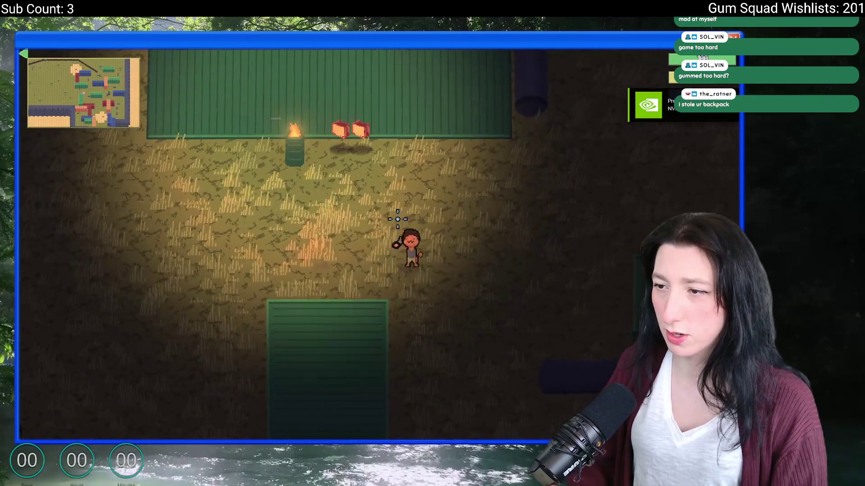
Step: Walk down through the fields past the buildings into The Walled Desert and pause the game
key("s")
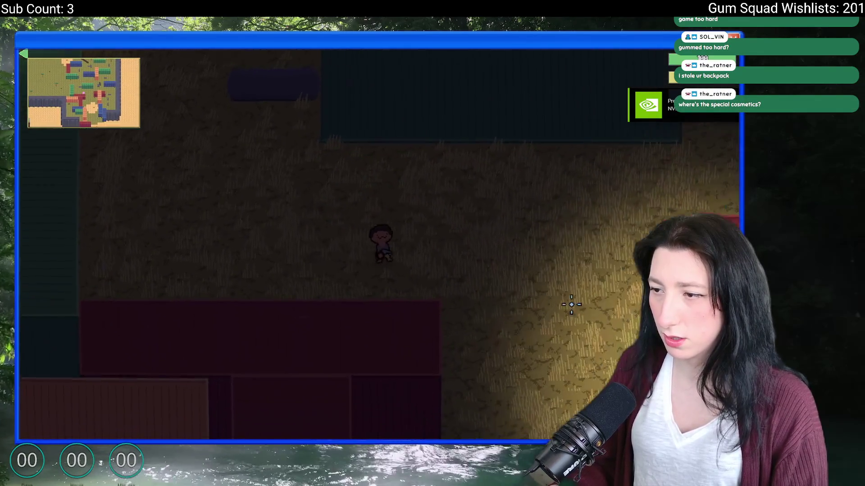
key("s")
key("s")
key("s")
key("s")
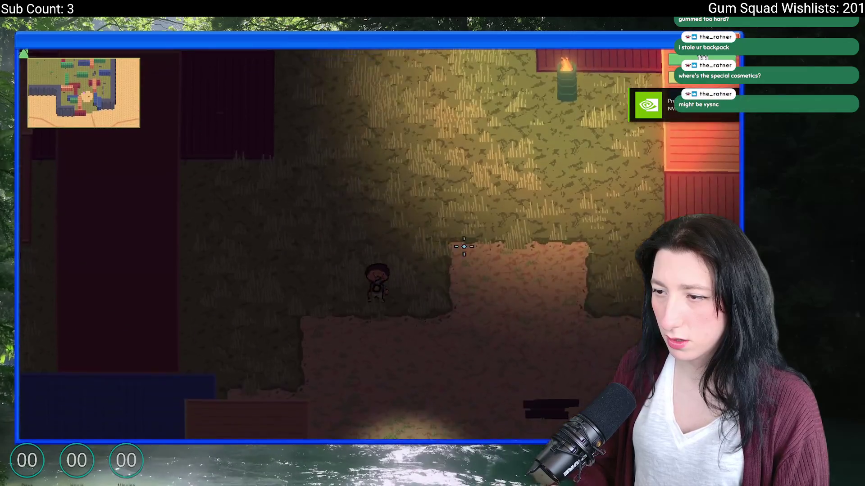
key("s")
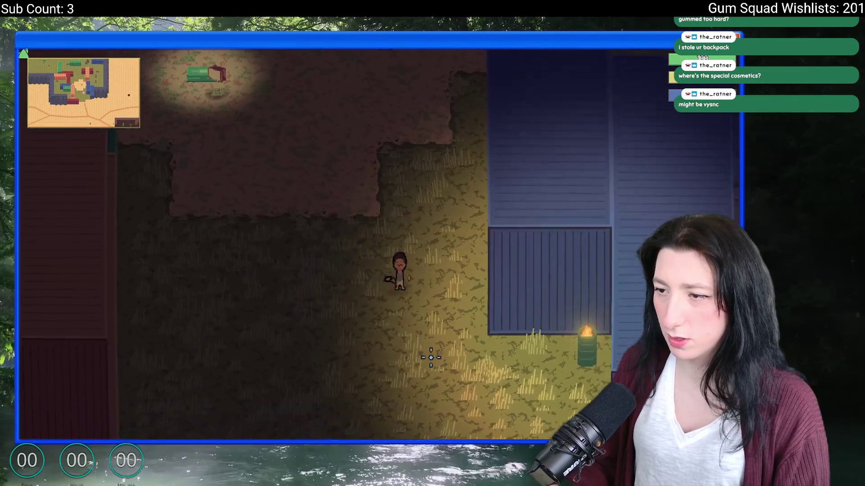
key("s")
key("s")
key("s")
key("s")
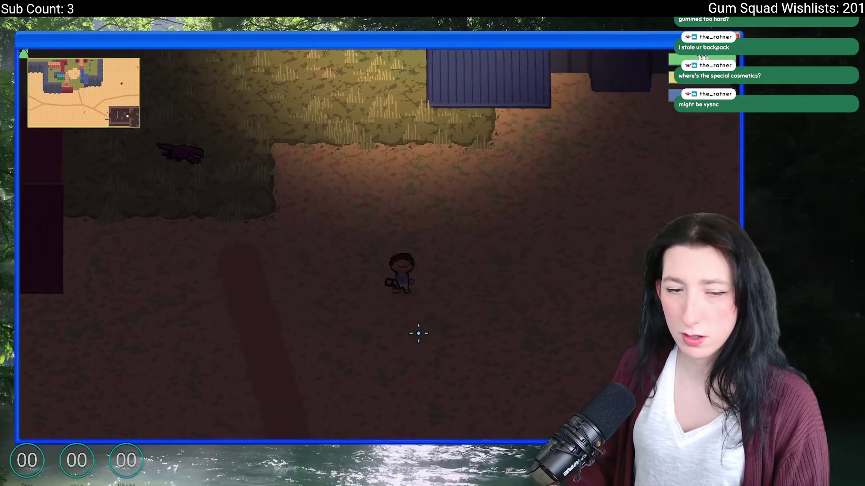
key("s")
key("s")
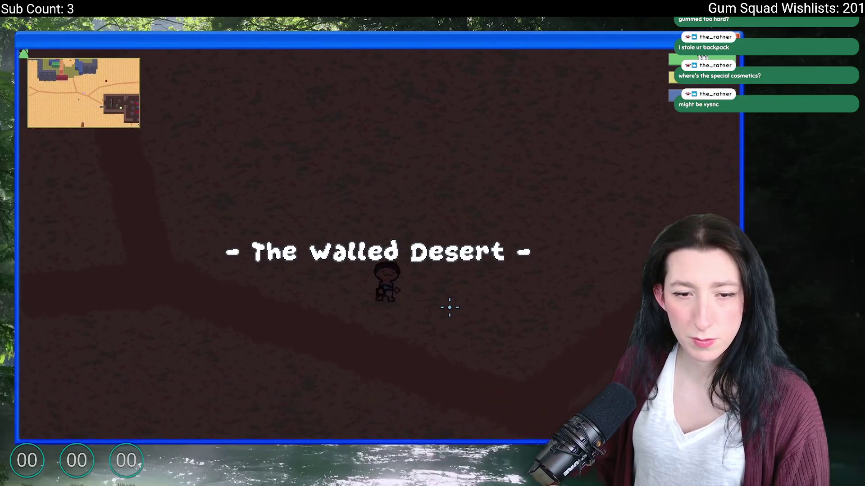
key("Escape")
Step: Peek at the Gameplay settings, resume, and attack the desert scorpion
left_click(386, 251)
left_click(386, 202)
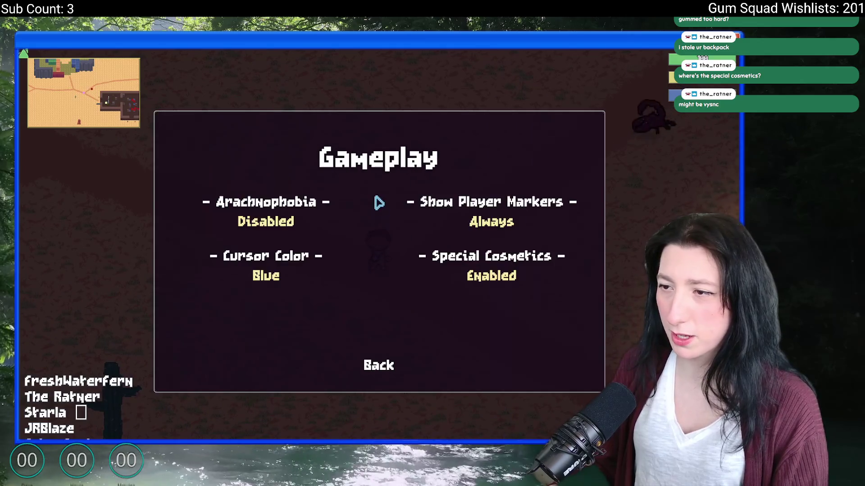
key("Escape")
key("a")
key("a")
key("a")
key("w")
left_click(484, 278)
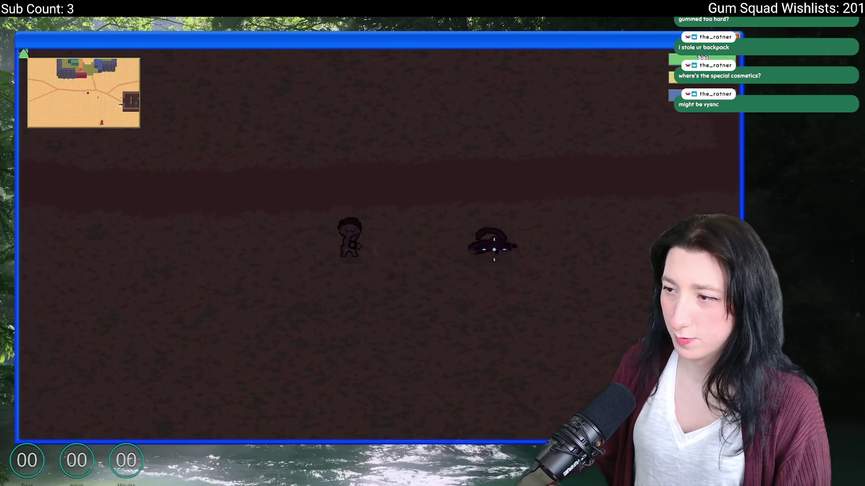
Step: Check the Graphics settings showing Vsync disabled, resume and keep attacking the nearby enemy
key("Escape")
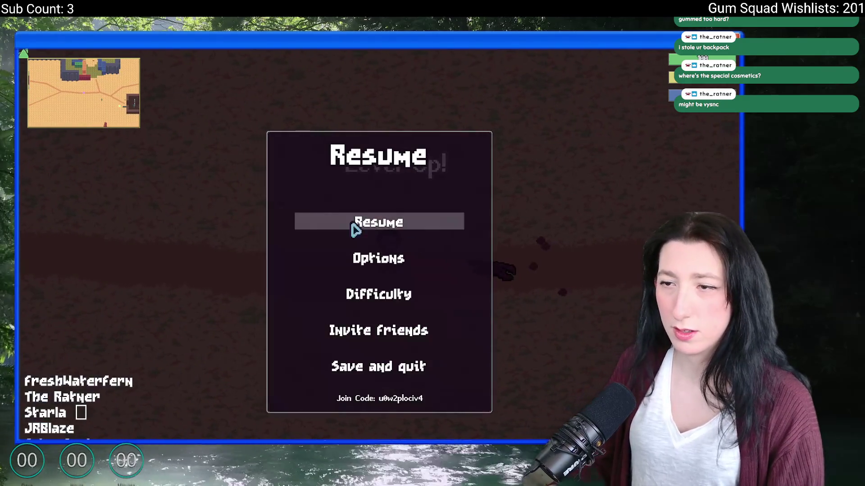
left_click(400, 255)
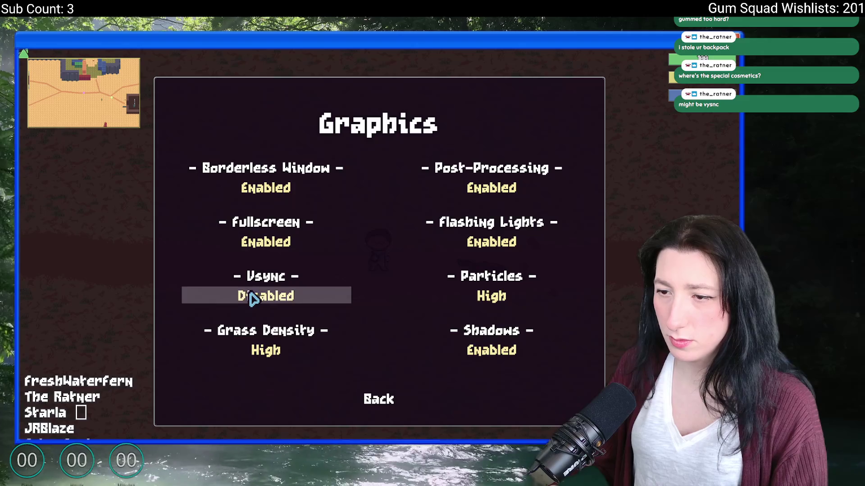
key("Escape")
key("d")
left_click(502, 215)
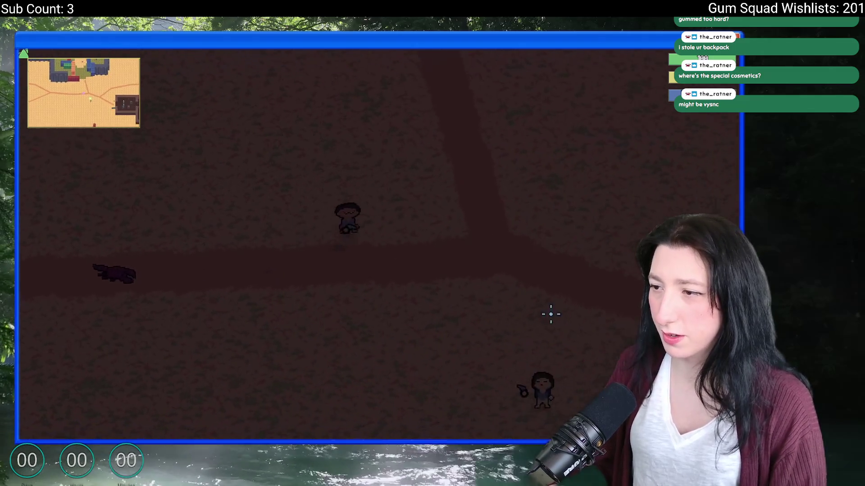
key("w")
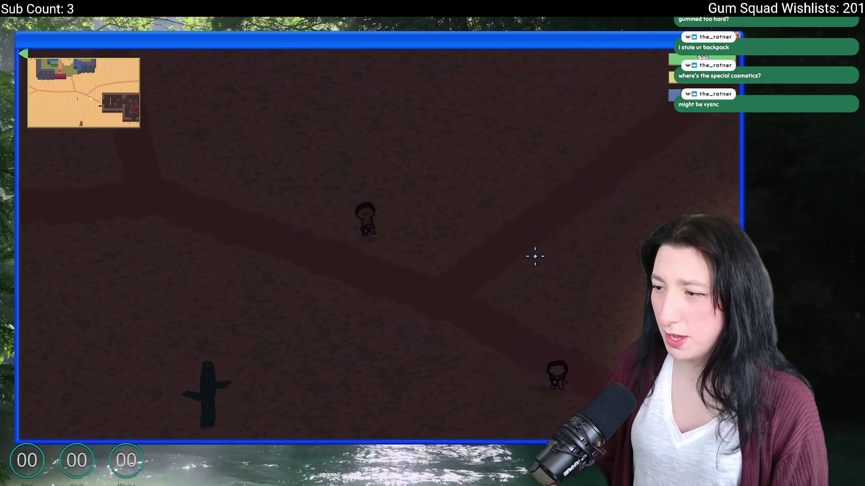
Step: Walk toward the lit orange area and reposition beside the teammate
key("d")
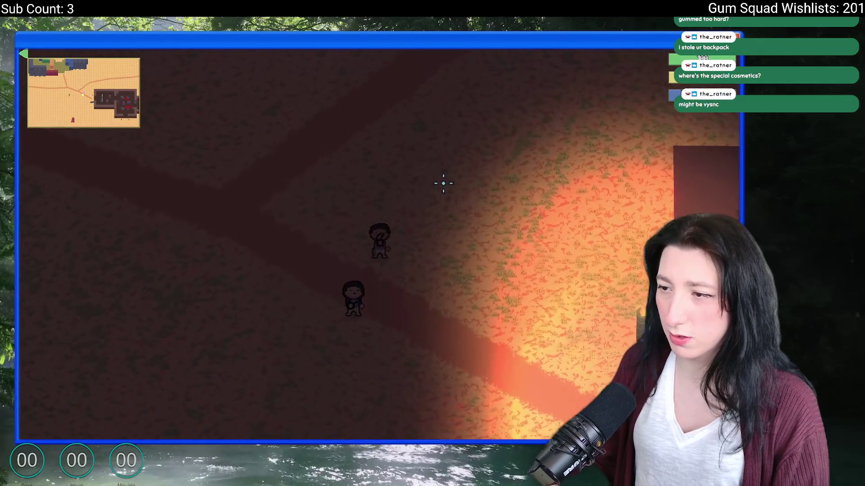
key("w")
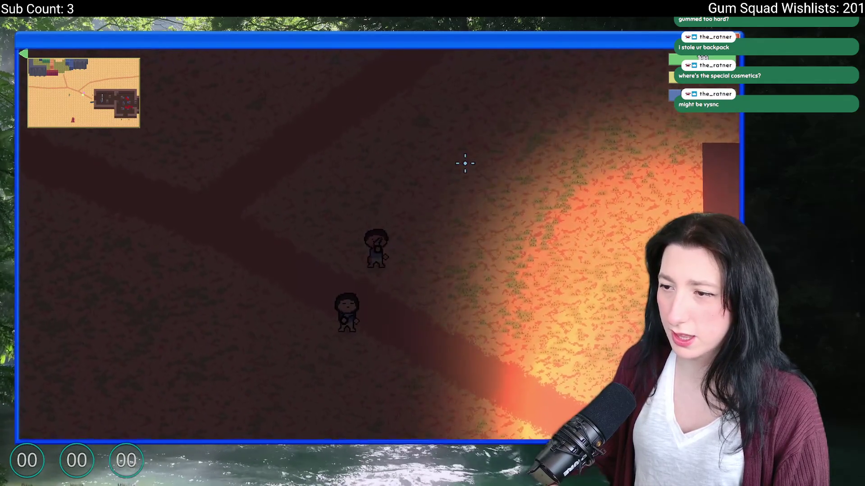
key("s")
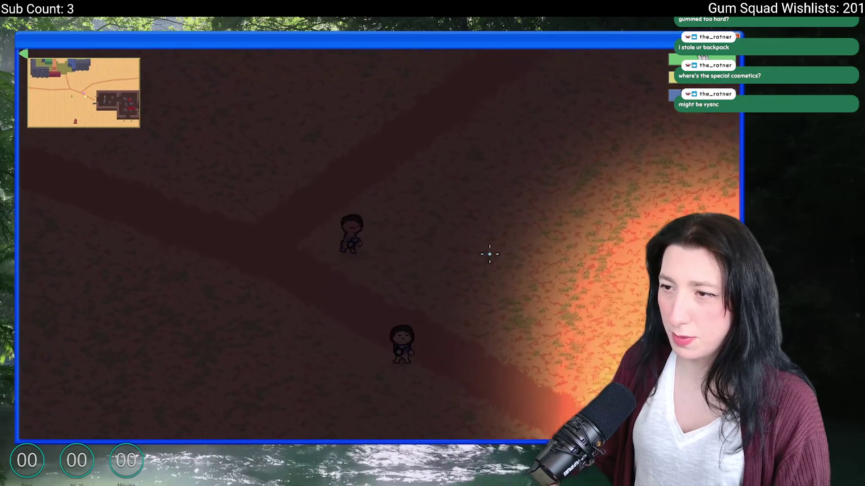
key("w")
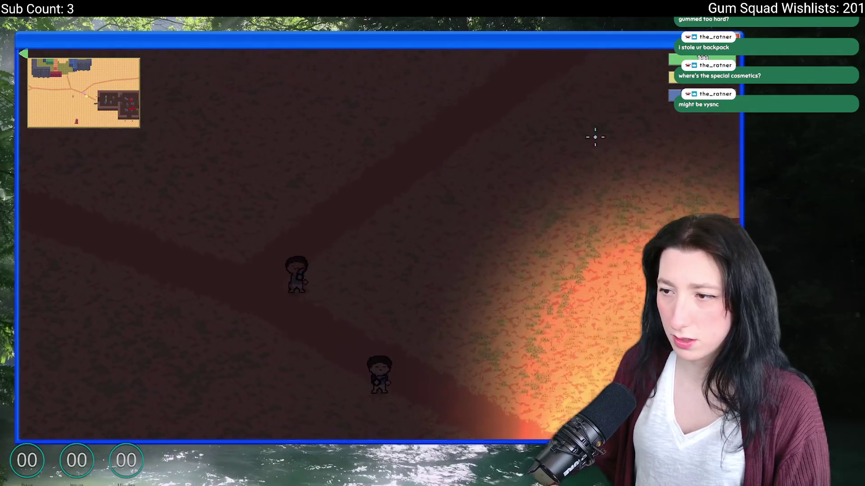
Step: Pause the game, glance at Options, and click Resume
key("Escape")
left_click(438, 259)
key("Escape")
key("Escape")
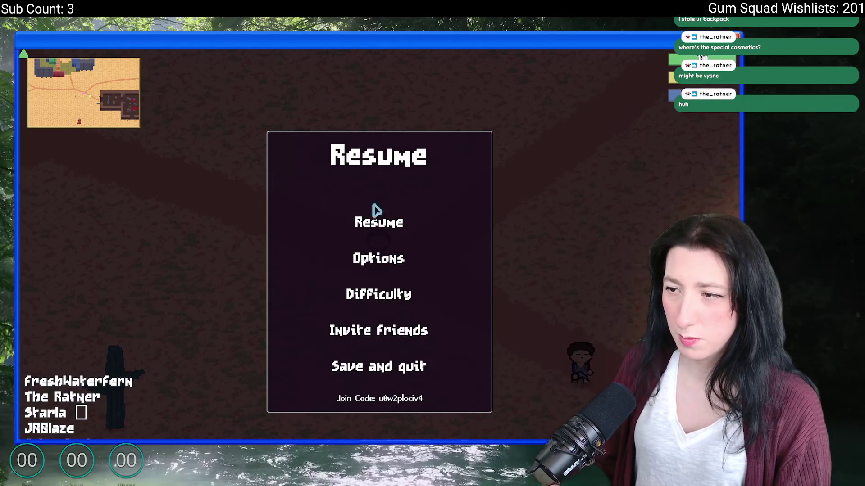
left_click(398, 220)
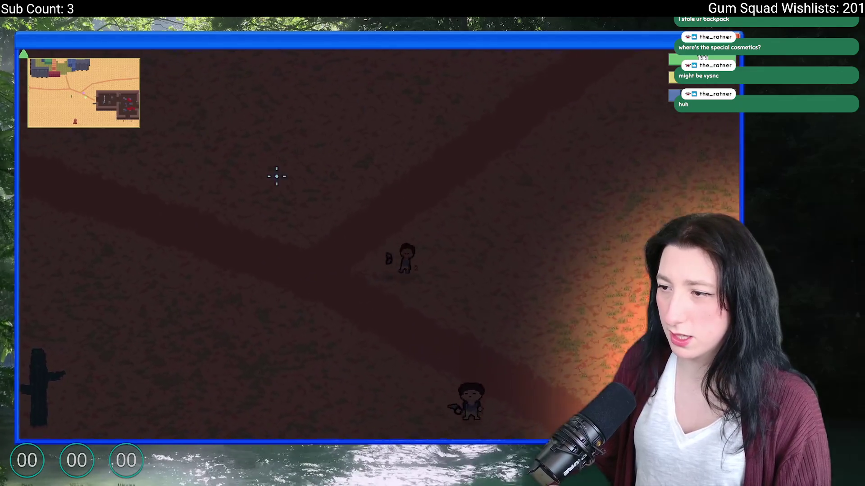
Step: Walk up across the desert away from the lit area, briefly pausing and resuming
key("s")
key("w")
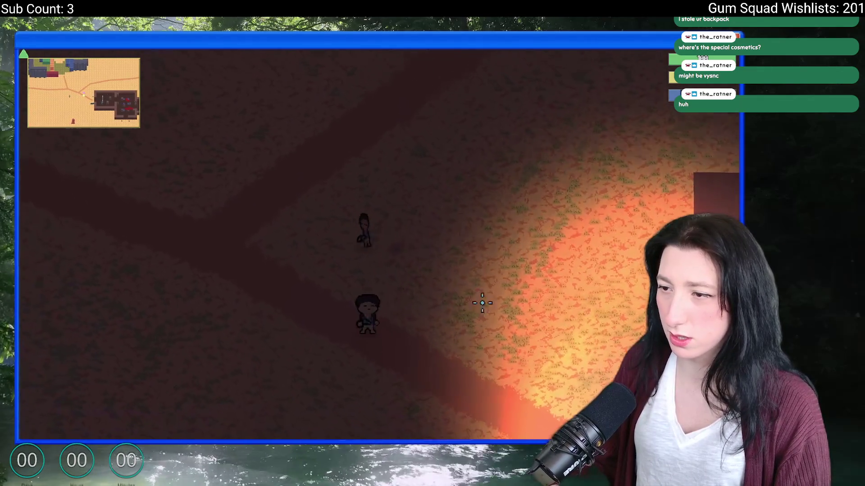
key("w")
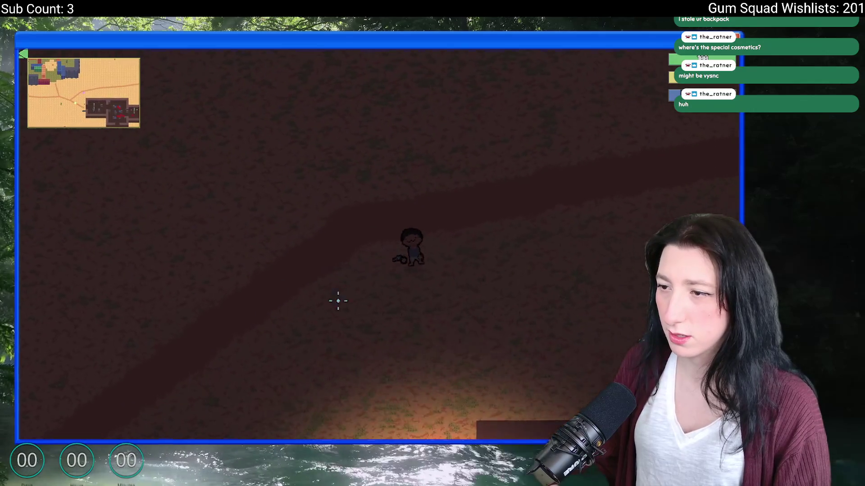
key("w")
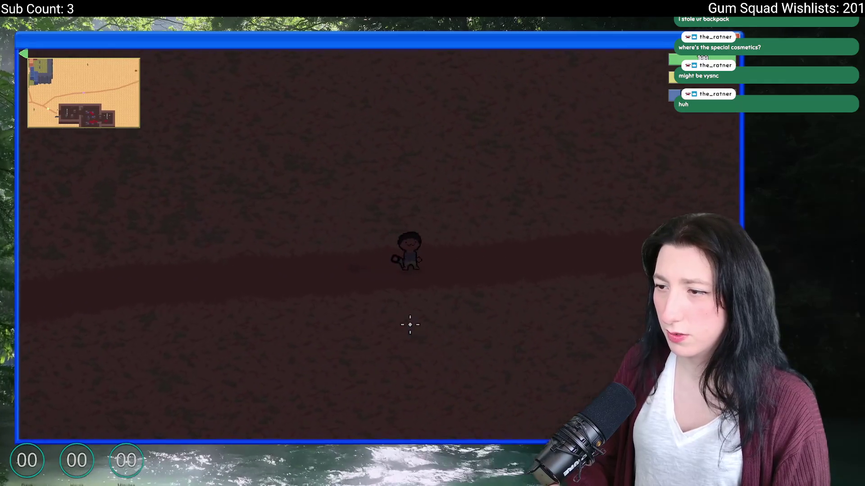
key("Escape")
key("Escape")
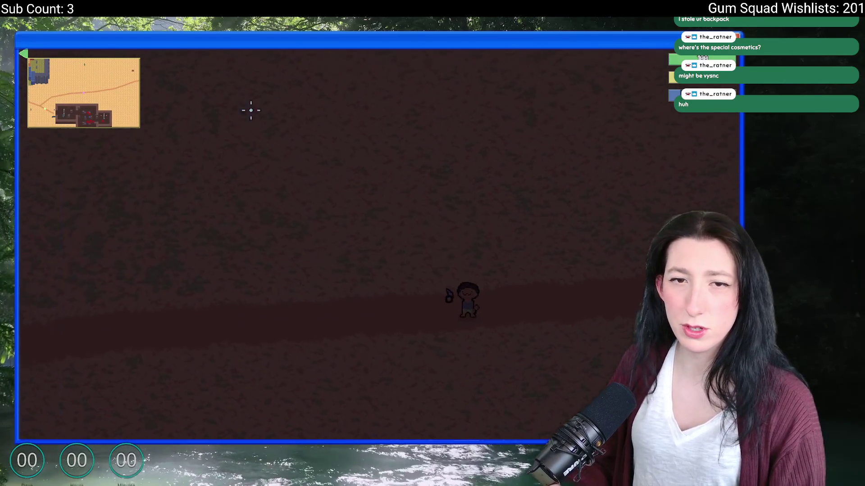
key("w")
key("w")
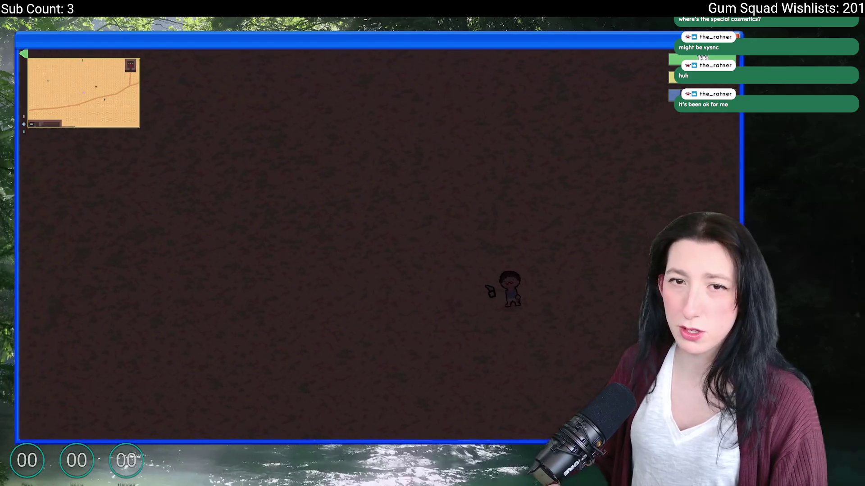
Step: Walk up-left to the rock and cactus, toggling the pause menu along the way
key("w")
key("a")
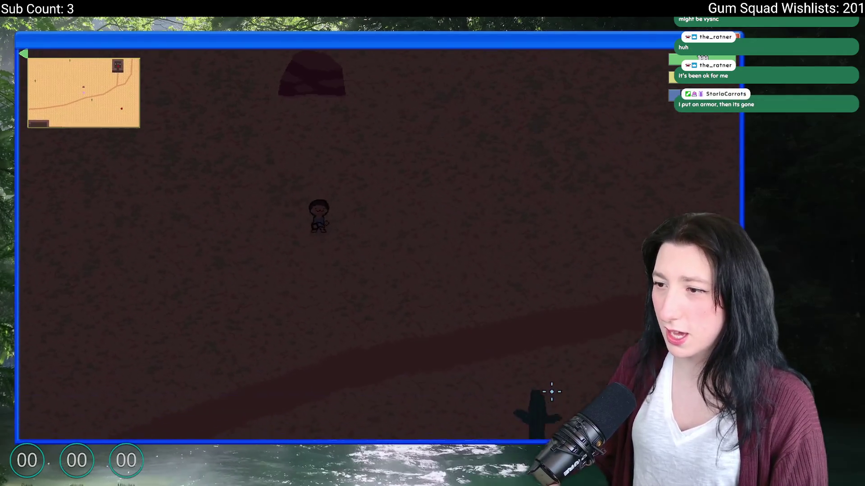
key("w")
key("Escape")
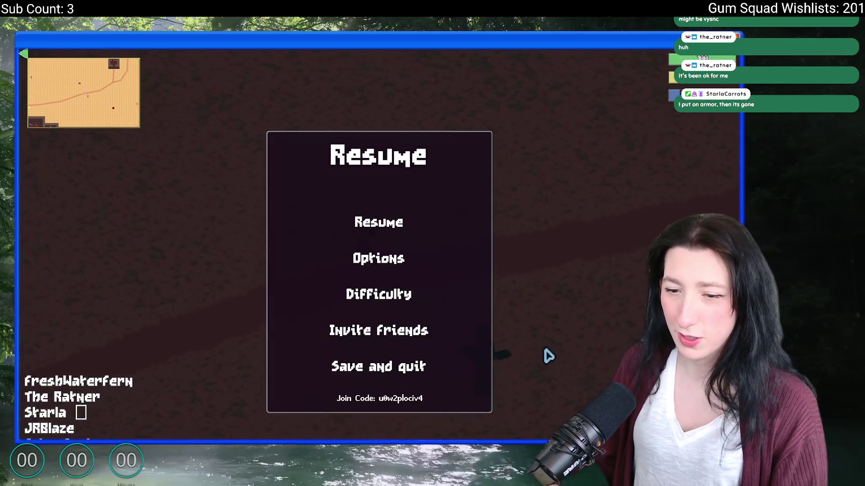
key("Escape")
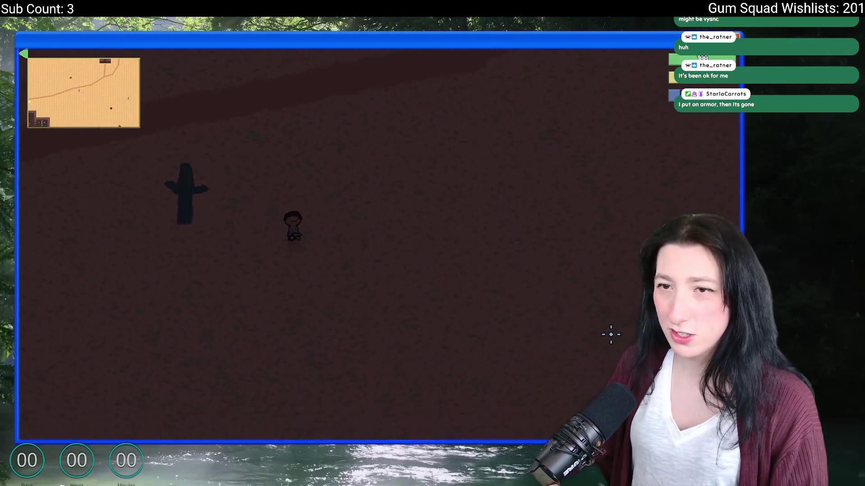
Step: Shoot two desert scorpions for 70 XP each and open the loot on a dead one
key("w")
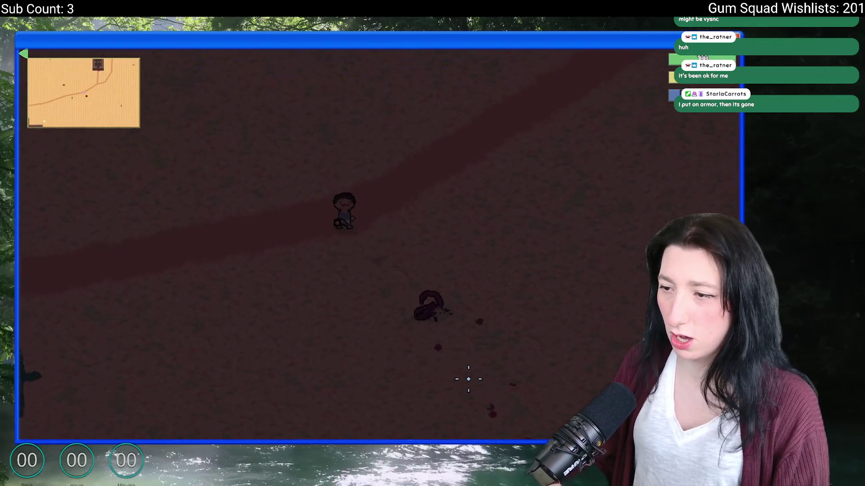
key("d")
left_click(331, 392)
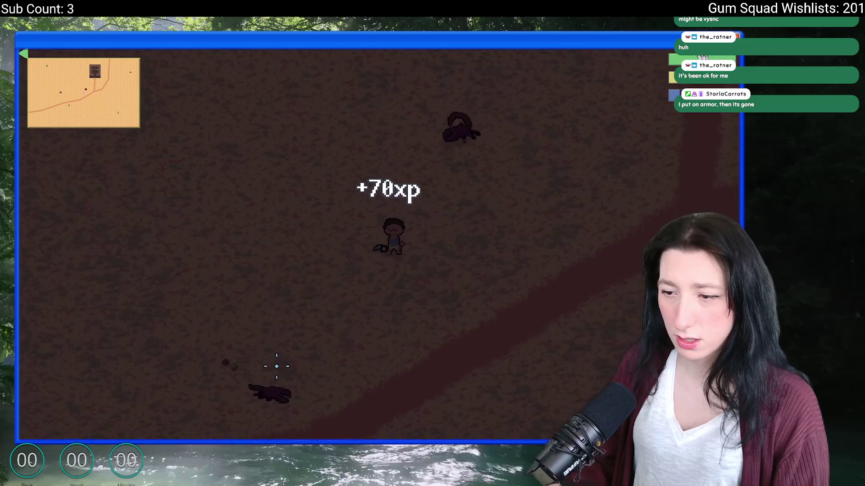
key("w")
key("w")
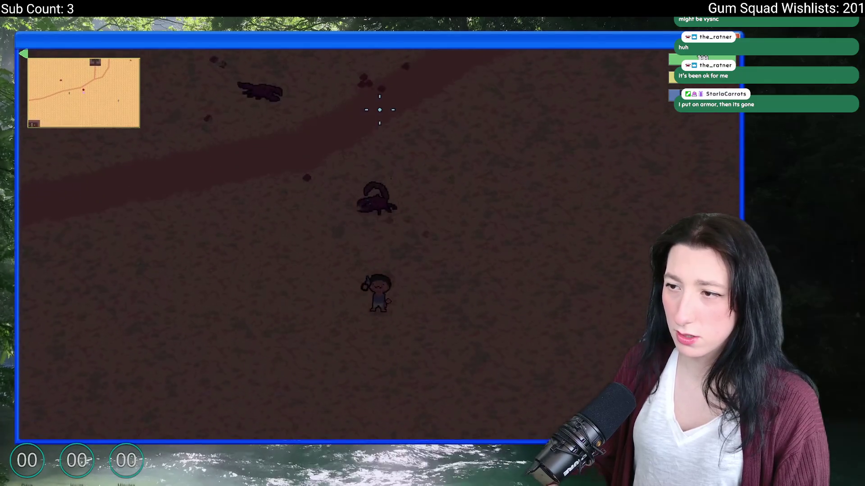
left_click(487, 272)
key("w")
key("Tab")
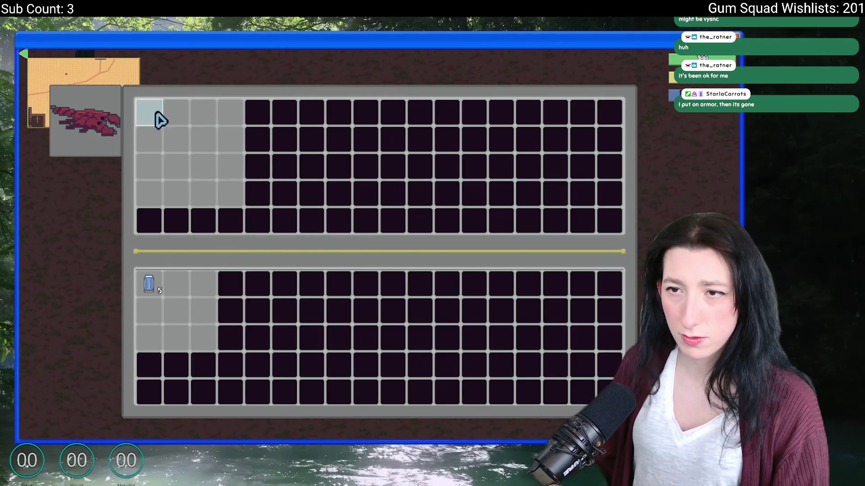
Step: Close the loot, review the character screen and Perk Points tab, then return to the game
key("Tab")
key("w")
key("w")
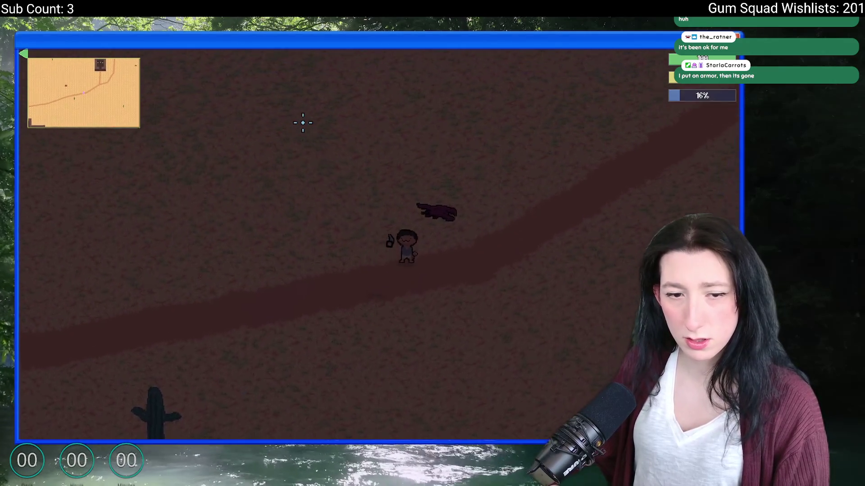
key("Tab")
key("Escape")
key("Tab")
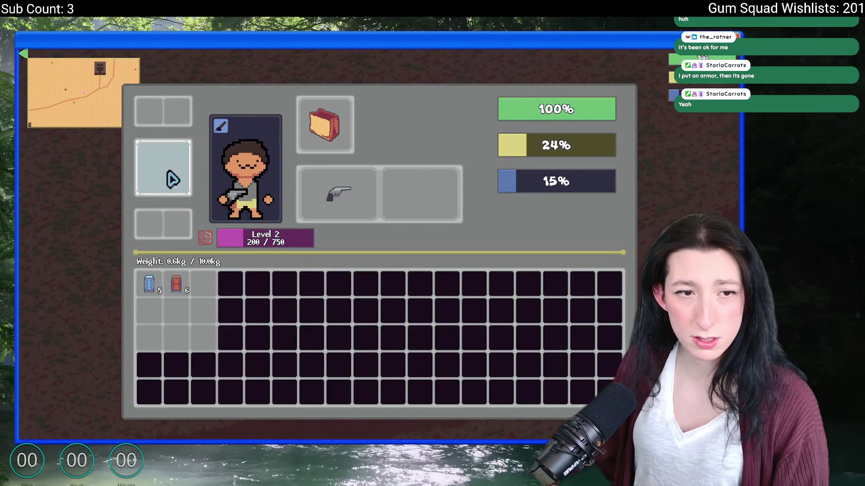
left_click(212, 240)
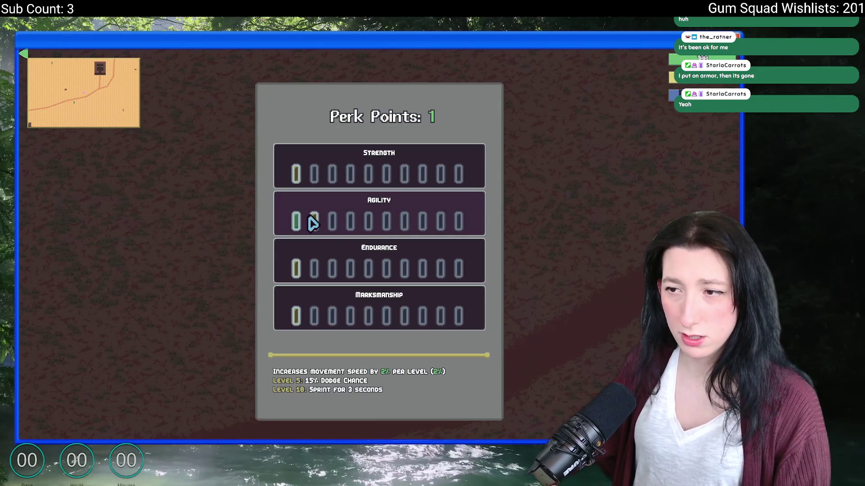
key("Escape")
key("Tab")
Step: Walk into the brick building up to the machine and start taking items from its container
key("w")
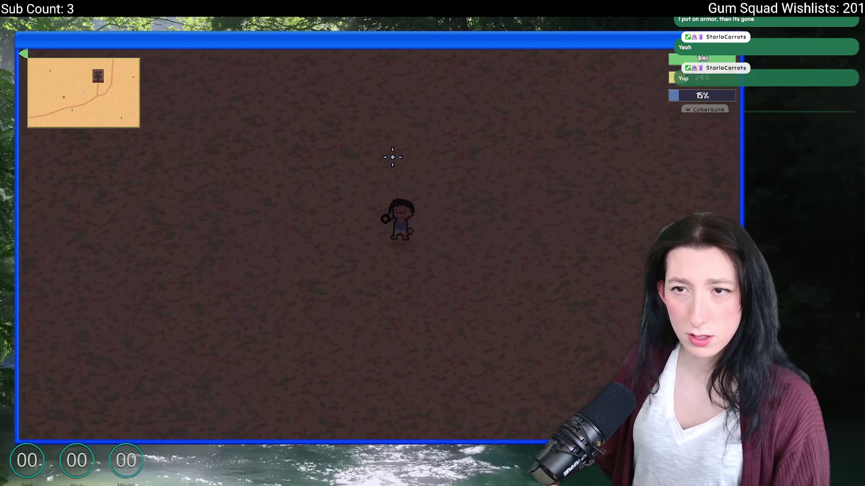
key("w")
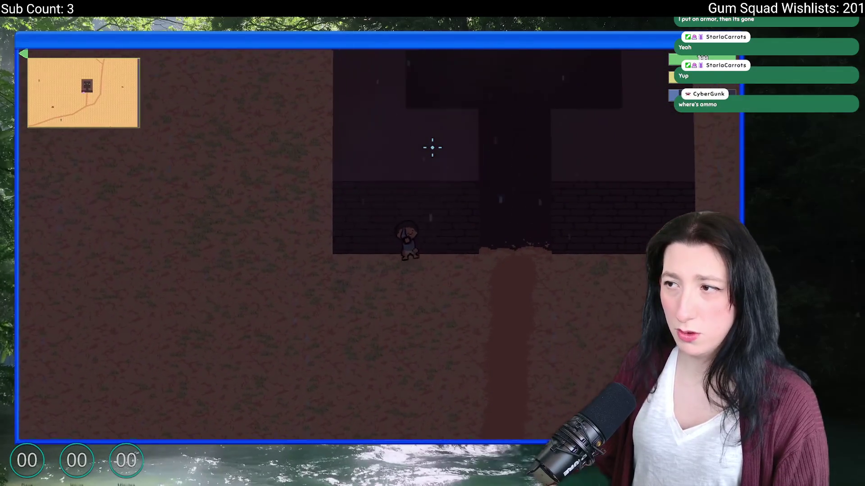
key("w")
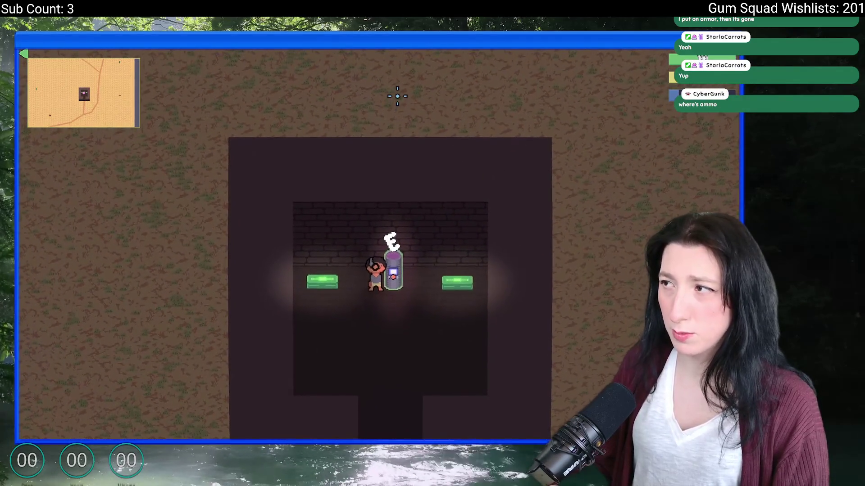
key("Tab")
left_click(149, 112, "shift")
left_click(176, 113, "shift")
Step: Take the remaining items from the container, including the medkit, and close it
left_click(203, 113, "shift")
left_click(229, 112, "shift")
left_click(284, 113, "shift")
left_click(311, 113, "shift")
key("Tab")
Step: Open the green chest, equip the Canvas Backpack and move all six carried items into it
key("e")
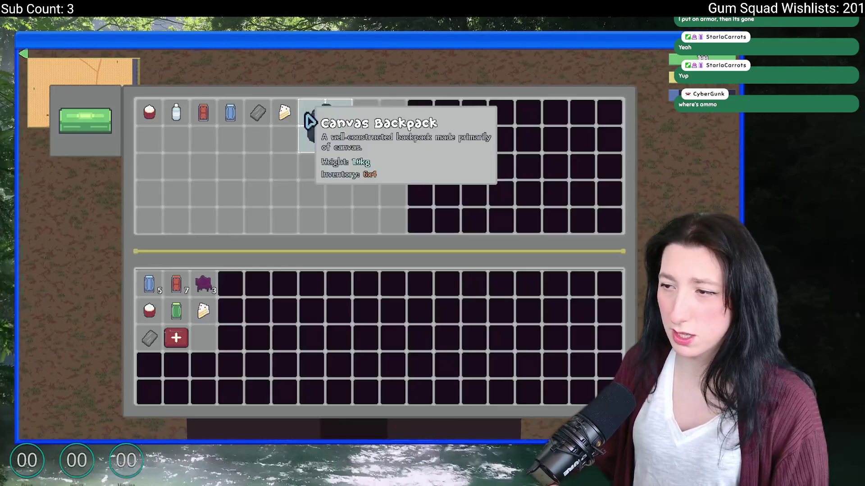
right_click(324, 121)
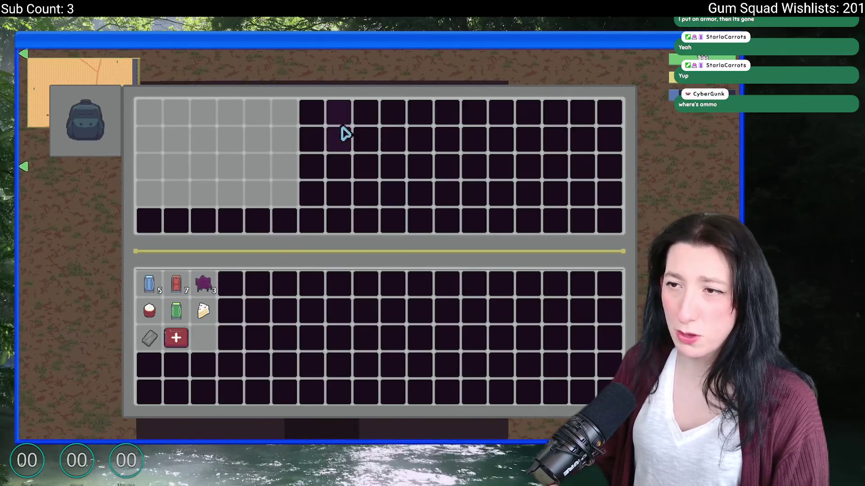
left_click(203, 311, "shift")
left_click(176, 310, "shift")
left_click(176, 338, "shift")
left_click(176, 284, "shift")
left_click(149, 284, "shift")
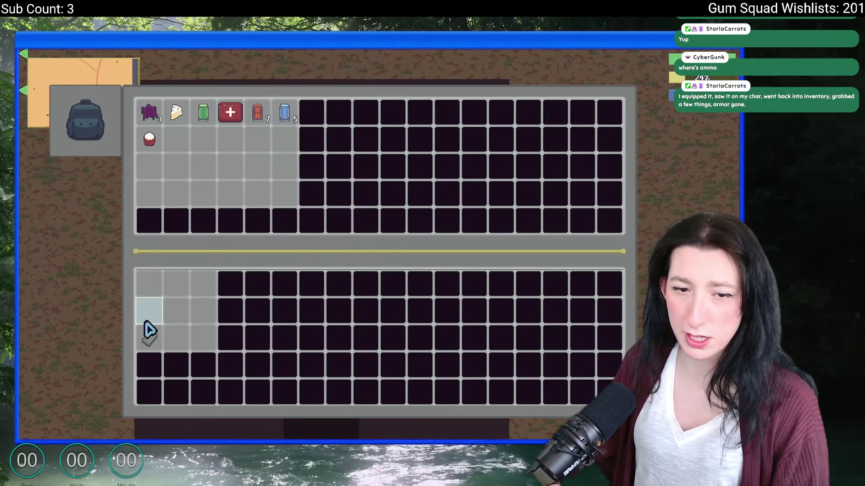
left_click(149, 338, "shift")
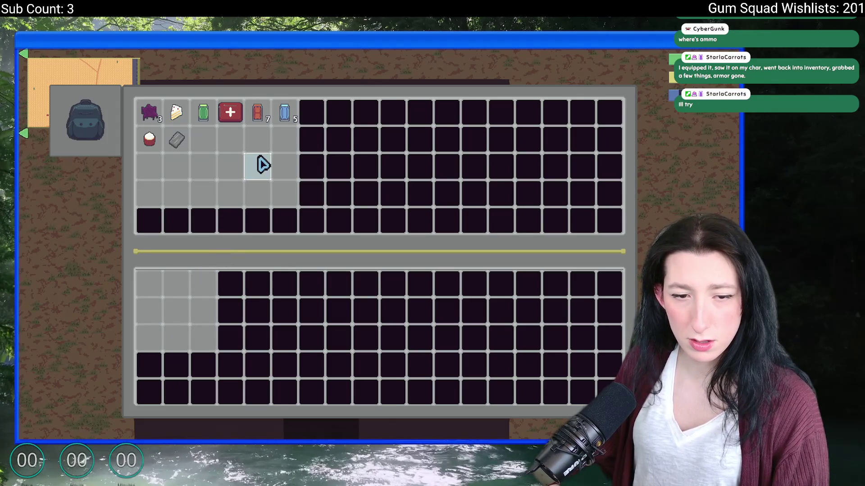
Step: Toggle the inventory between backpack and player views to verify the items, then close it
key("Tab")
key("Tab")
key("Tab")
key("Tab")
key("Tab")
key("Tab")
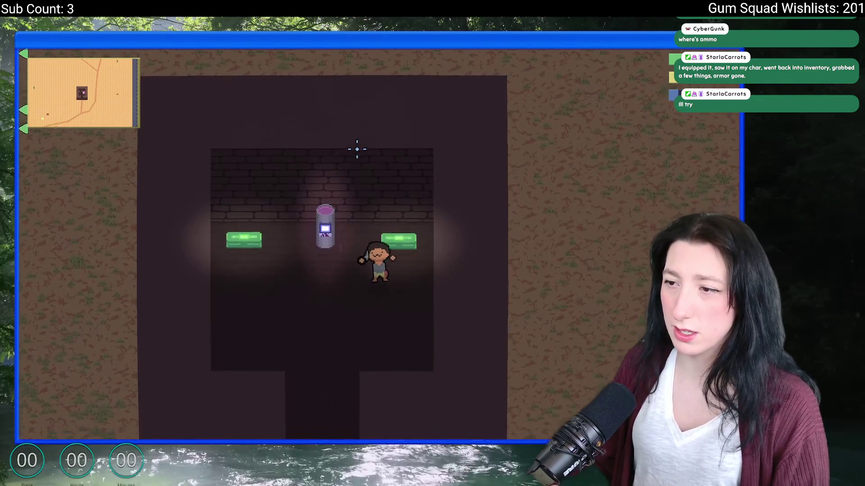
key("Tab")
key("Tab")
key("Tab")
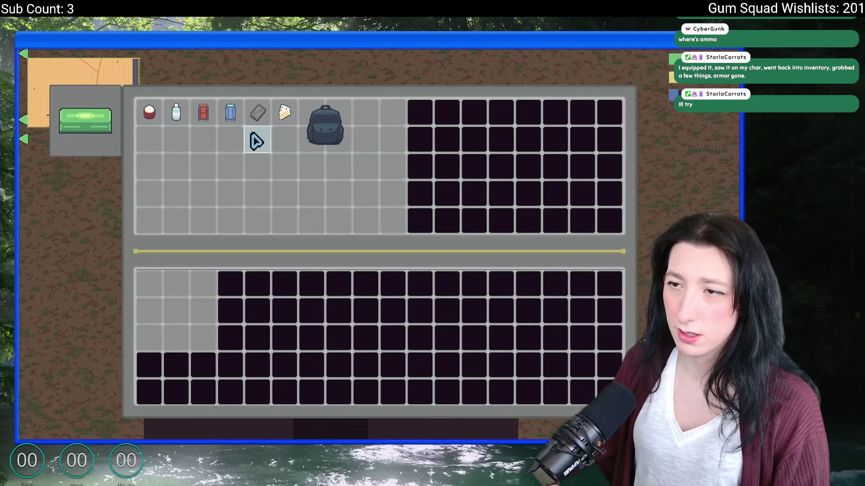
key("Tab")
key("Tab")
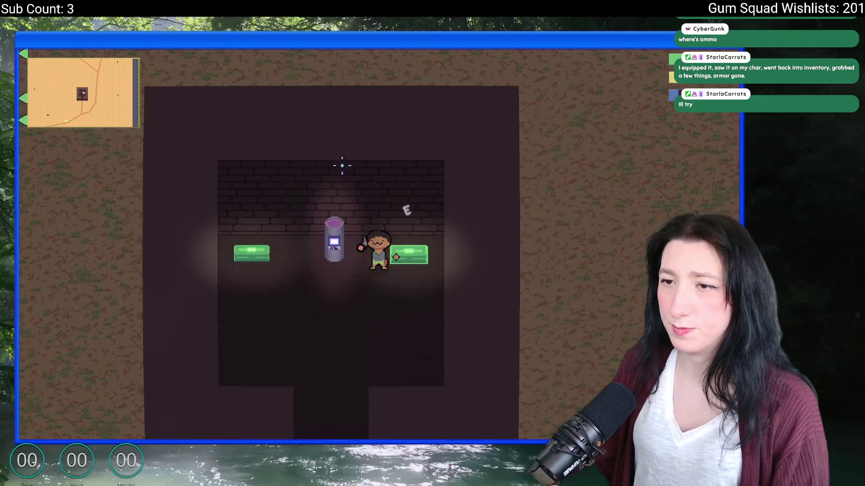
Step: Step around the floor rechecking the character view and nearby loot grid, with the backpack at 25 kg
key("s")
key("Tab")
key("Tab")
key("d")
key("Tab")
key("Tab")
key("Tab")
key("Tab")
key("Tab")
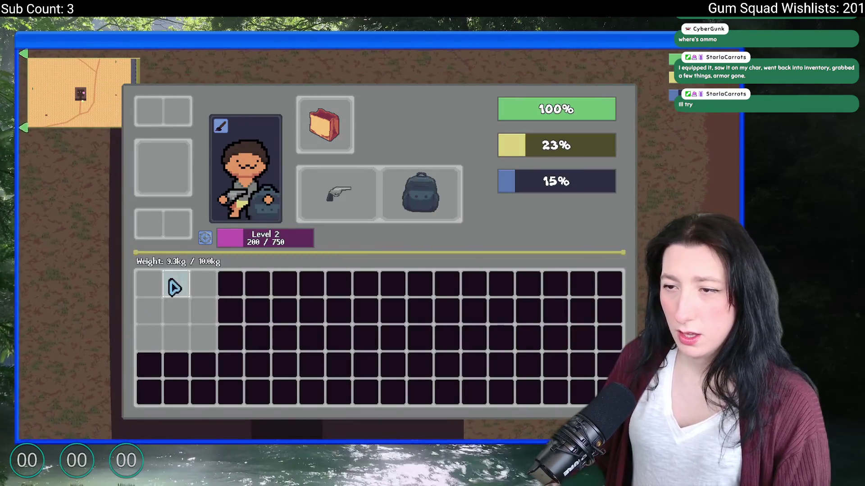
key("Tab")
key("Tab")
key("Tab")
key("Tab")
key("Tab")
key("Tab")
key("Tab")
key("Tab")
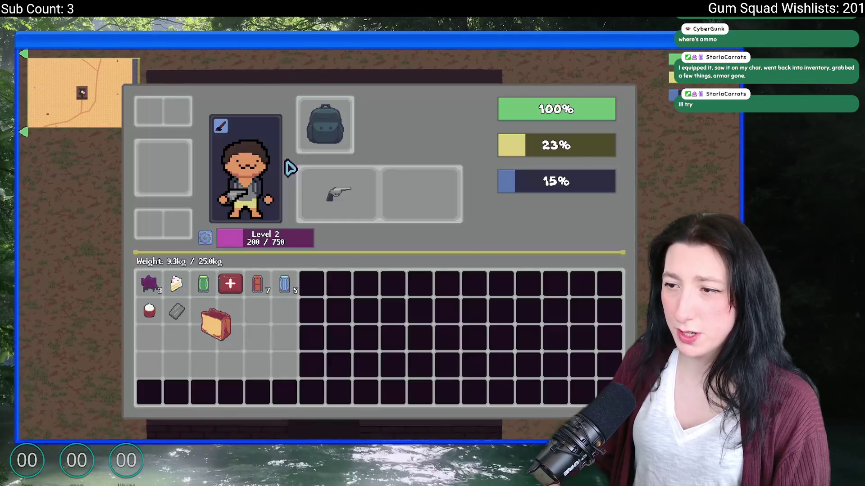
key("Tab")
key("e")
key("Tab")
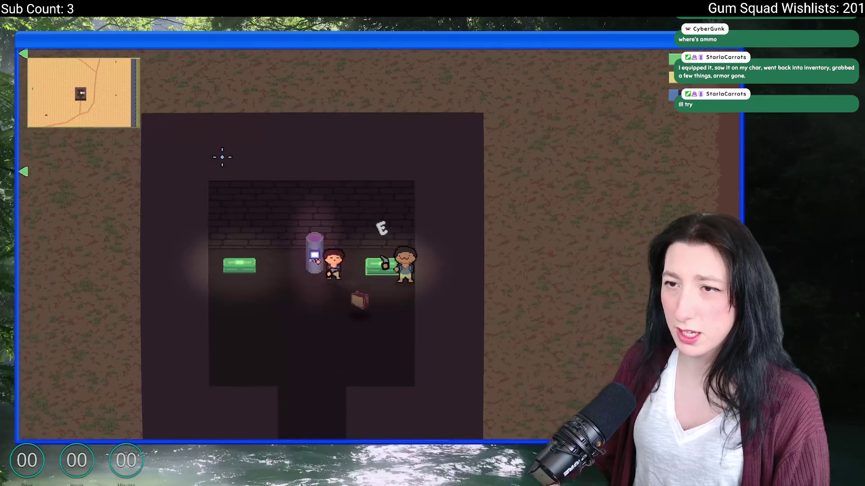
key("Tab")
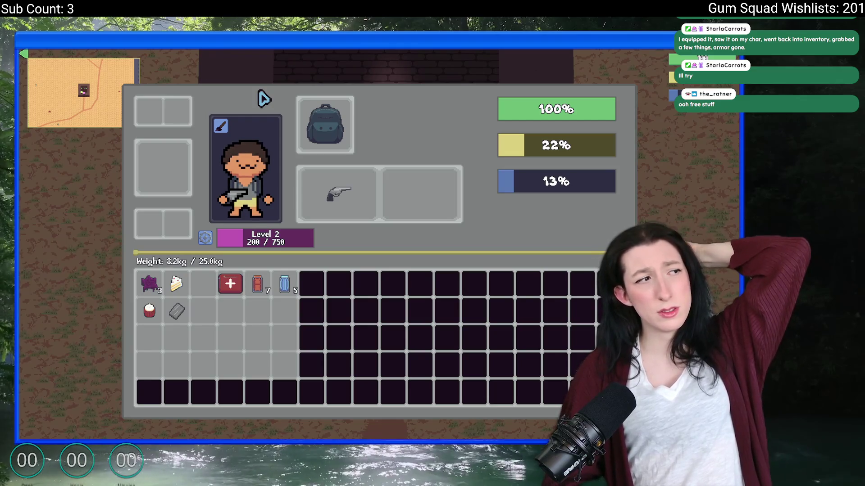
Step: Close the inventory, walk toward the building exit and bring up the Alt+Tab window switcher
key("Tab")
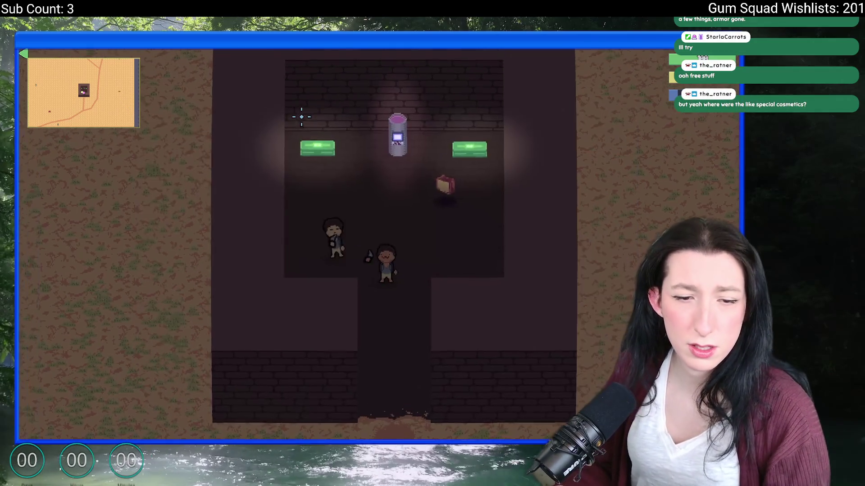
key("s")
key("s")
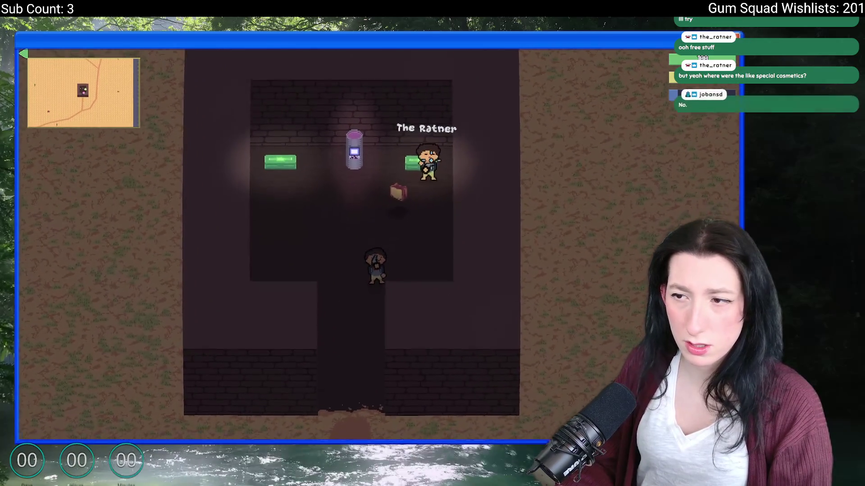
key("alt+Tab")
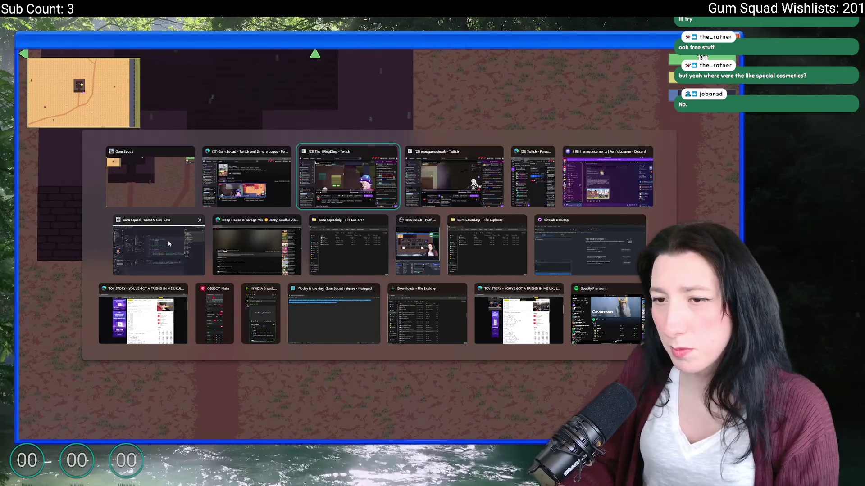
Step: Find and open the obj_ui_inventory_player object through GameMaker's asset search
left_click(159, 246)
key("ctrl+t")
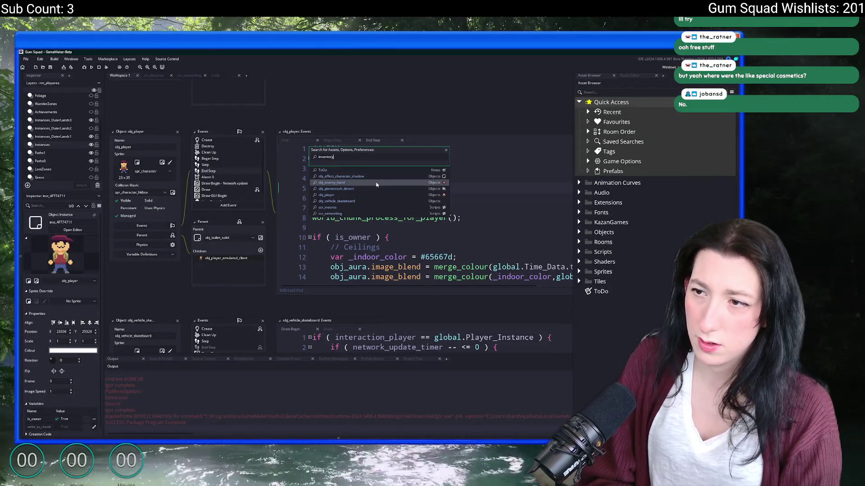
key("BackSpace")
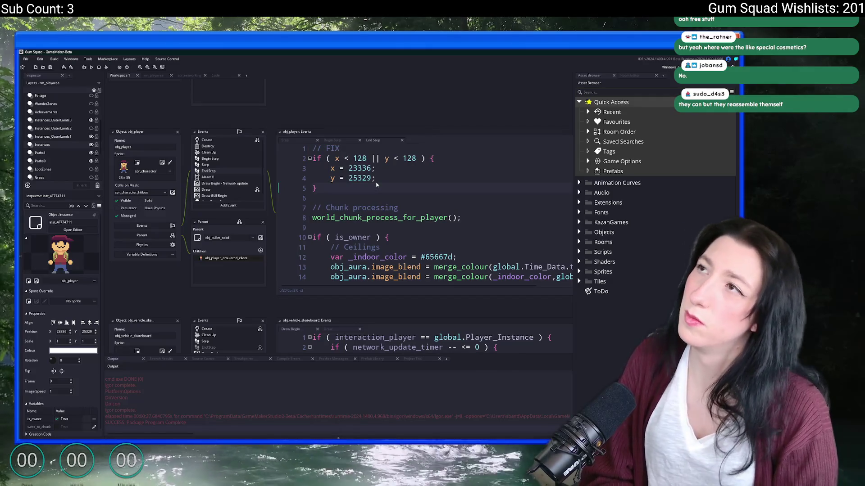
key("ctrl+t")
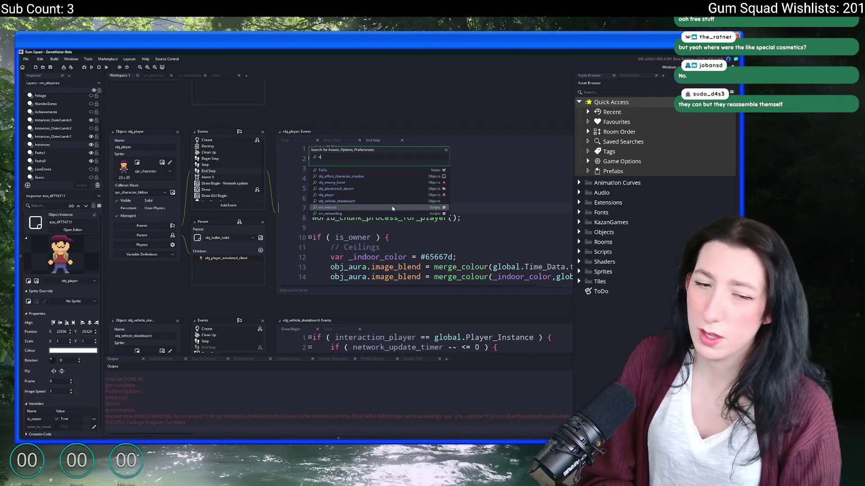
type("objui")
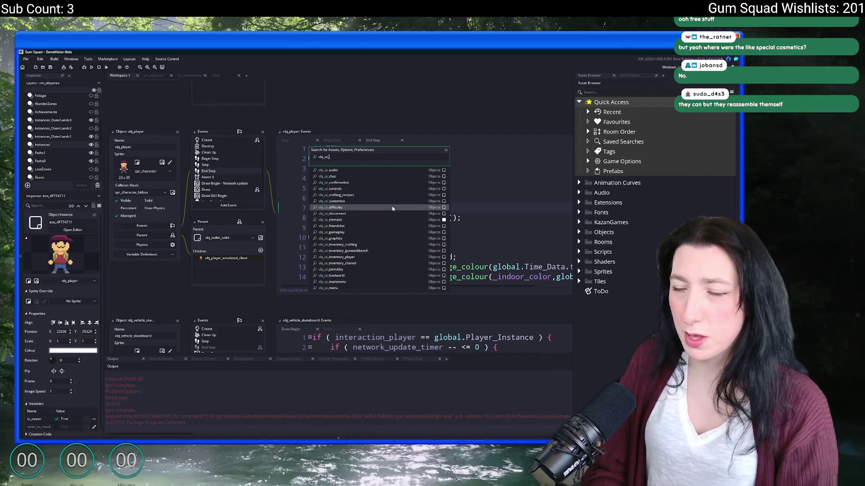
type("_inve")
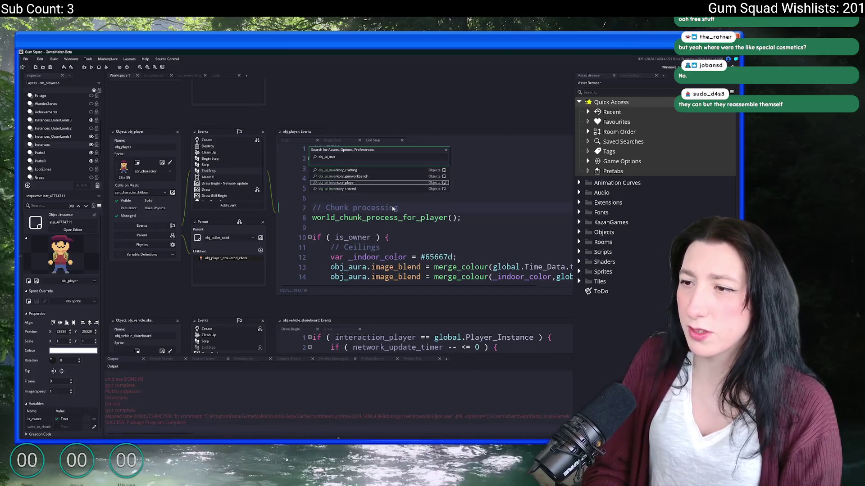
key("Return")
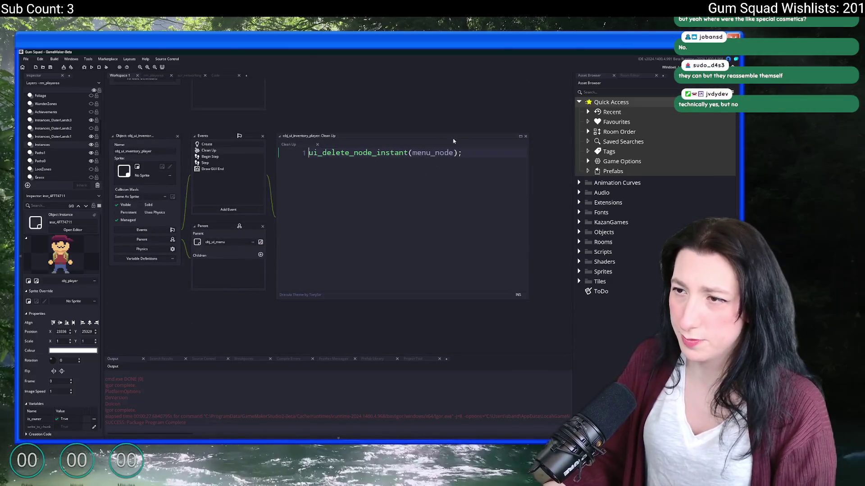
Step: Review the inventory UI's Begin Step and Create event code down to the end
double_click(221, 157)
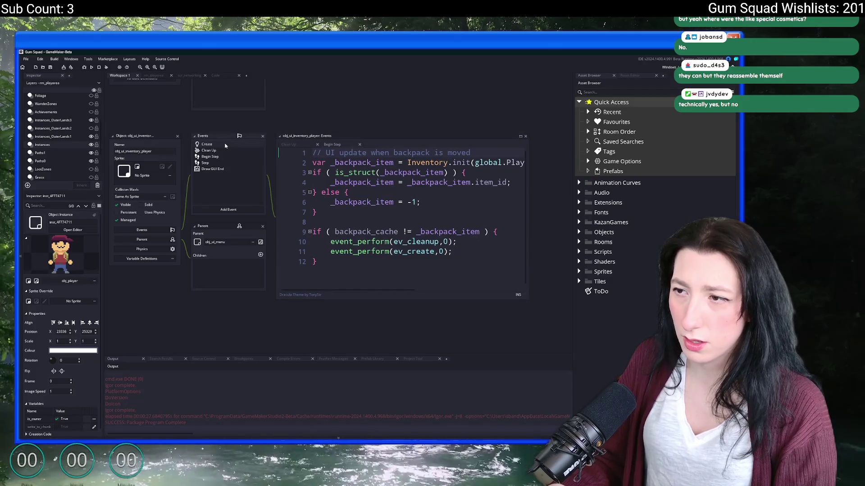
double_click(225, 147)
left_click_drag(490, 162, 406, 291)
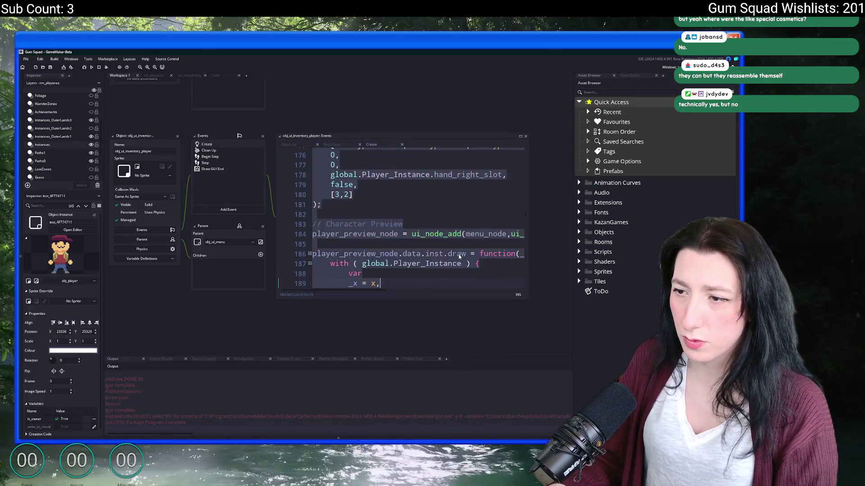
left_click(450, 242)
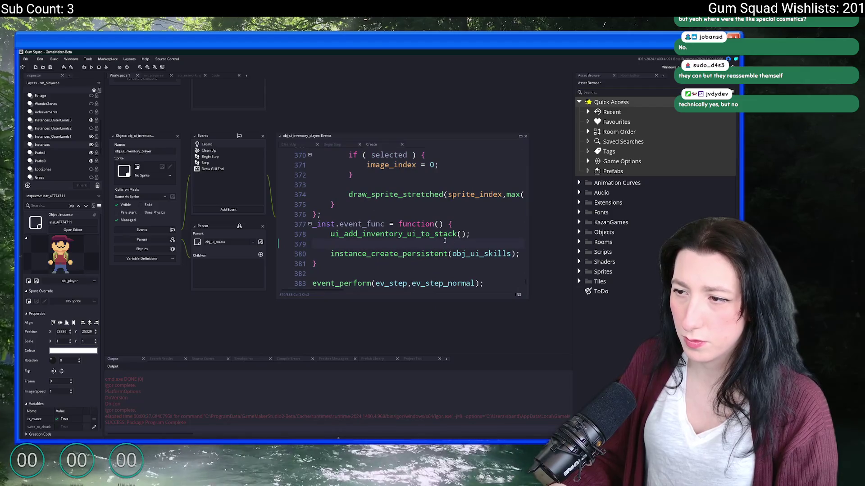
scroll(466, 245, "up", 5)
Step: Search the project's assets for 'inventory_' and dismiss the search
key("ctrl+t")
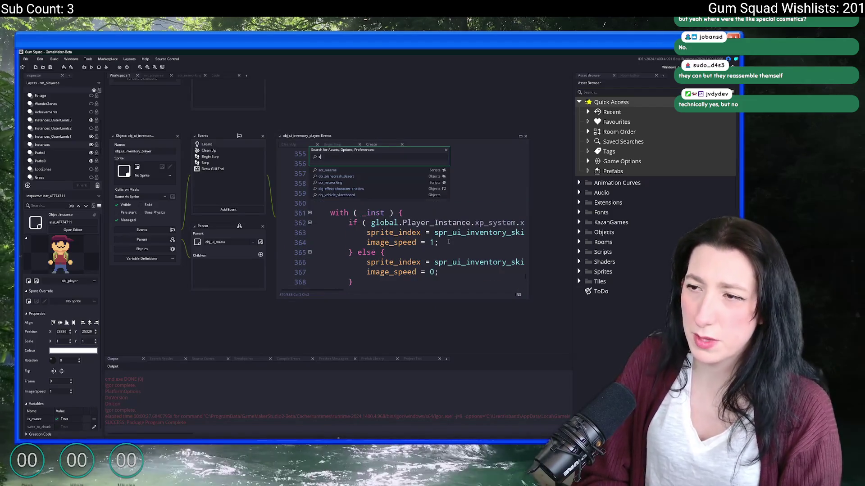
type("c")
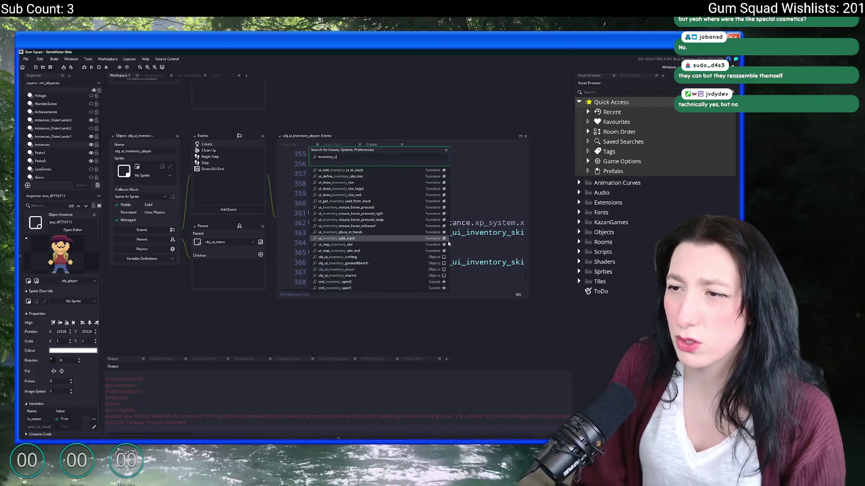
type("inventory_")
key("BackSpace")
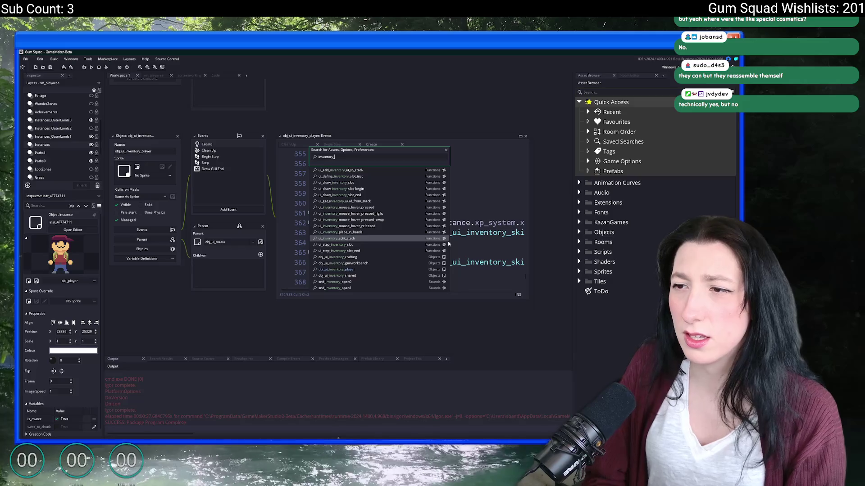
key("Escape")
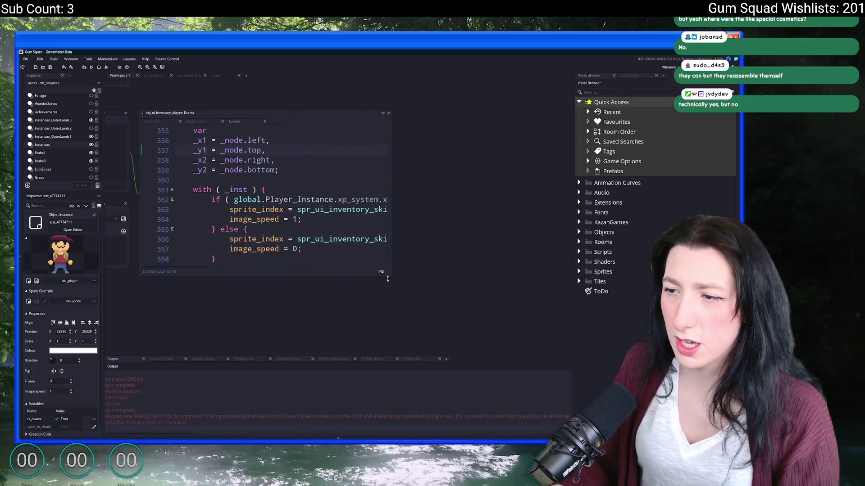
scroll(434, 310, "down", 3)
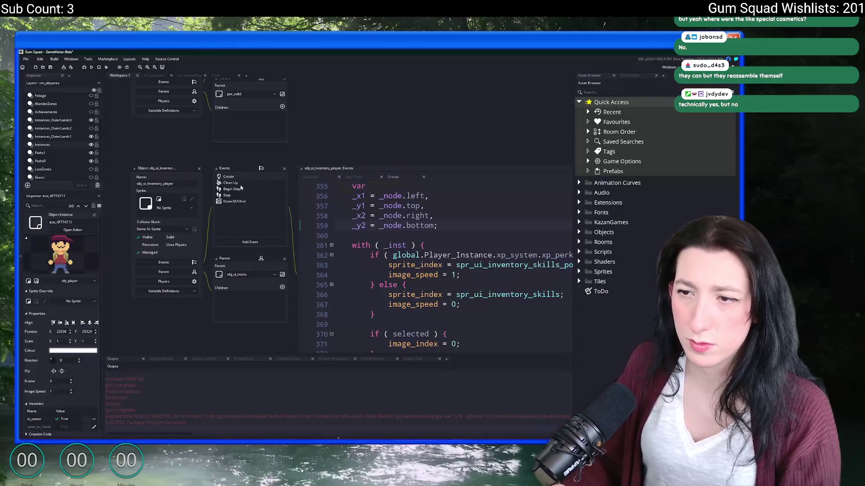
Step: Browse the Clean Up, Draw GUI End and backpack update events, then delete the menu-layout script's leading blank lines
left_click(233, 183)
left_click(230, 195)
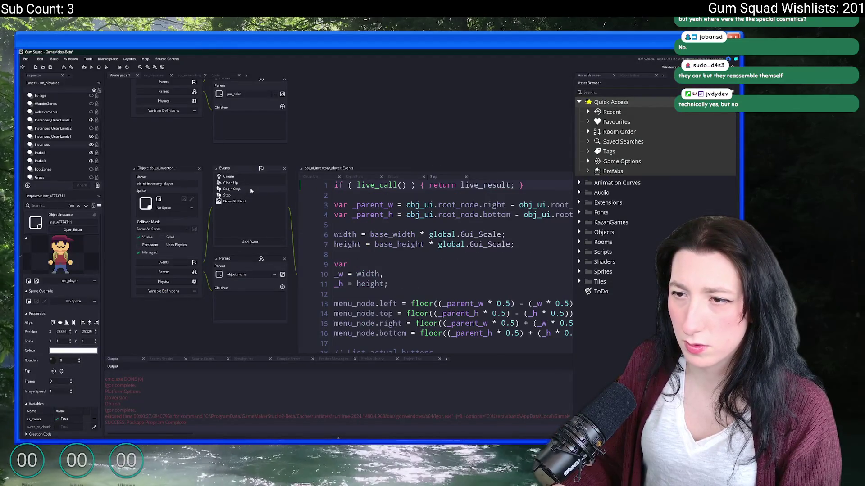
left_click(233, 189)
left_click(243, 198)
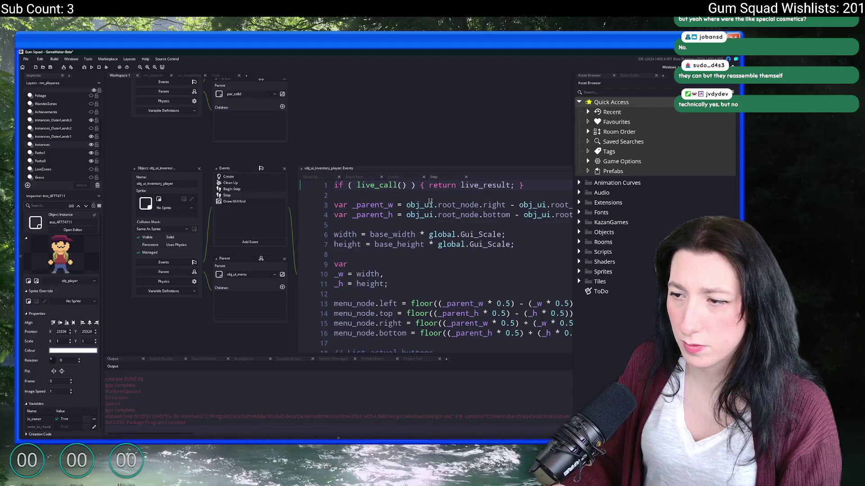
key("Delete")
key("Delete")
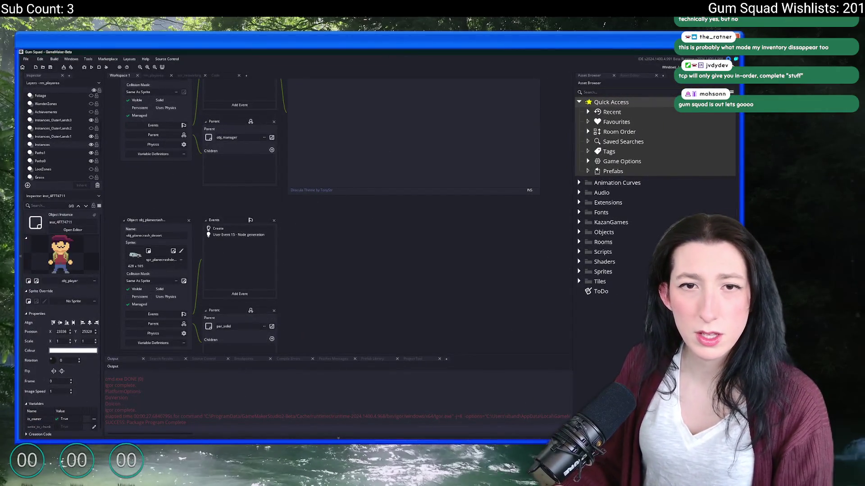
scroll(232, 191, "down", 3)
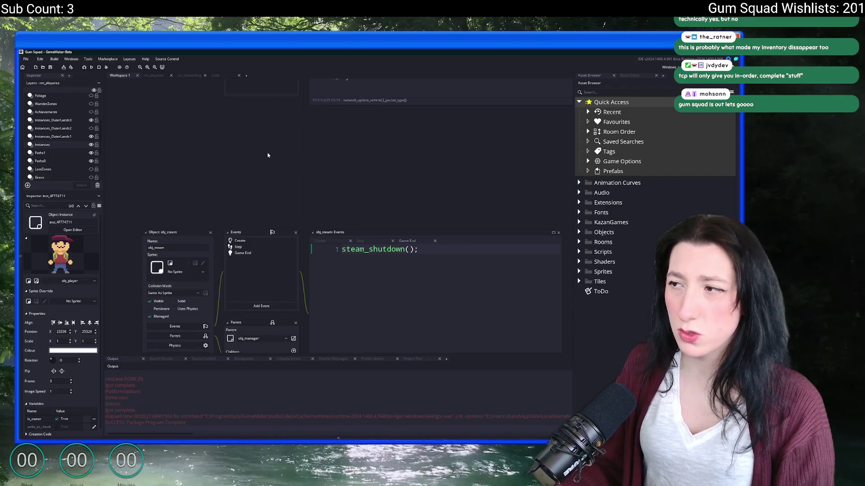
scroll(237, 304, "down", 3)
scroll(251, 213, "up", 3)
scroll(257, 169, "up", 3)
scroll(264, 102, "up", 3)
scroll(269, 68, "up", 3)
scroll(269, 67, "up", 3)
scroll(284, 136, "up", 2)
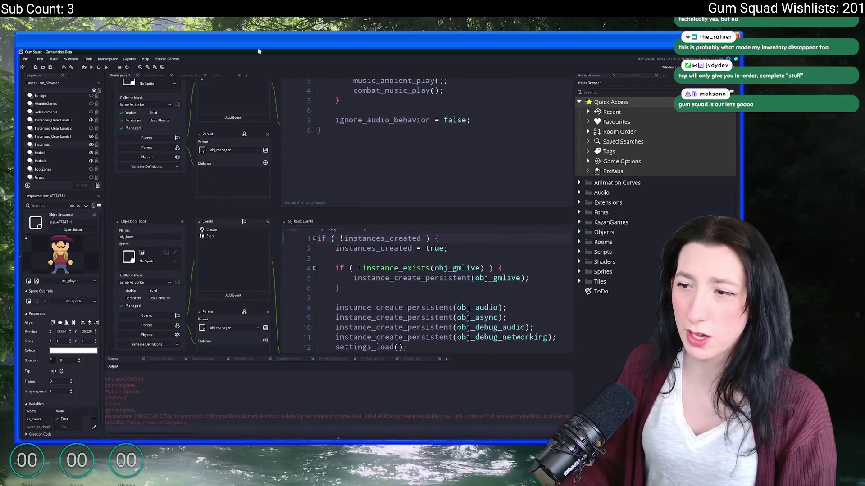
scroll(297, 190, "up", 3)
scroll(298, 192, "up", 3)
scroll(298, 193, "up", 2)
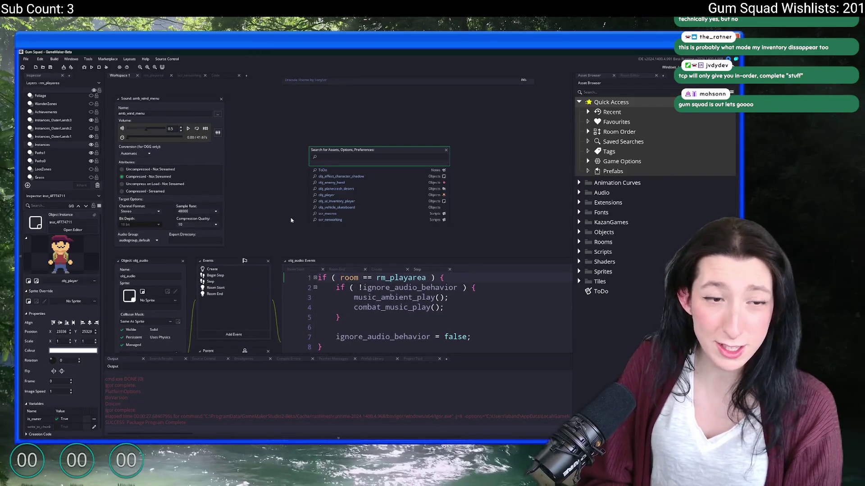
type("c")
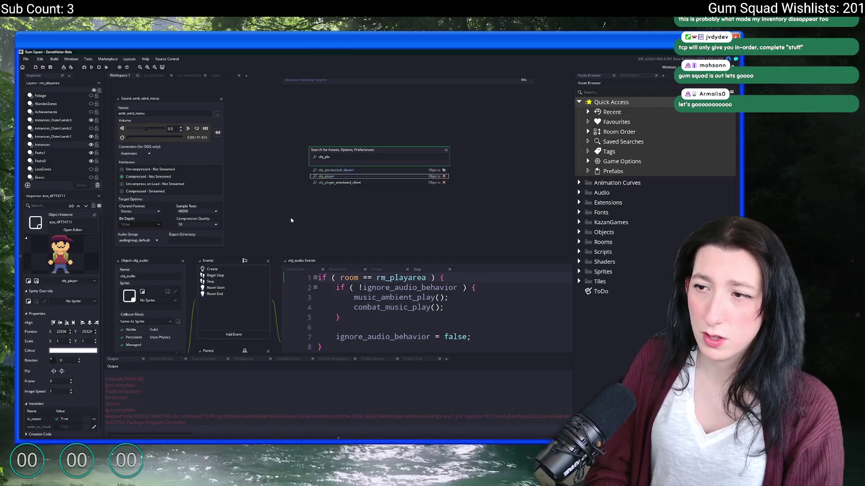
Step: Jump to obj_player from the asset search results
key("Down")
key("Down")
key("Return")
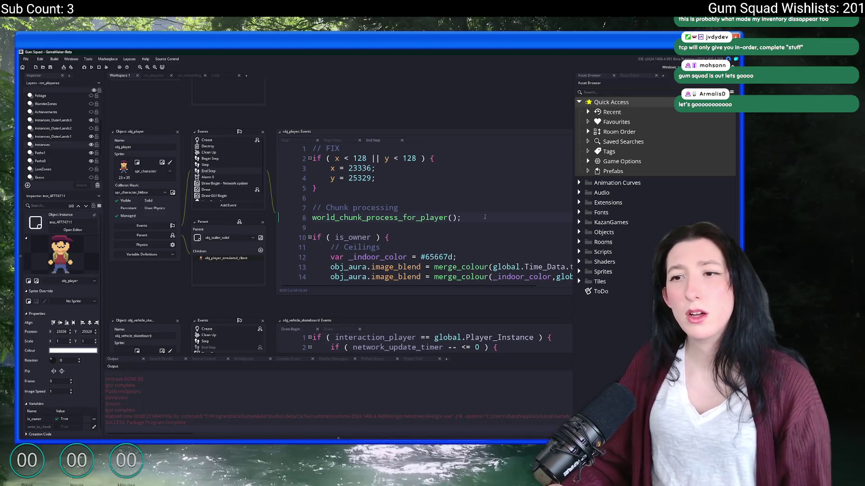
Step: Review obj_player's Backpack Update and Step event code
left_click(237, 164)
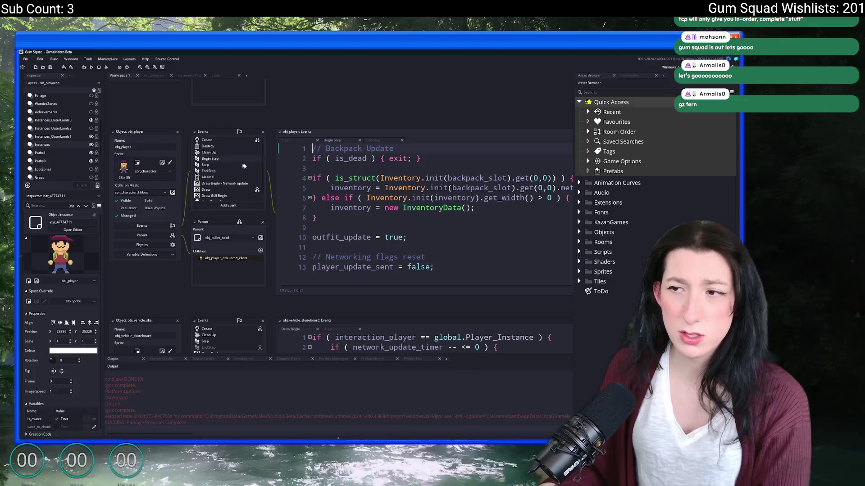
mouse_move(234, 165)
left_mouse_down()
mouse_move(365, 195)
mouse_move(225, 156)
left_mouse_up()
left_click(223, 151)
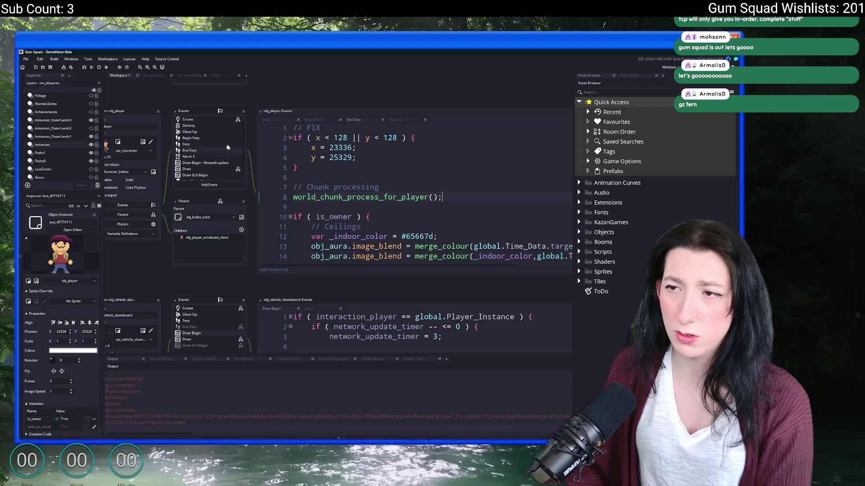
scroll(364, 196, "down", 3)
scroll(200, 157, "down", 3)
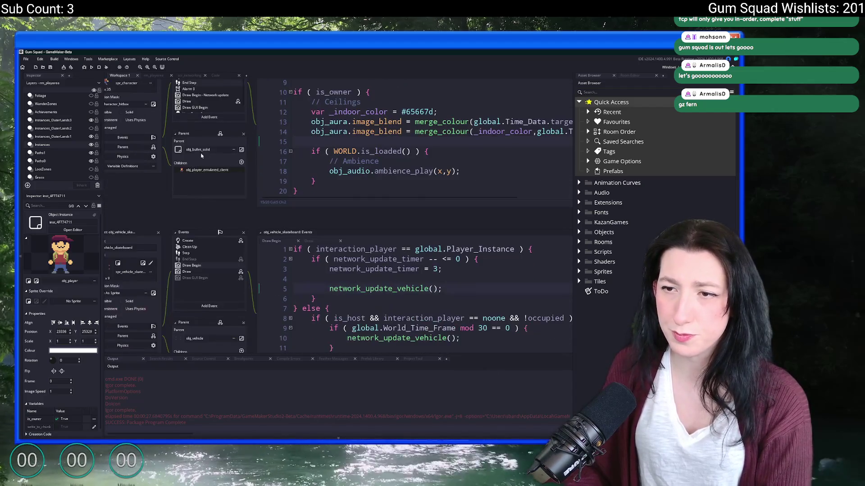
Step: Read obj_player's network update event and bring the scr_networking script into view
left_click_drag(223, 100, 218, 175)
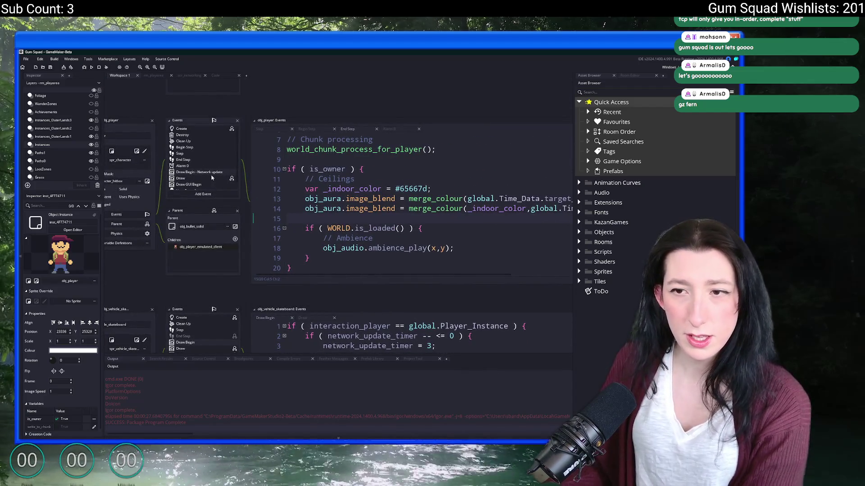
left_click(192, 173)
scroll(405, 203, "down", 5)
scroll(405, 203, "down", 8)
scroll(450, 192, "down", 5)
scroll(449, 191, "down", 3)
scroll(450, 196, "down", 3)
scroll(446, 203, "down", 3)
scroll(441, 216, "down", 2)
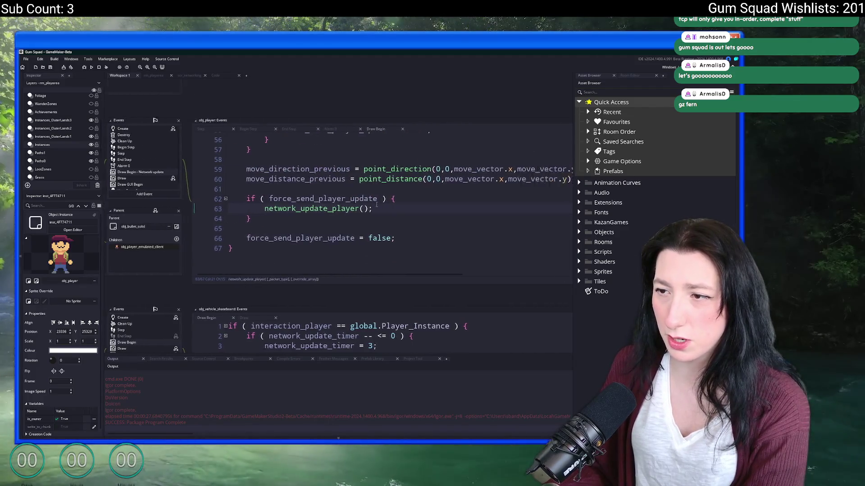
left_click_drag(441, 216, 237, 220)
scroll(377, 153, "down", 3)
scroll(392, 169, "up", 6)
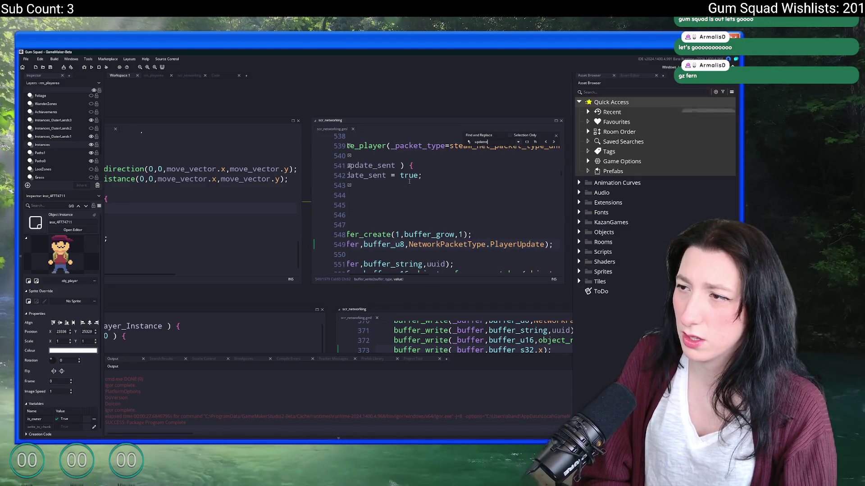
Step: Step through inventory matches in scr_networking to reach the network_update_player_inventory definition
key("shift+F3")
key("F3")
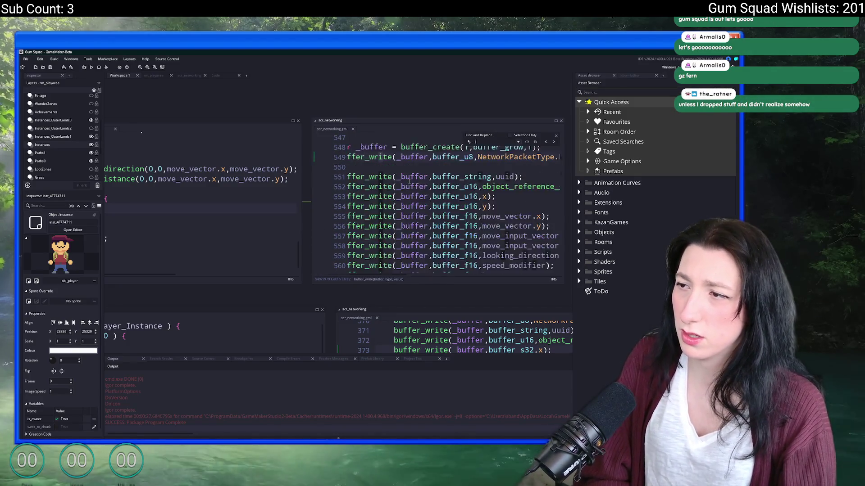
key("F3")
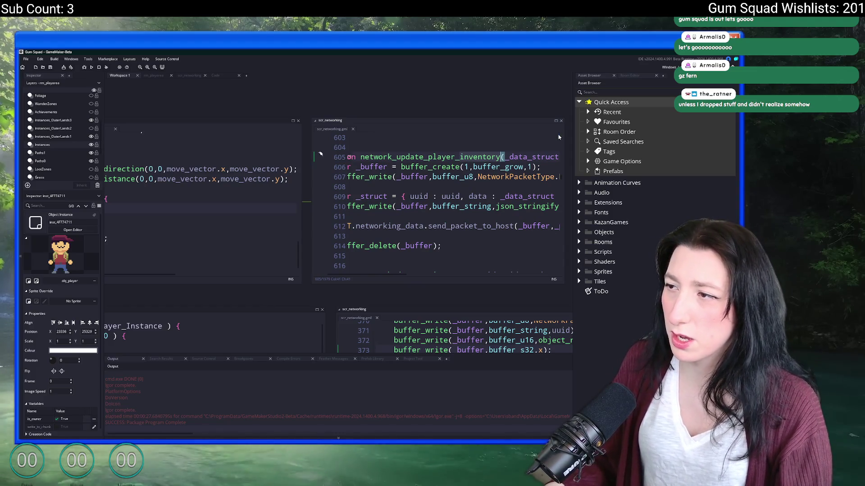
Step: Search the whole project for network_update_player_inventory and open the WorldSync handler's call
double_click(468, 157)
key("ctrl+shift+f")
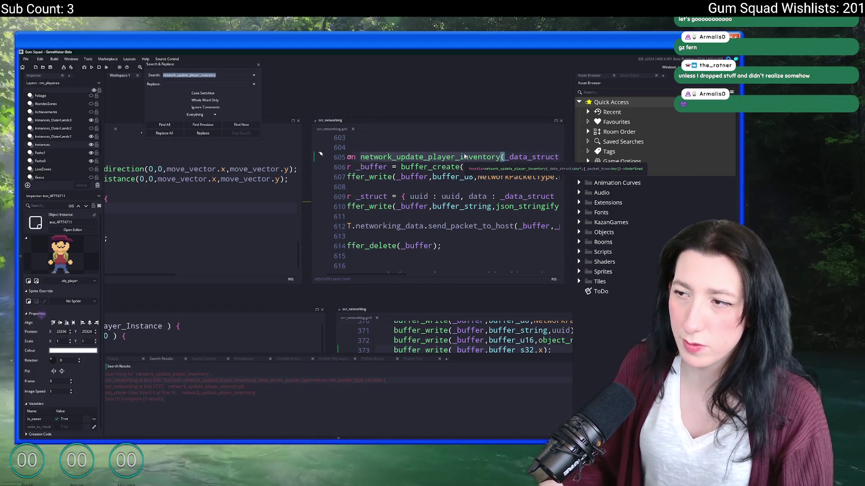
double_click(240, 391)
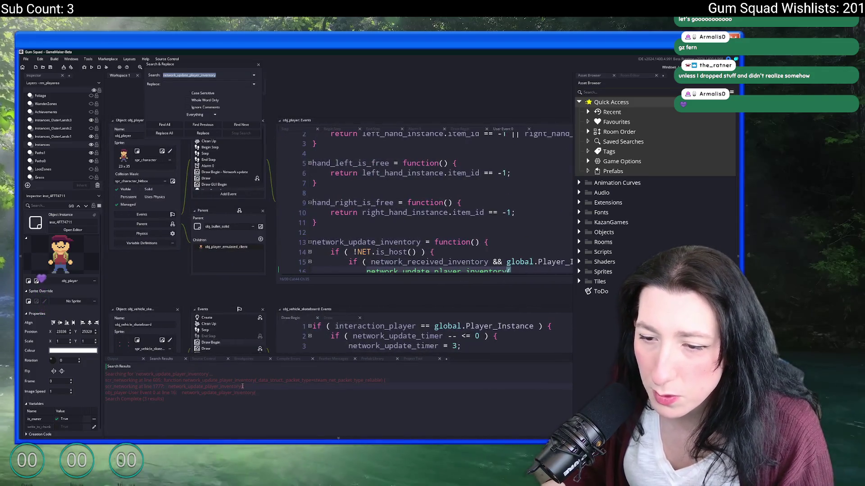
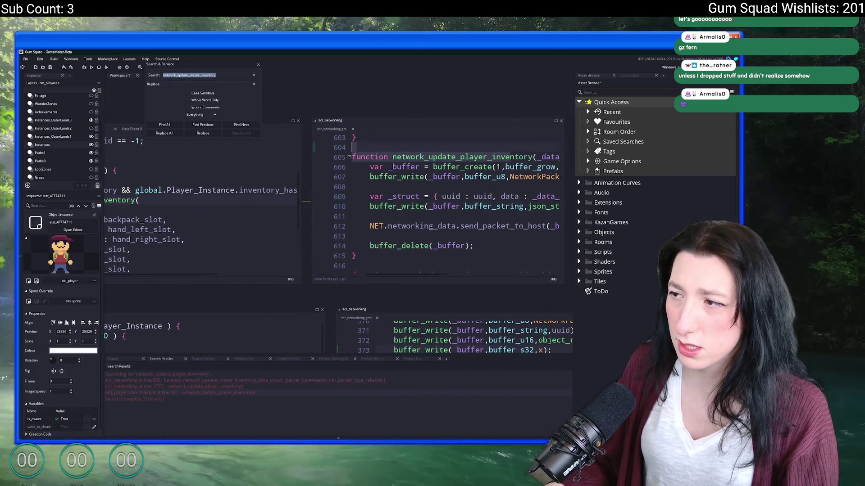
scroll(440, 170, "left", 5)
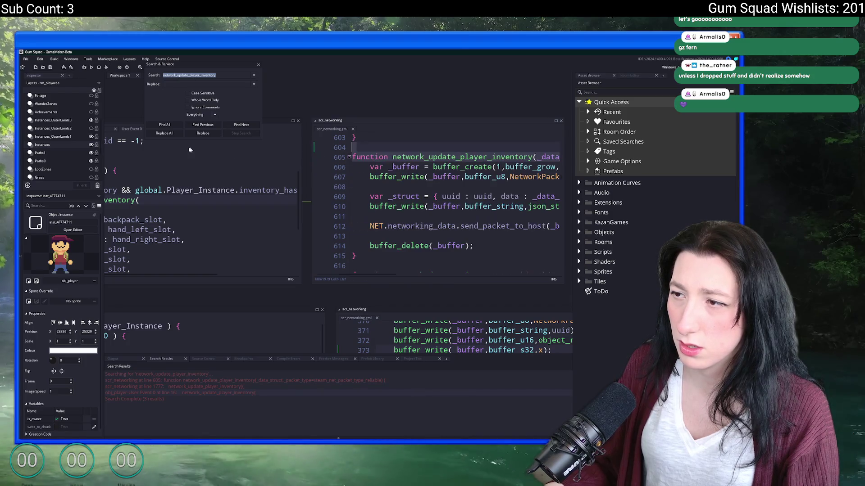
Step: Close search results and side editor, give scr_networking the full workspace with panels hidden, then switch to run Gum Squad
left_click(256, 64)
left_click(298, 121)
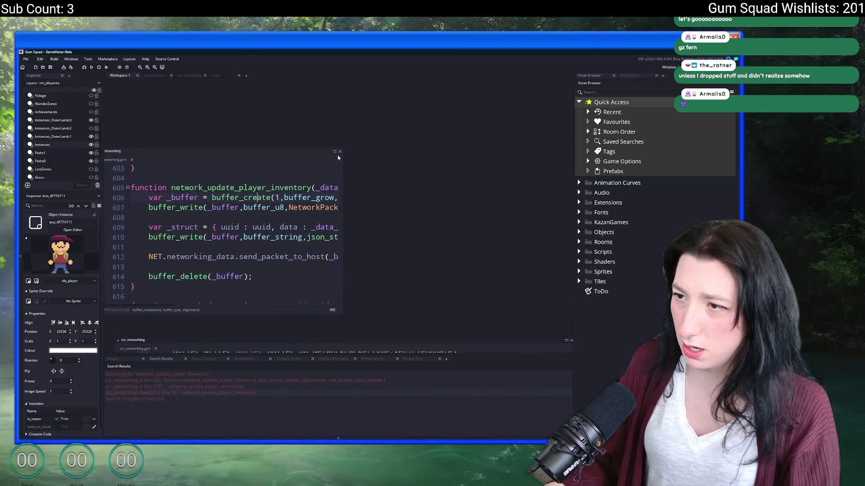
left_click(336, 151)
key("F12")
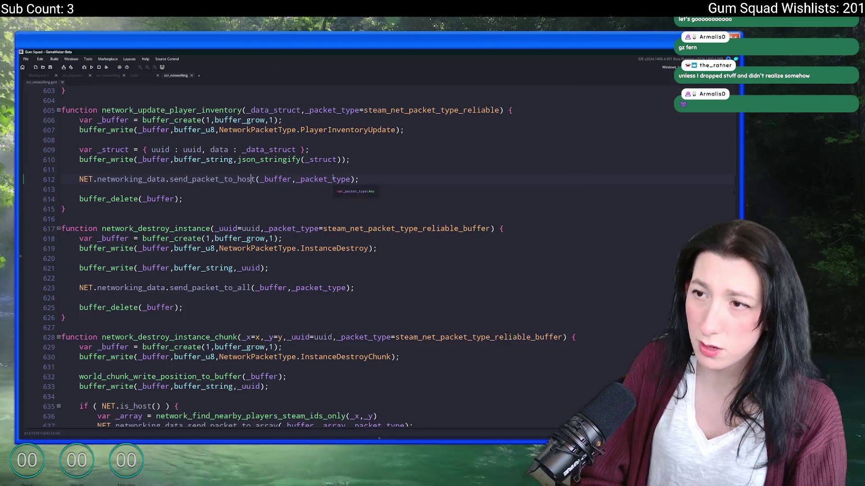
left_click_drag(173, 160, 338, 150)
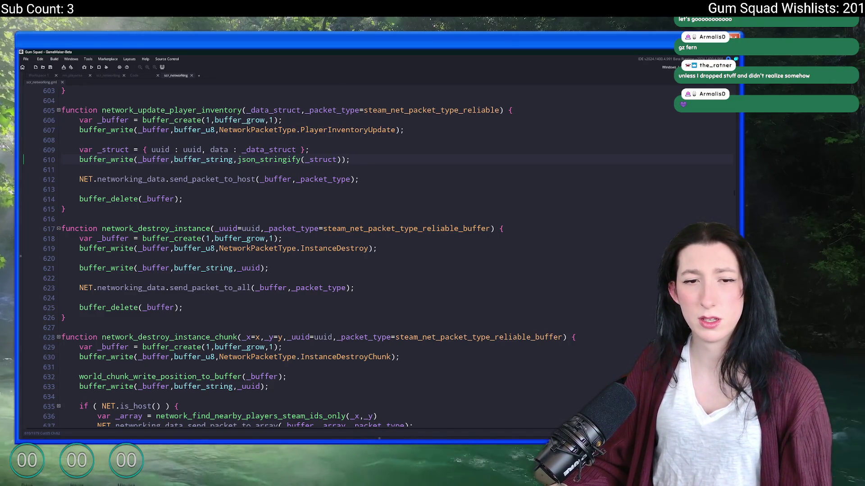
key("alt+Tab")
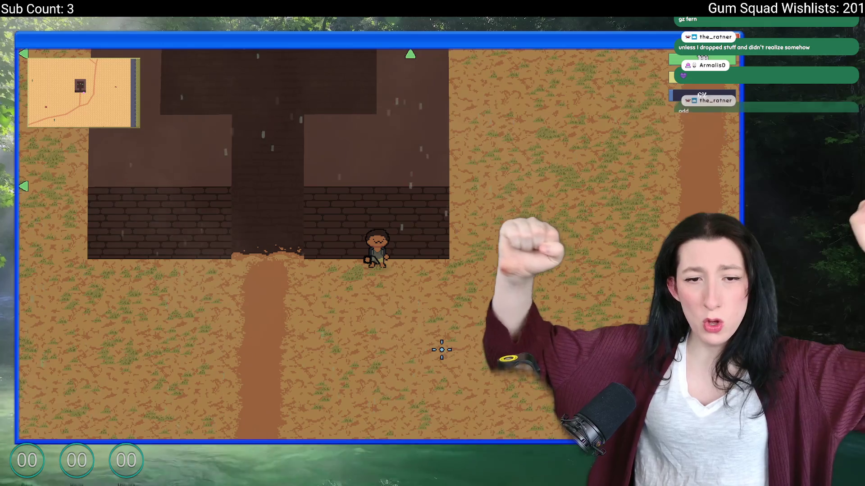
Step: Walk the character left, pause, and reach the Graphics settings under Options
key("a")
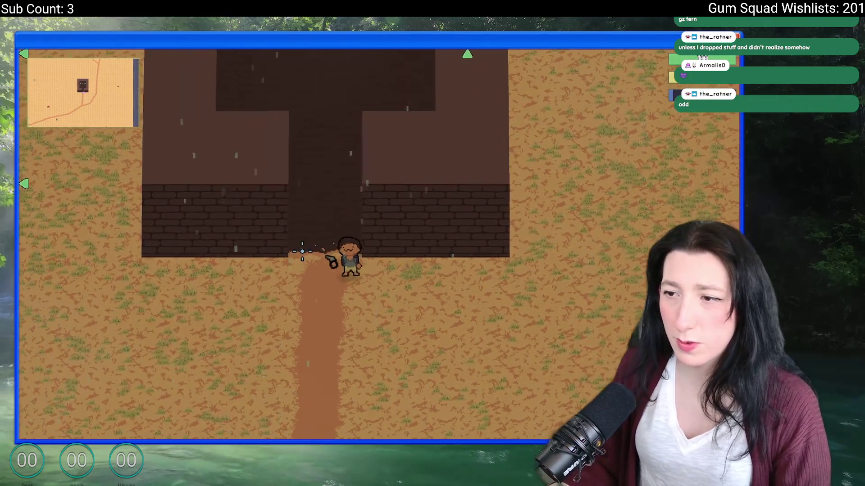
key("a")
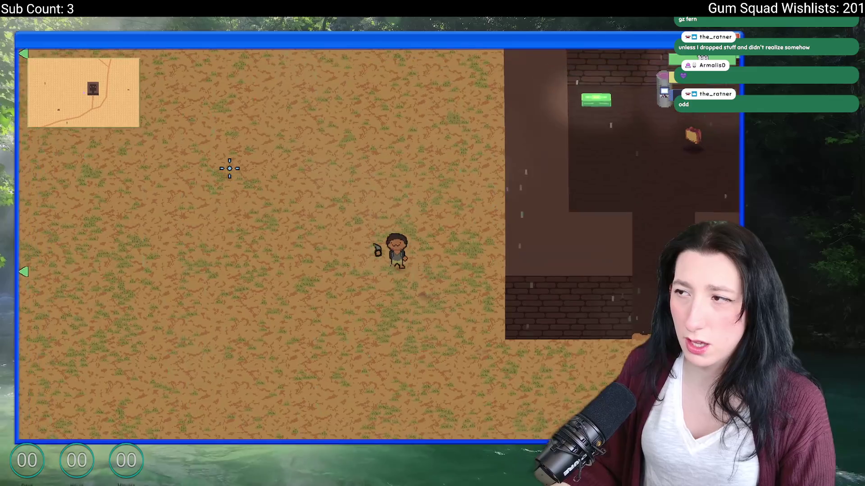
key("Escape")
left_click(375, 259)
left_click(378, 238)
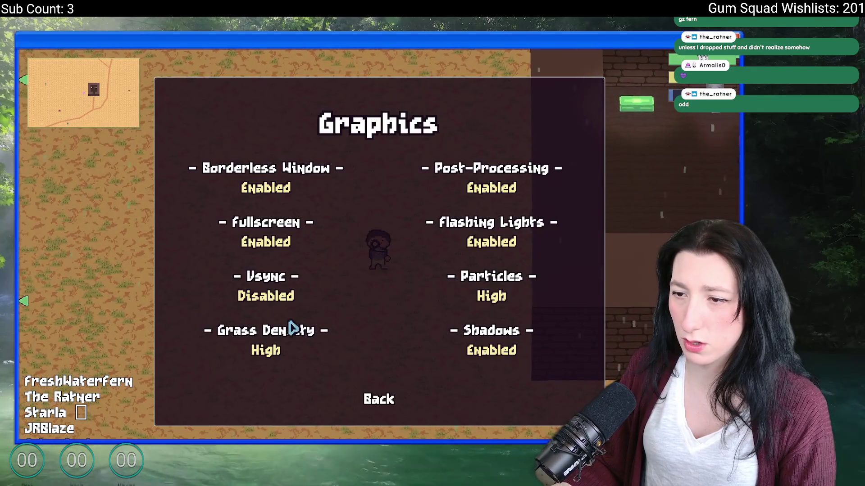
Step: Set Particles to Low and turn Fullscreen off so the game plays windowed, then resume walking
left_click(493, 297)
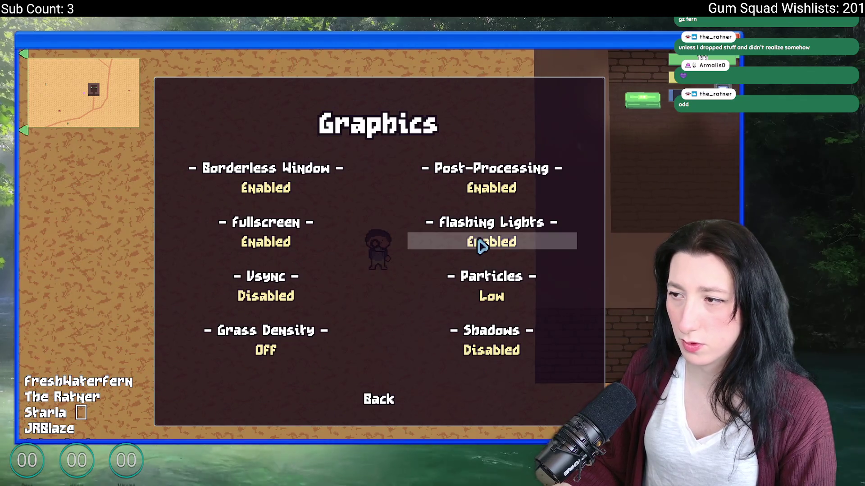
left_click(279, 237)
key("w")
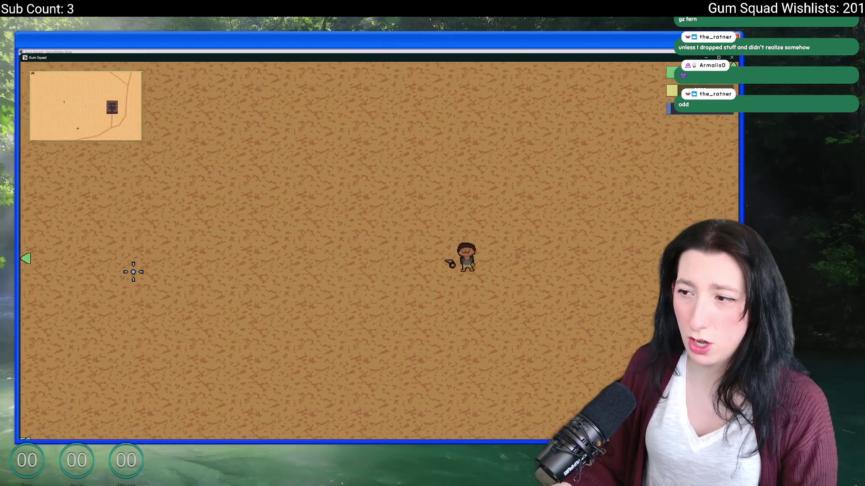
Step: Walk across the desert past the enemies to the brick building, briefly dismissing the pause menu
key("w")
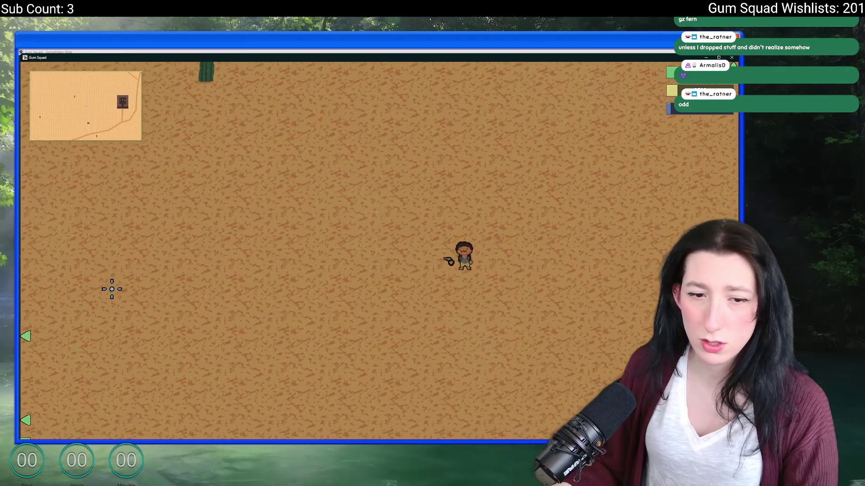
key("w")
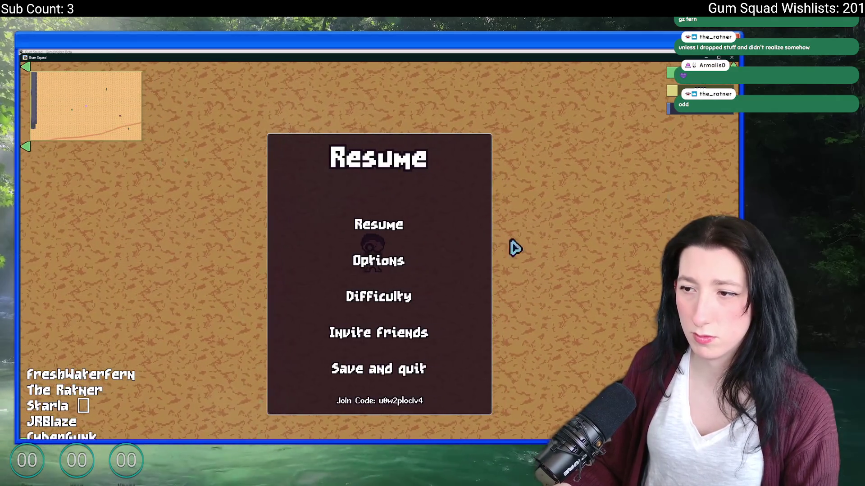
key("a")
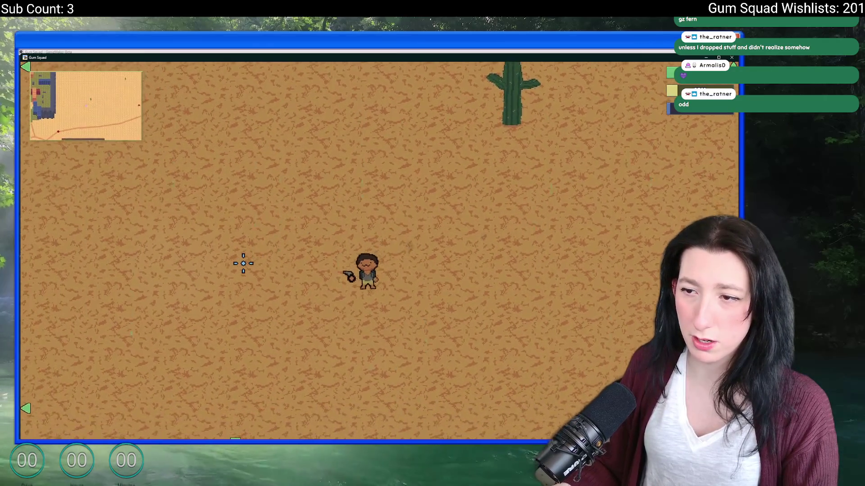
key("w")
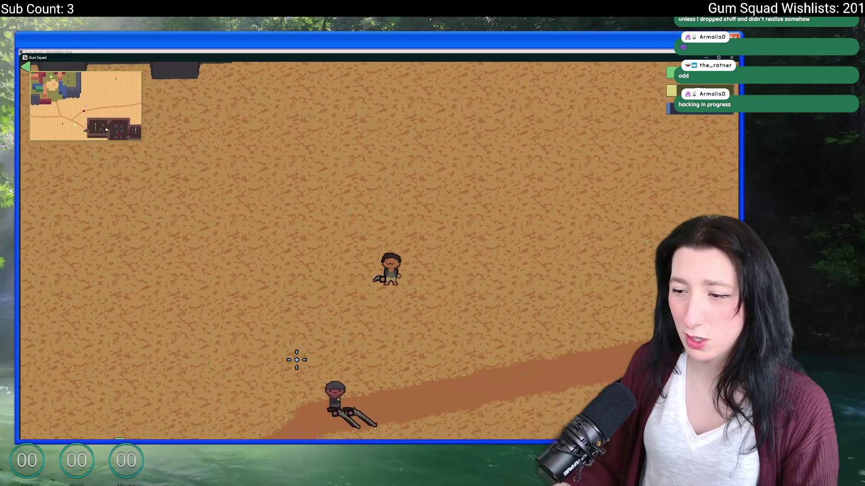
key("w")
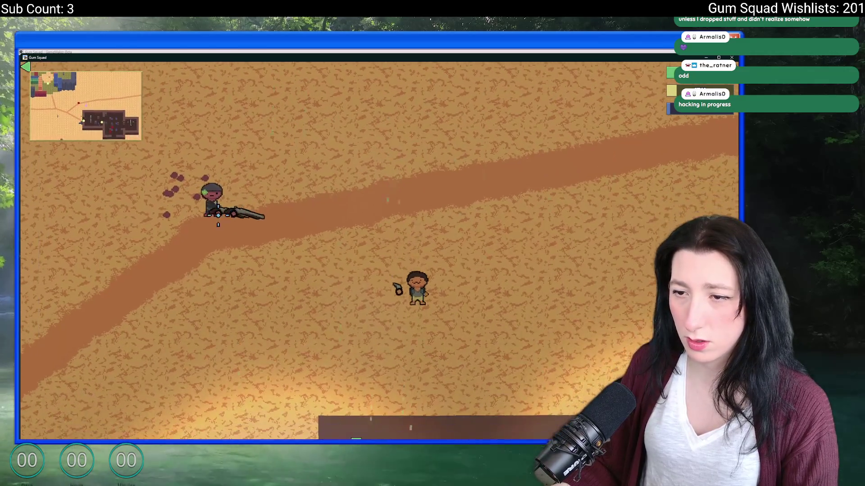
key("w")
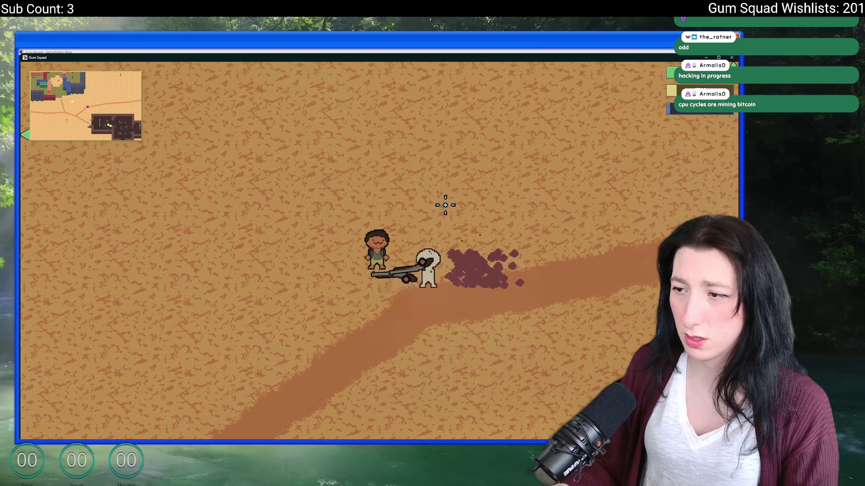
key("w")
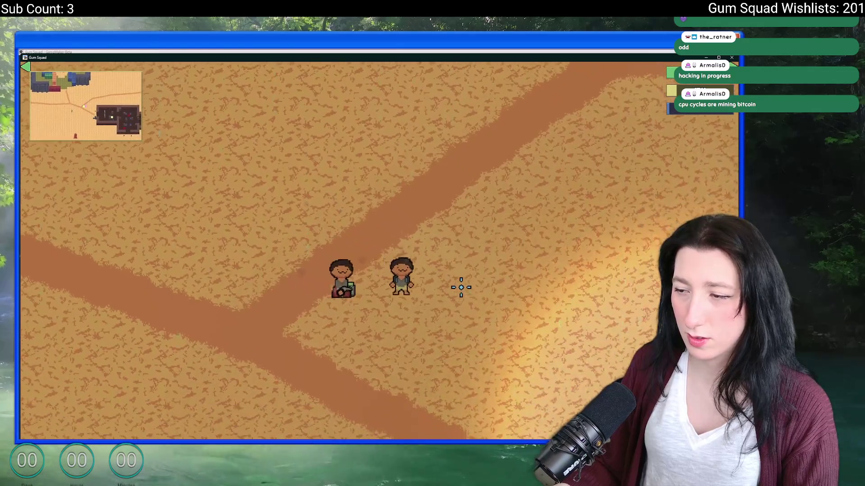
key("d")
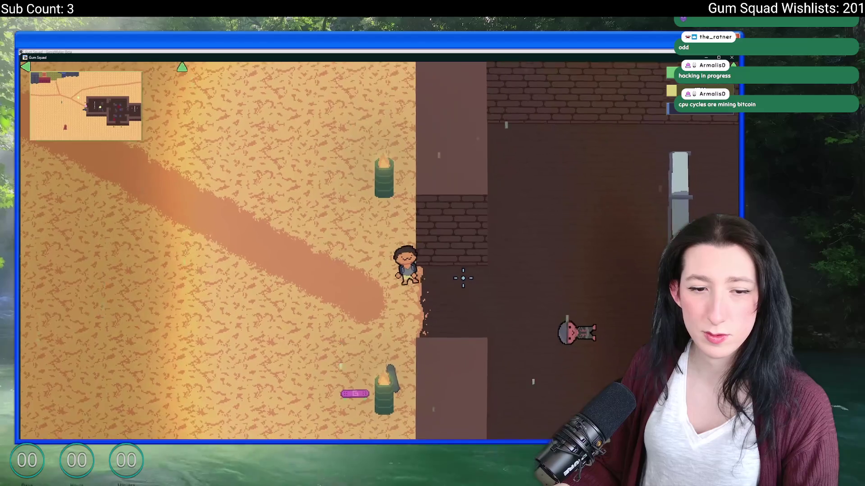
Step: Walk right to the building entrance and briefly peek at the inventory and pause menu
key("d")
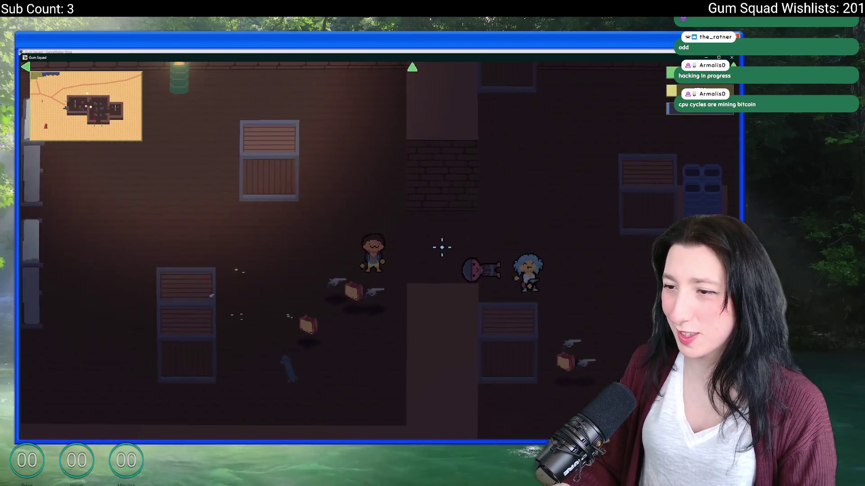
key("Tab")
key("Tab")
key("Escape")
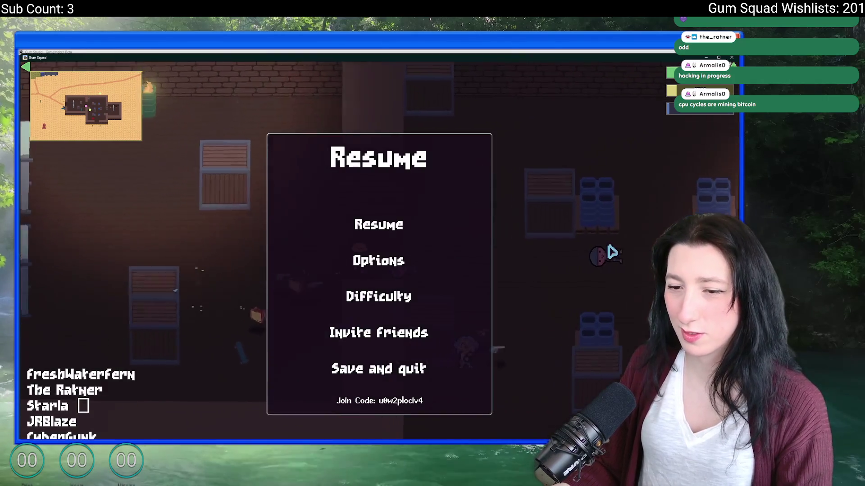
key("Escape")
Step: Walk into the warehouse room and bring up the inventory showing the Pea Shooter
key("d")
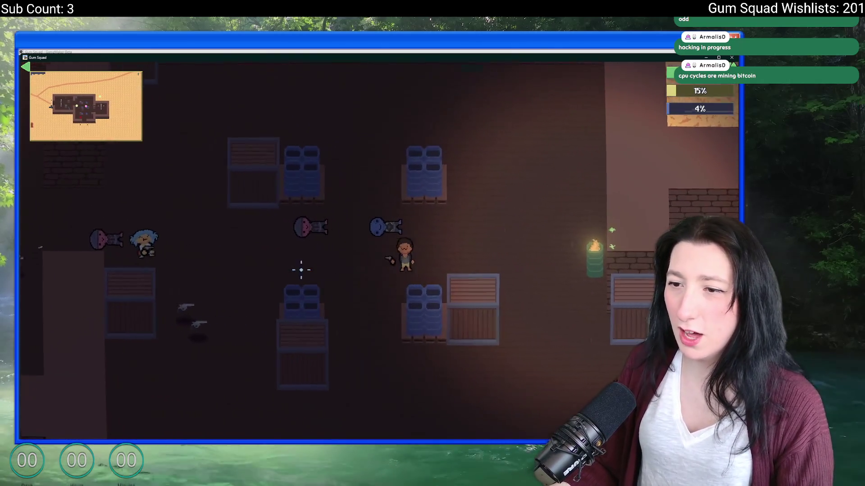
key("s")
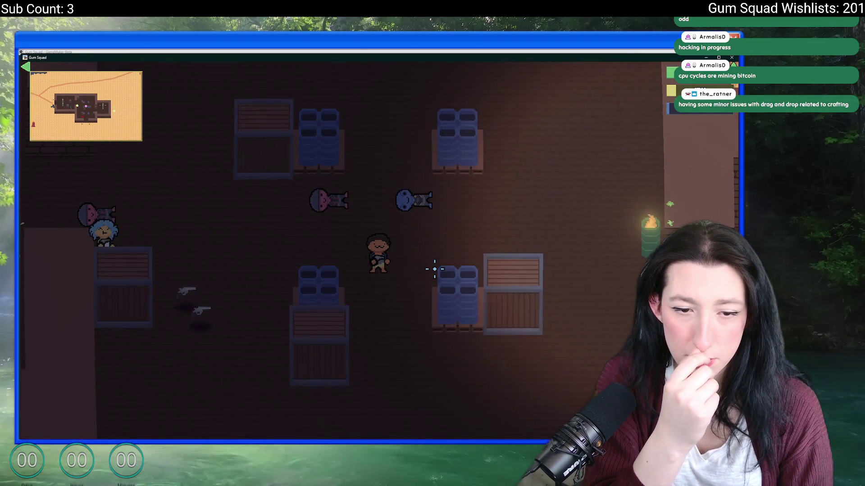
key("a")
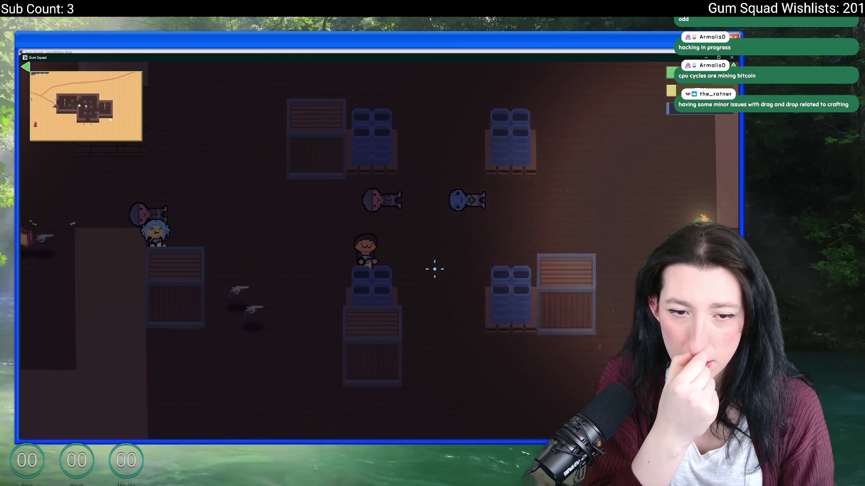
key("Tab")
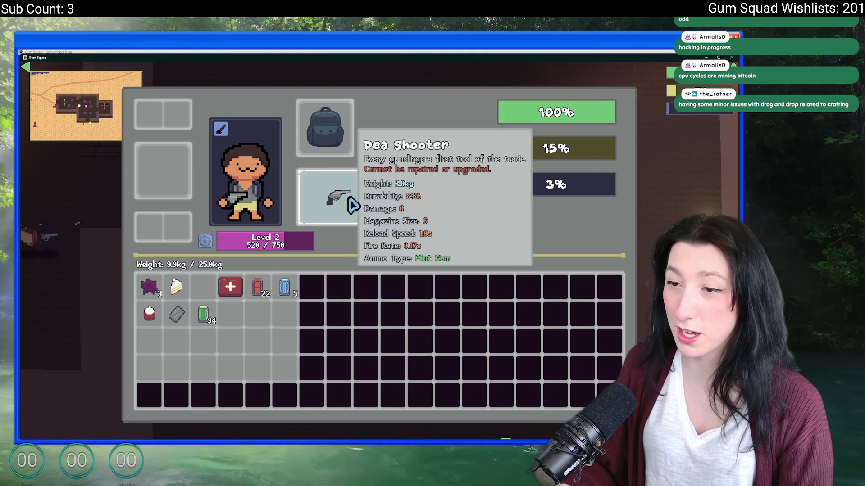
Step: Close the inventory, walk to the storage crate to check its contents, and glance at the crafting screen
key("Tab")
key("d")
key("w")
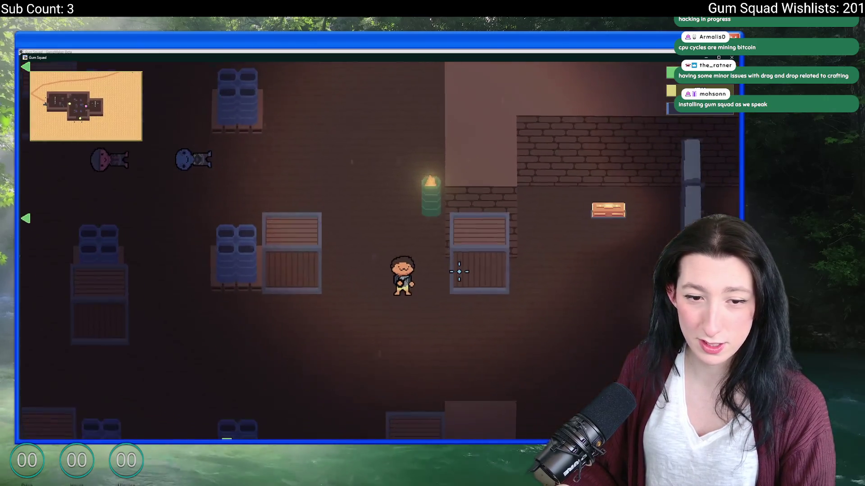
key("d")
key("w")
key("e")
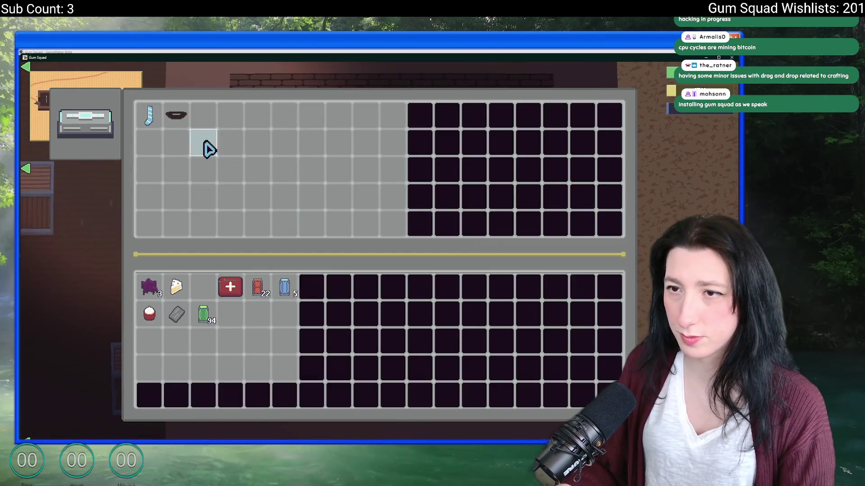
key("Escape")
key("a")
key("e")
key("Escape")
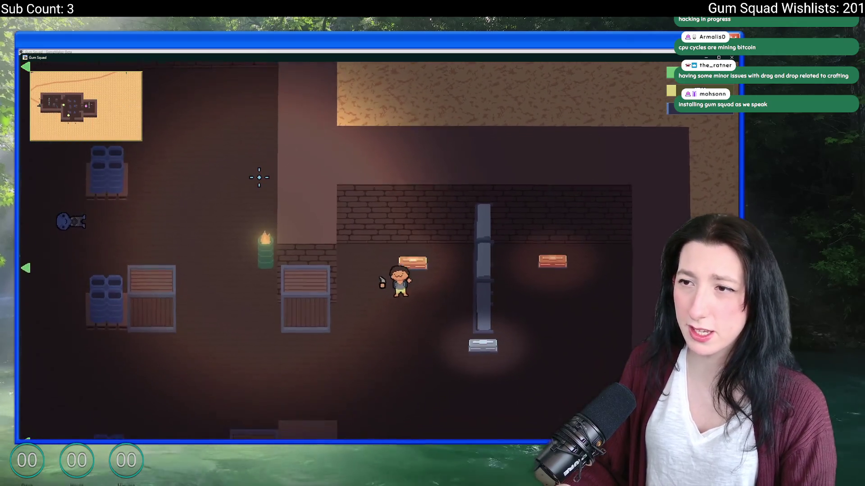
Step: Walk left through the darker rooms out toward the sandy area, then head back into the building
key("s")
key("a")
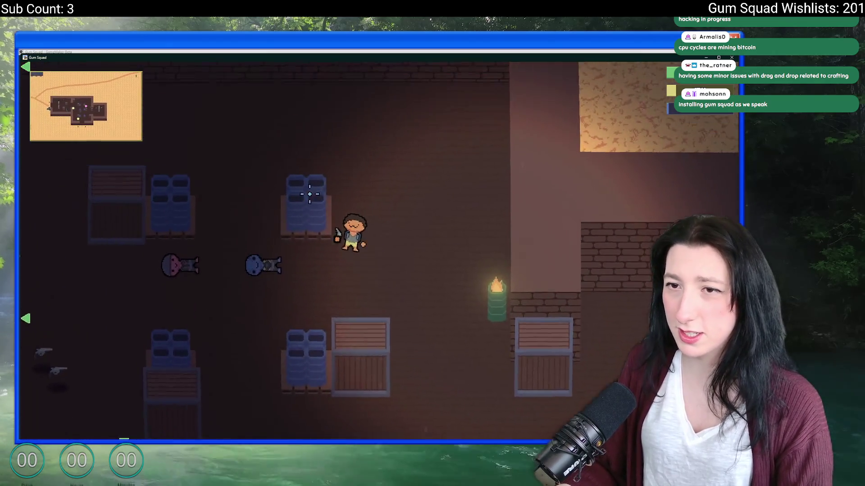
key("a")
key("a")
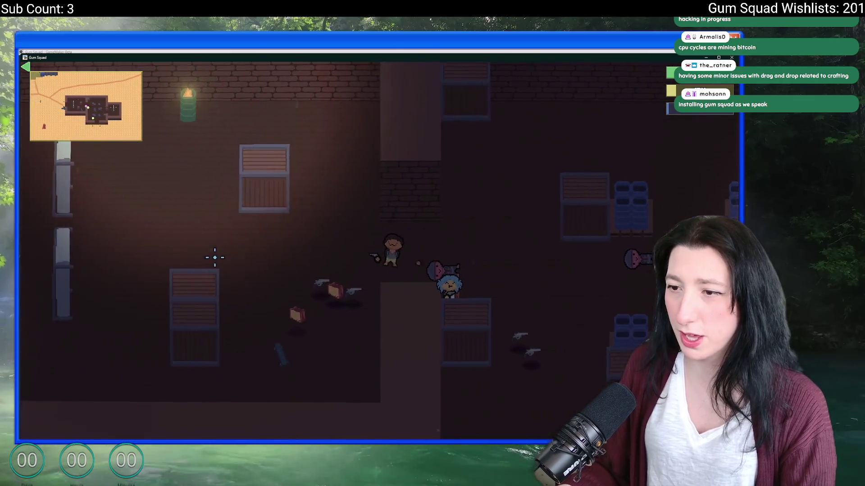
key("a")
key("a")
key("w")
key("a")
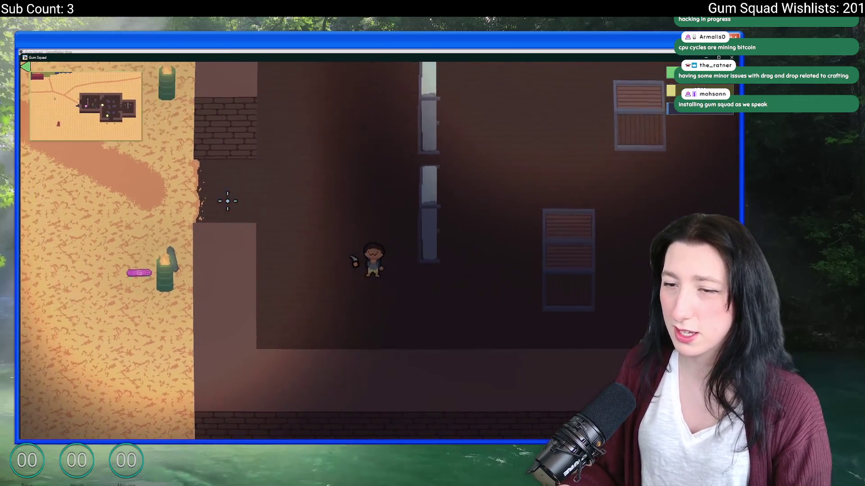
key("a")
key("a")
key("a")
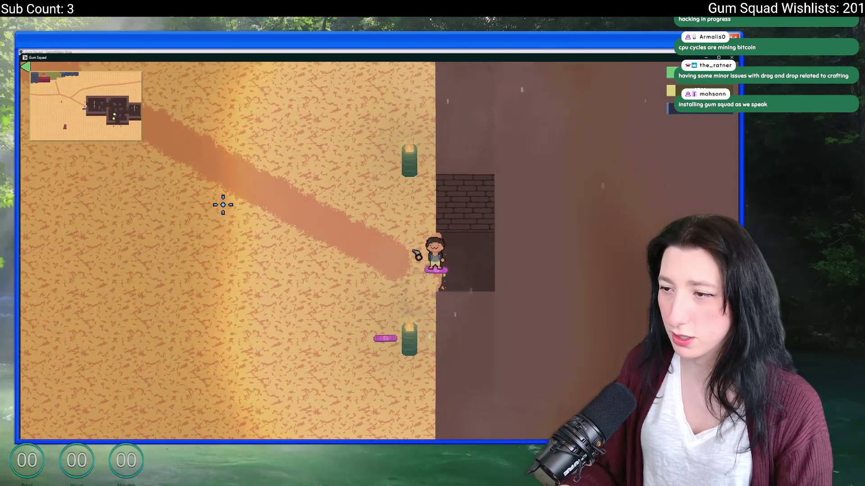
key("d")
key("d")
key("d")
key("d")
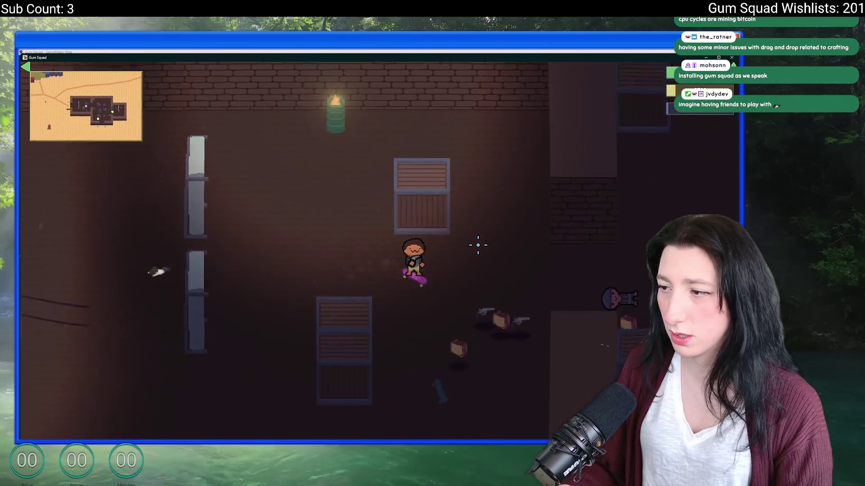
key("d")
key("d")
Step: Move up and right through the building interior to the crate, then step away left
key("d")
key("d")
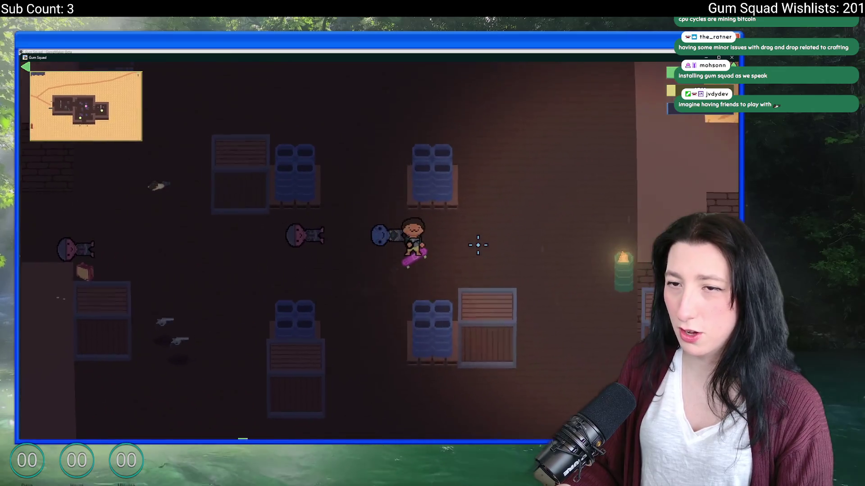
key("w")
key("w")
key("d")
key("d")
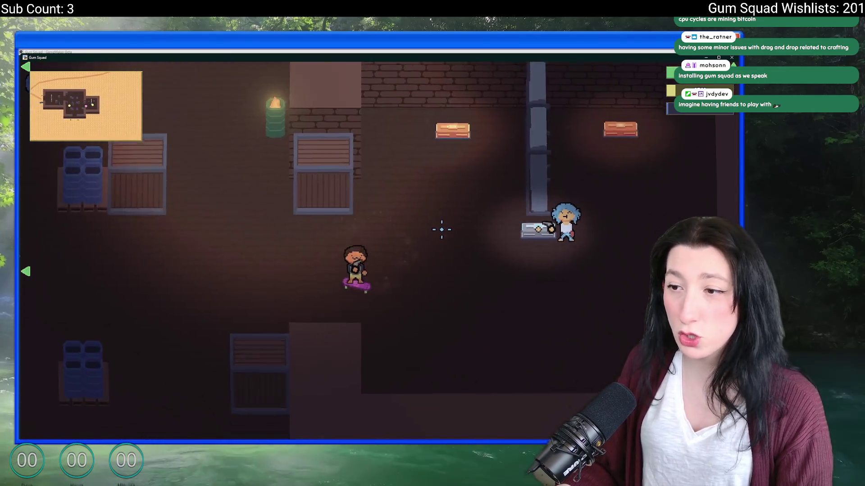
key("a")
key("w")
key("s")
key("d")
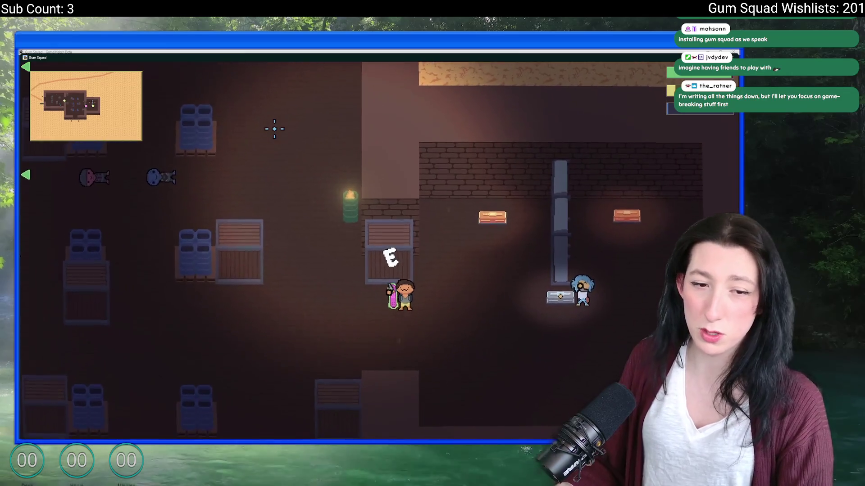
key("s")
key("a")
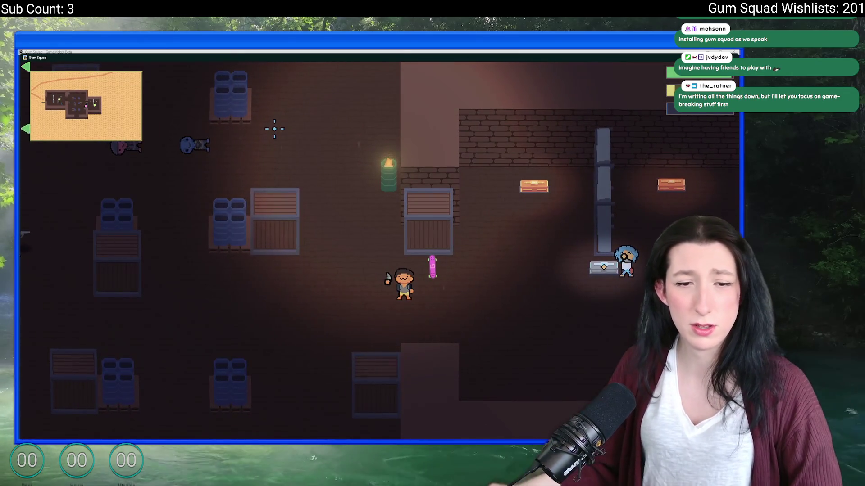
key("a")
key("a")
key("a")
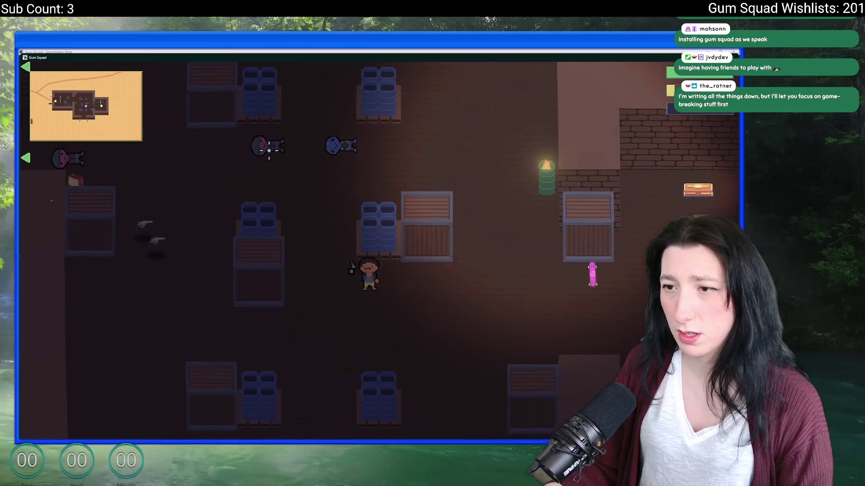
Step: Check the inventory and pause menu, then walk up-right to the storage crate and view its stored items
key("Tab")
key("Tab")
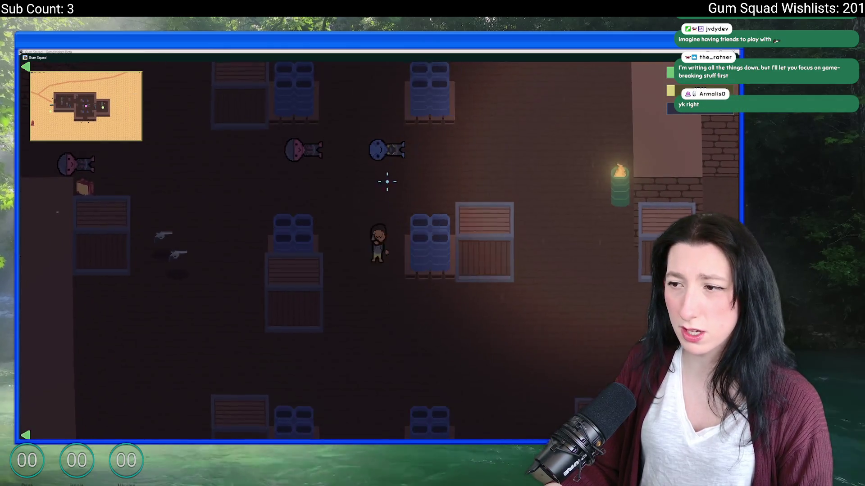
key("w")
key("Escape")
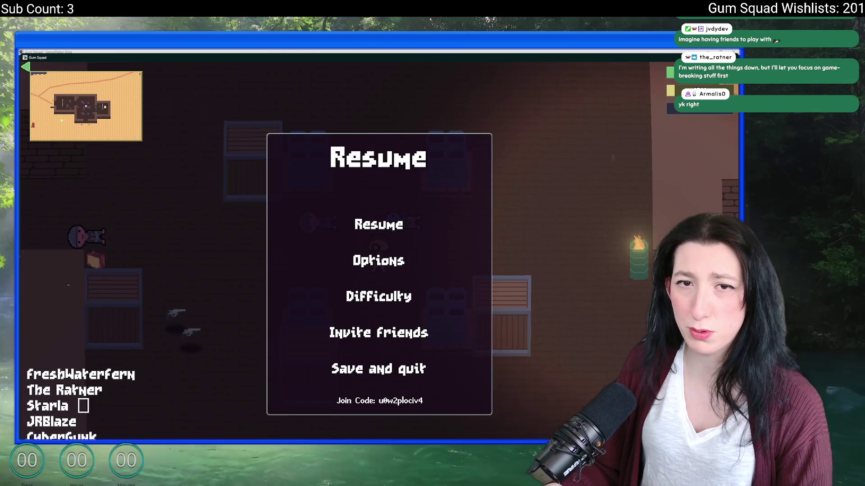
key("Escape")
key("w")
key("d")
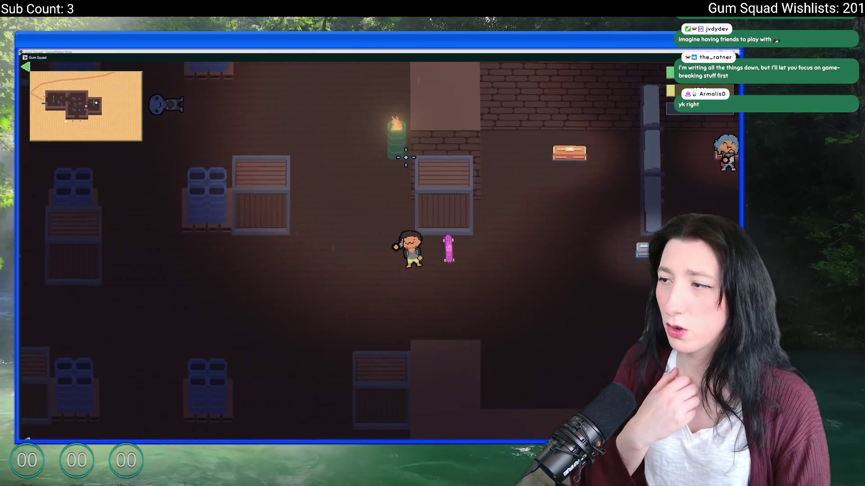
key("d")
key("e")
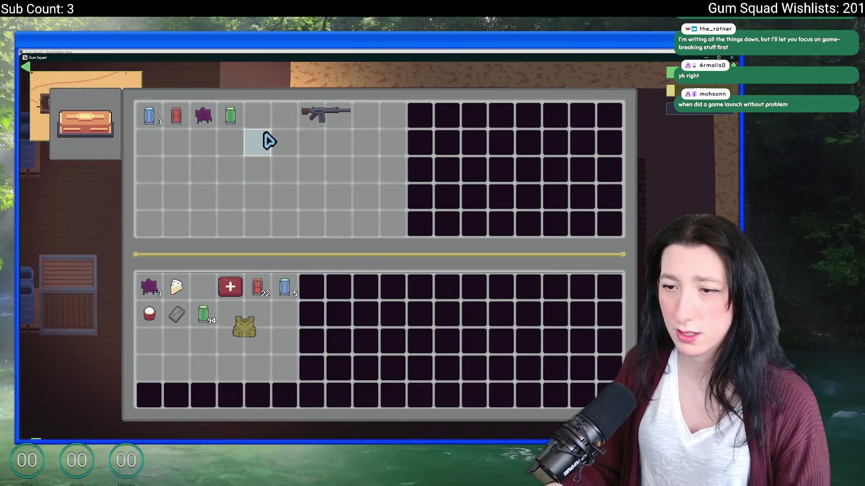
key("Tab")
key("Tab")
Step: Approach the blue-haired character, try interacting, and check the inventory before walking left
key("s")
key("a")
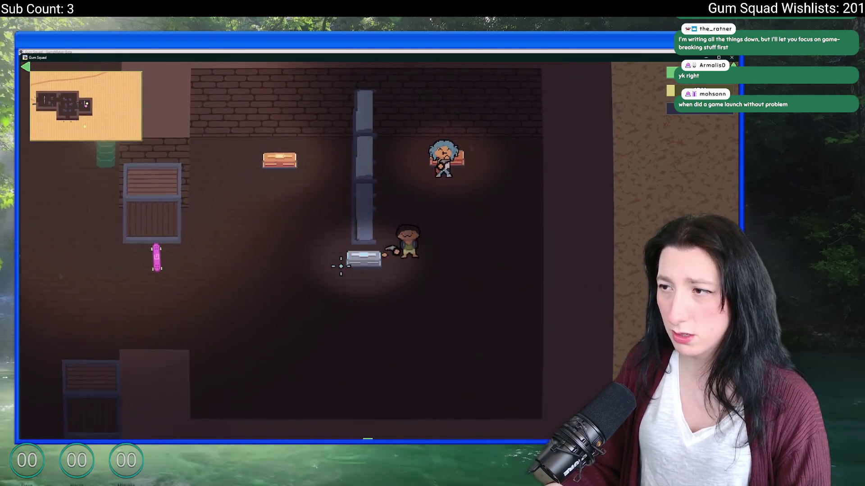
key("w")
key("e")
key("s")
key("a")
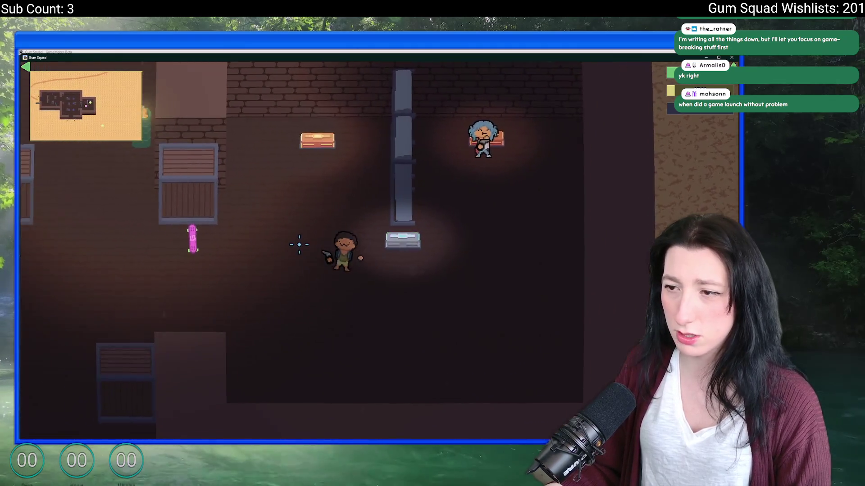
key("Tab")
key("Tab")
key("a")
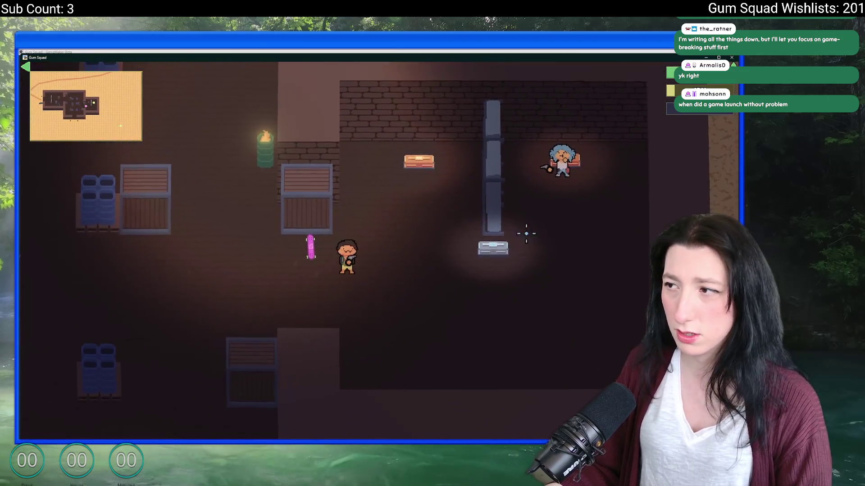
Step: Walk up beside the blue-haired character again, then look inside the nearby chest
key("d")
key("w")
key("e")
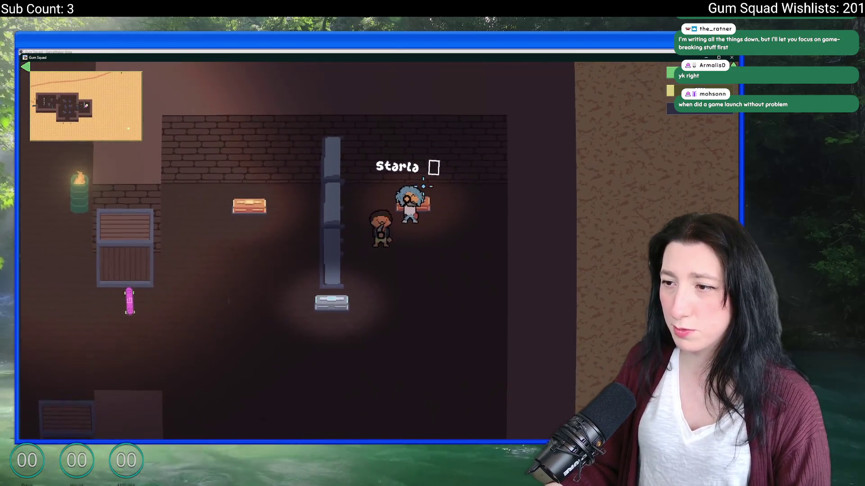
key("s")
key("s")
key("Tab")
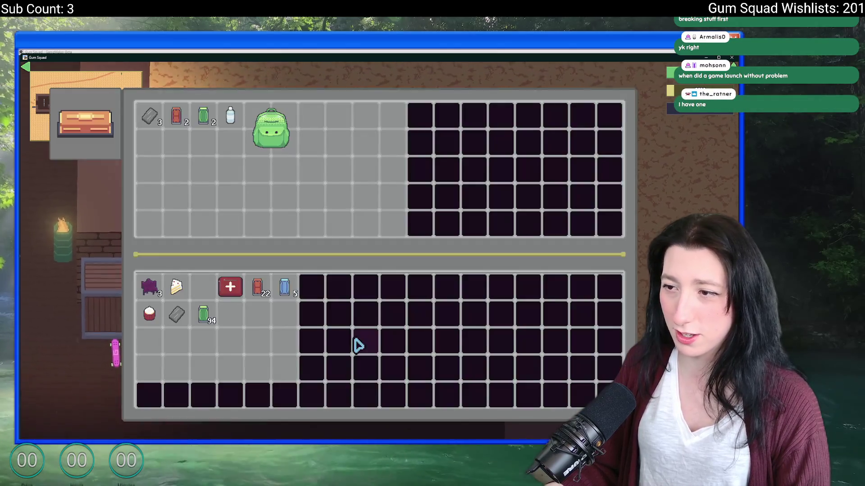
key("Tab")
Step: Circle back through the room to the blue-haired squadmate and get her to follow
key("a")
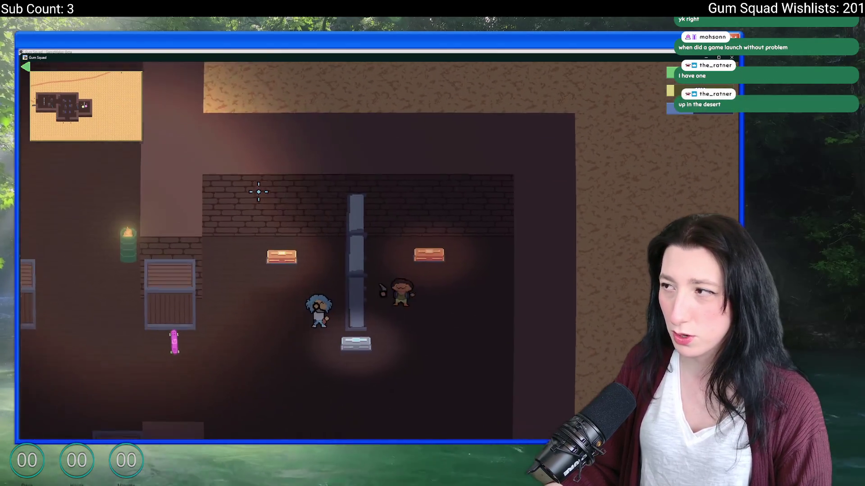
key("s")
key("a")
key("w")
key("d")
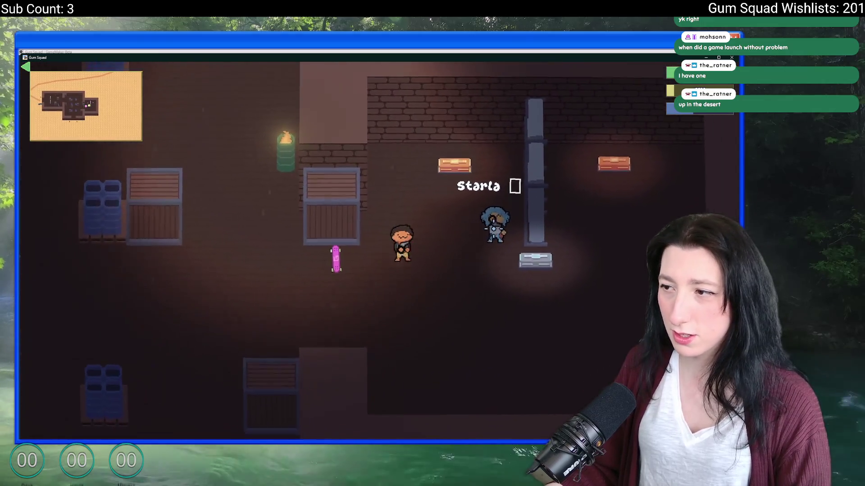
key("e")
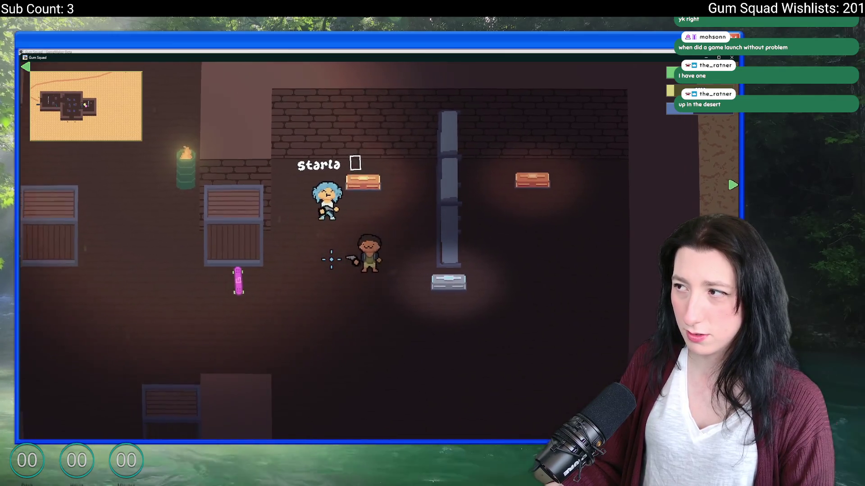
Step: From the inventory, drink the water bottle and eat two food items to refill thirst and hunger
key("Tab")
right_click(282, 336)
key("Tab")
key("Tab")
right_click(212, 297)
right_click(177, 289)
key("Tab")
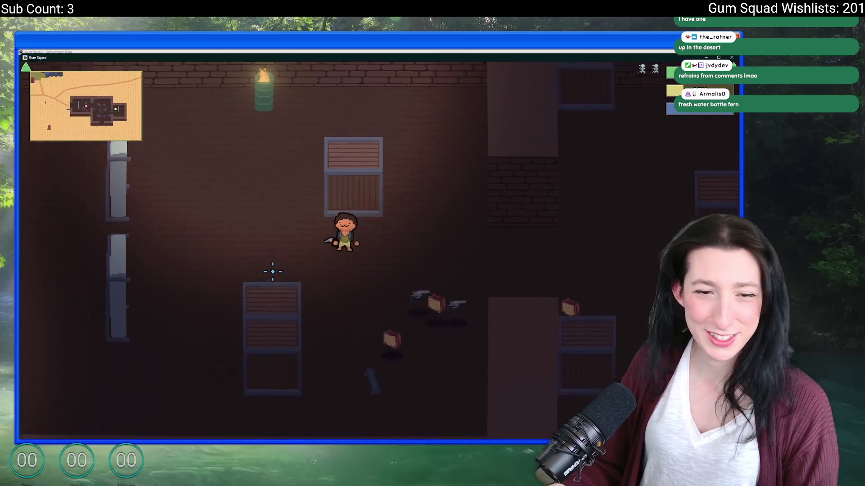
Step: Leave the building westward and ride the skateboard north across the desert to the red-roofed town
key("a")
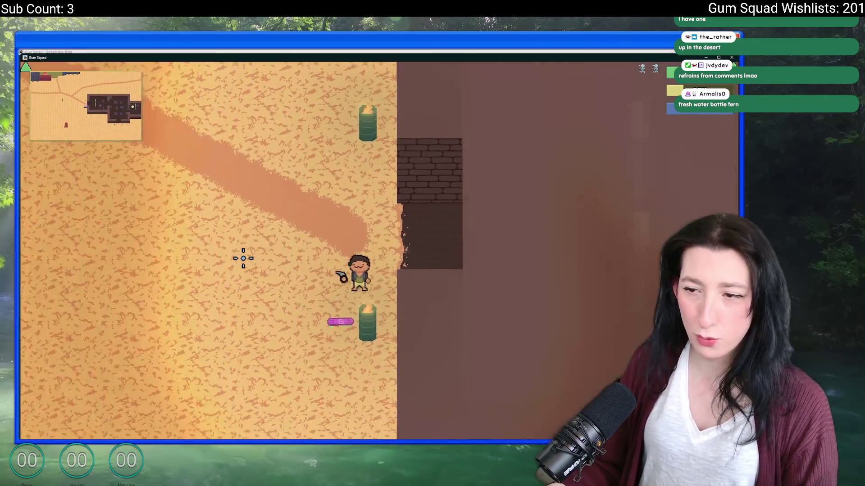
key("w")
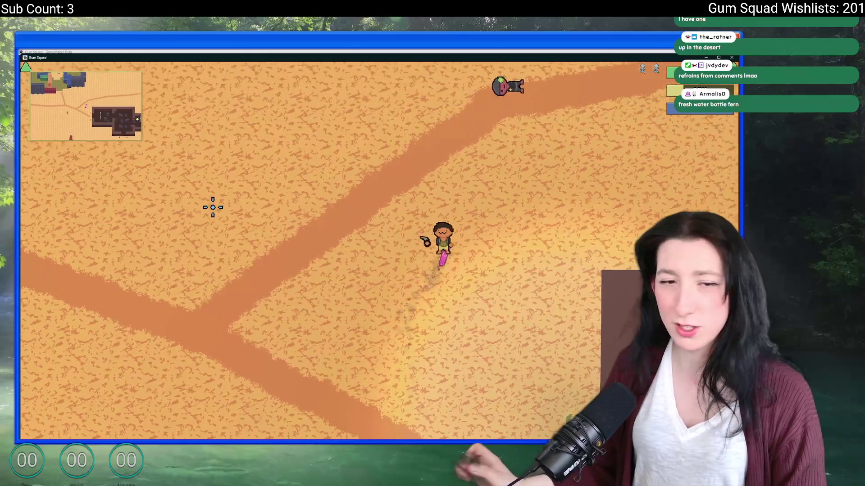
key("w")
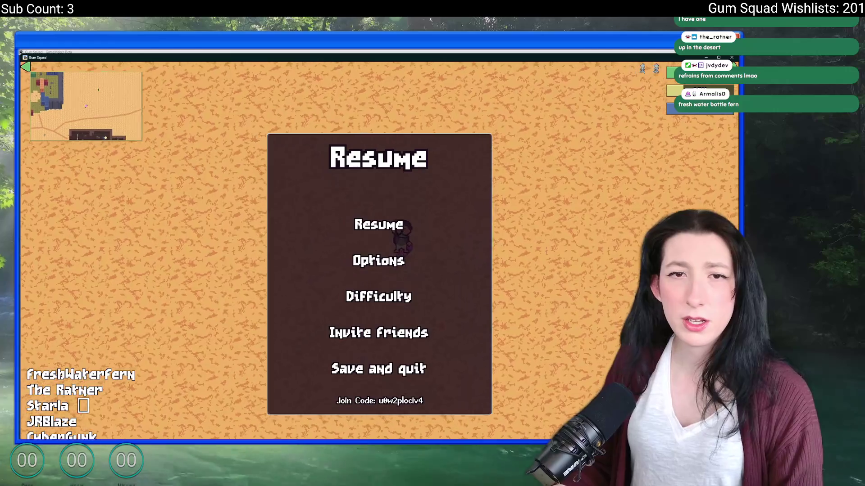
key("Escape")
key("w")
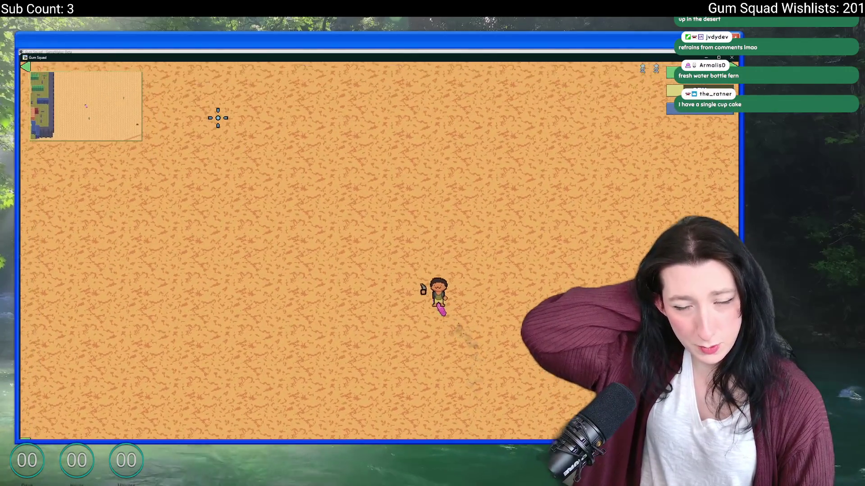
key("w")
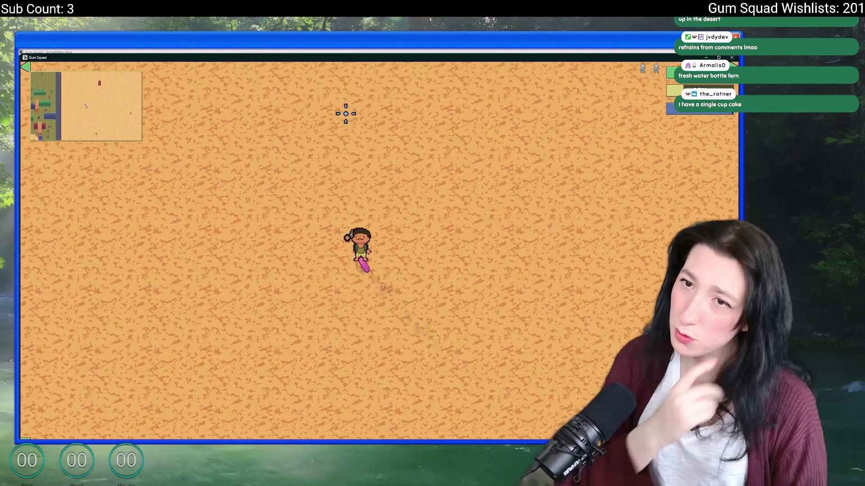
key("w")
key("w")
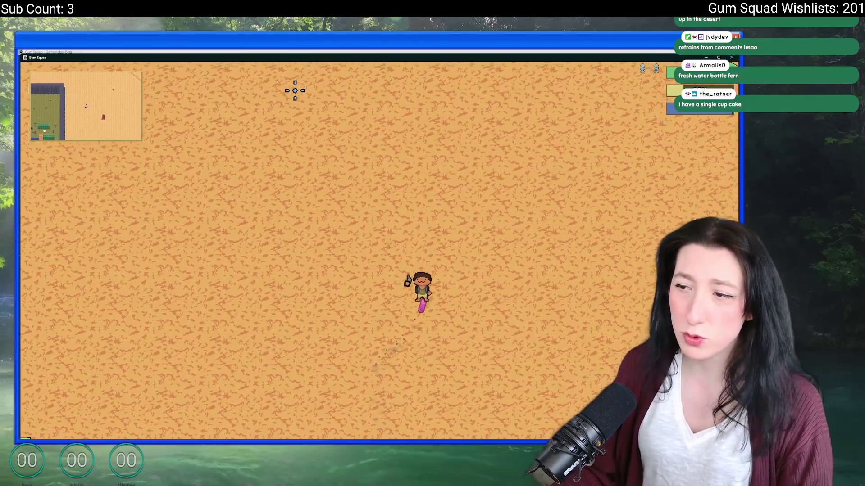
key("w")
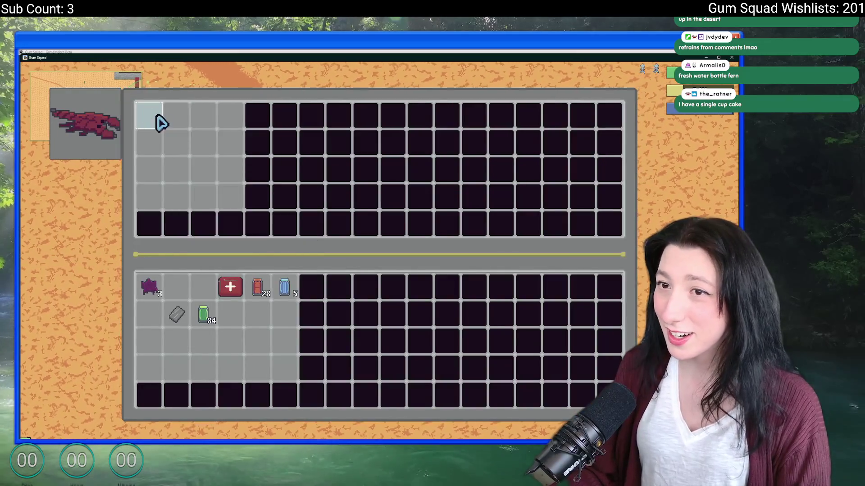
key("space")
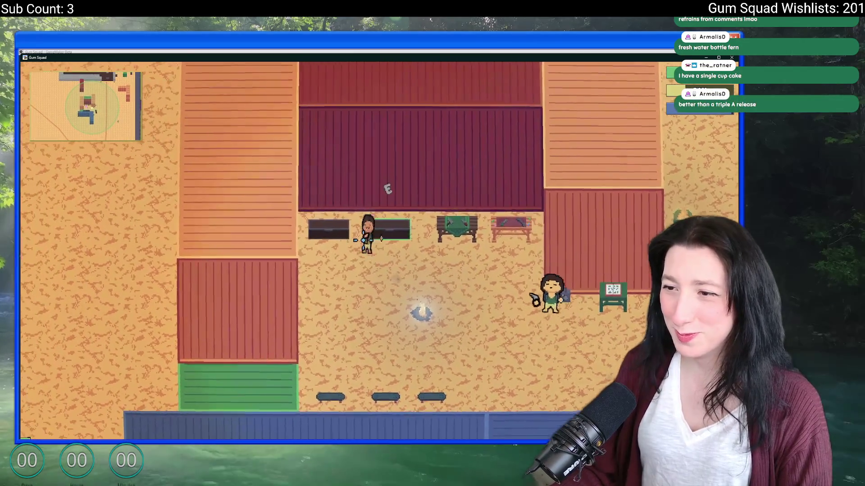
Step: Walk the character around the camp near the campfire, then bring up the crafting grid with the Mint Gum recipe
key("e")
key("Escape")
key("w")
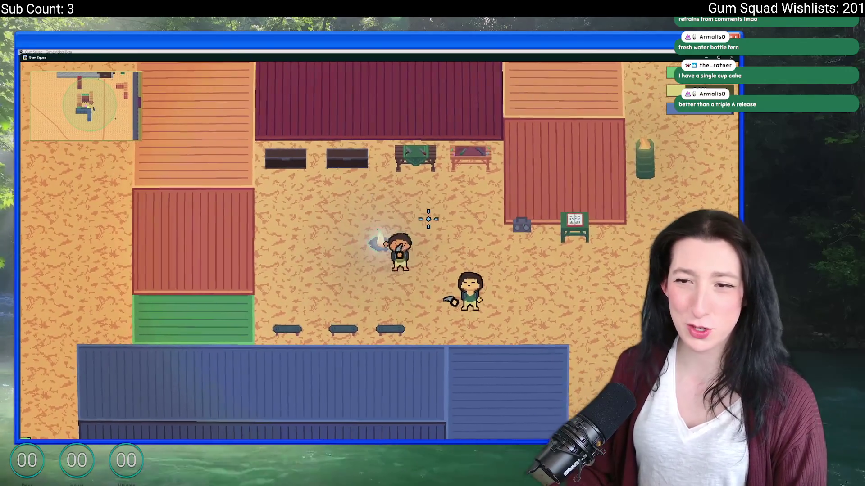
key("d")
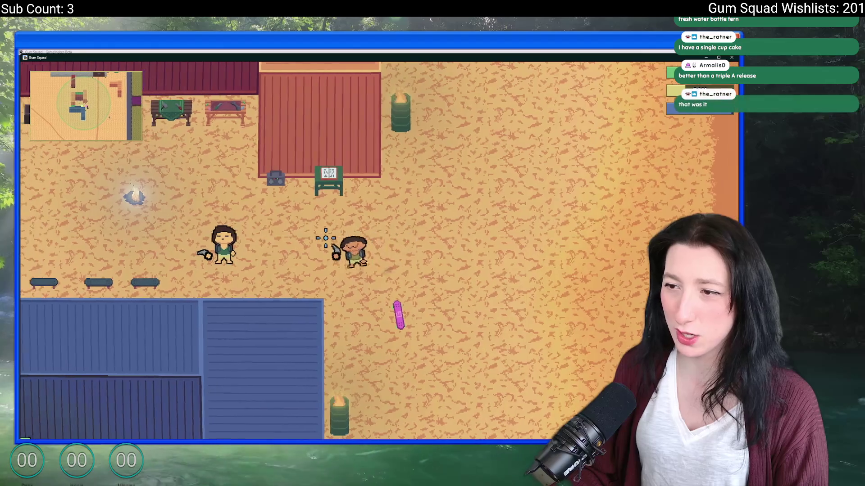
key("a")
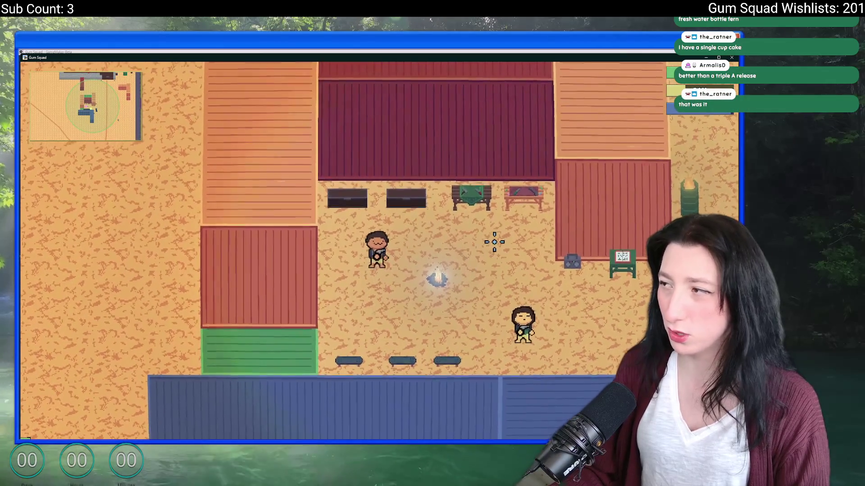
key("alt+Tab")
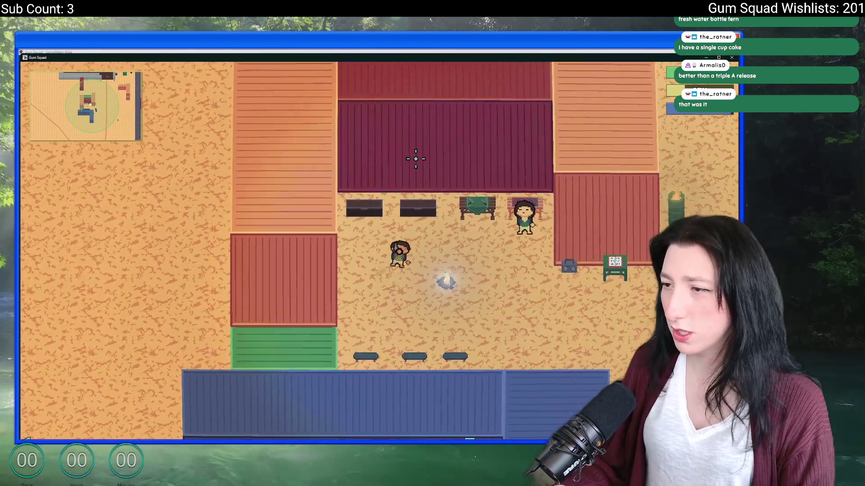
key("e")
Step: Split the Mint Gum stack into smaller stacks and fill the four crafting grid slots with them
right_click(204, 314)
right_click(176, 287)
right_click(203, 287)
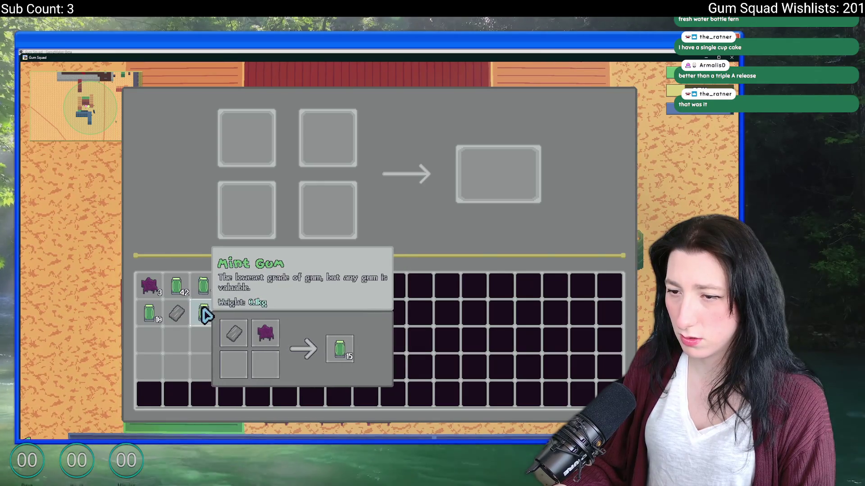
left_click(203, 314, "shift")
left_click(204, 287, "shift")
left_click(176, 288, "shift")
left_click(149, 314, "shift")
Step: Take all the Mint Gum stacks back out of the grid and close the crafting window
left_click(247, 210, "shift")
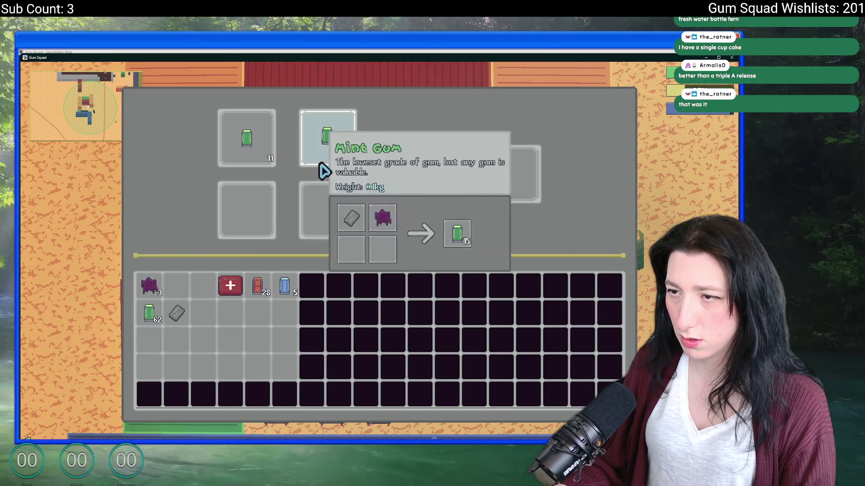
left_click(328, 211, "shift")
left_click(327, 139, "shift")
left_click(247, 139, "shift")
key("Escape")
Step: Walk up to the workbenches and bring up the bench's crafting menu
key("w")
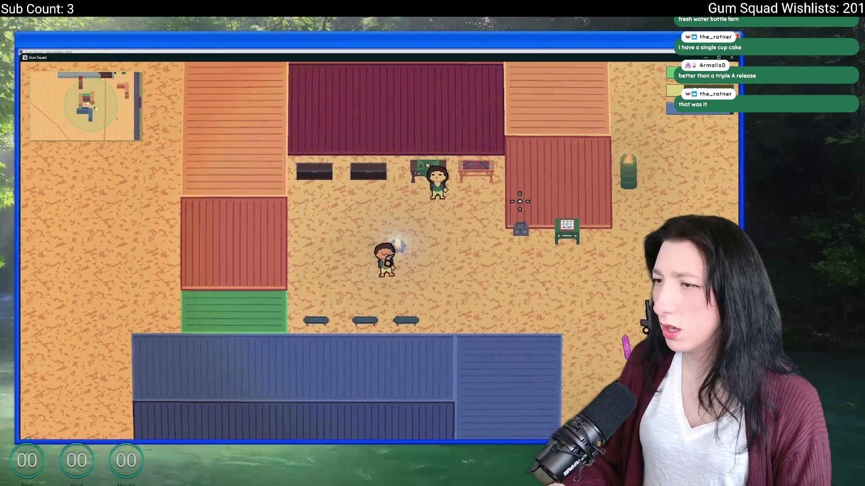
key("d")
key("e")
Step: Try the red item and blue gum in the bench slots, place Peppermint Gum, then abort on the code error
left_click(257, 287, "shift")
left_click(221, 174)
left_click(177, 288)
left_click(284, 287, "shift")
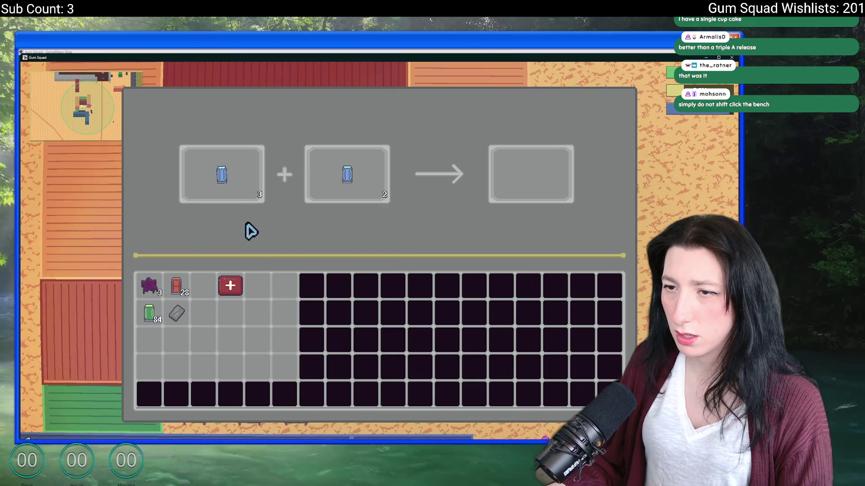
left_click(222, 175, "shift")
left_click(210, 283, "shift")
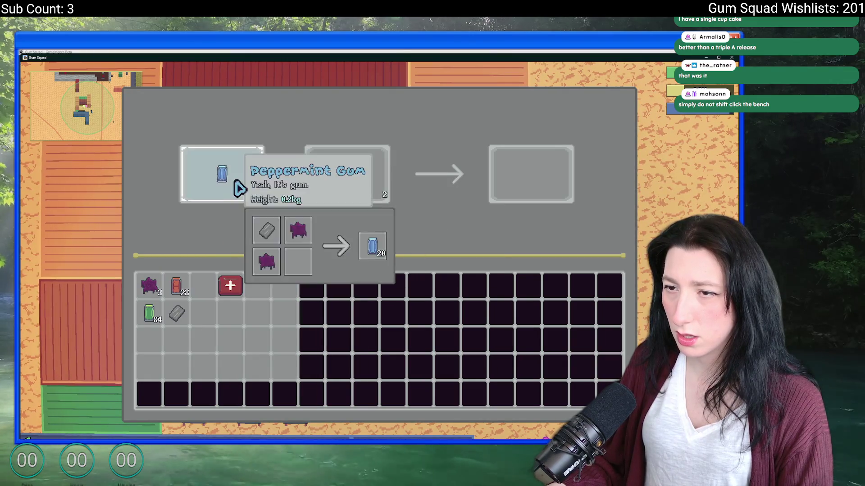
left_click(309, 311)
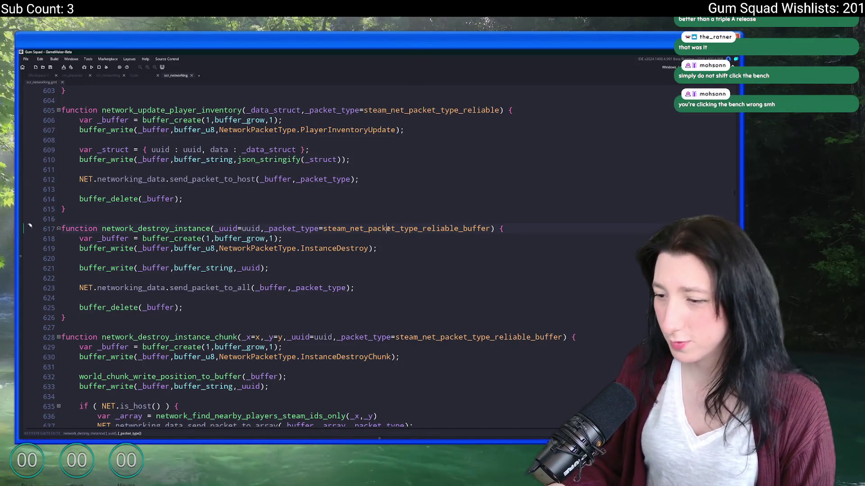
Step: Use the Ctrl+T asset search for 'gunworkben' and open obj_gunworkbench_table
left_click(434, 326)
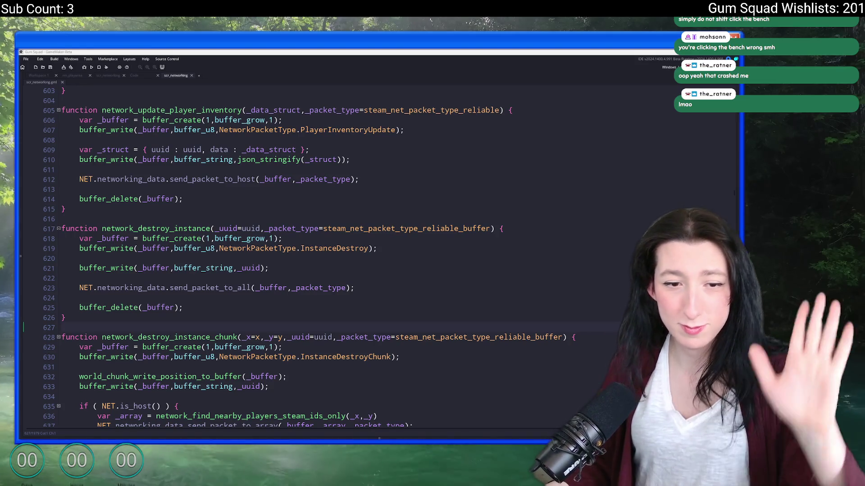
left_click(383, 163)
key("ctrl+t")
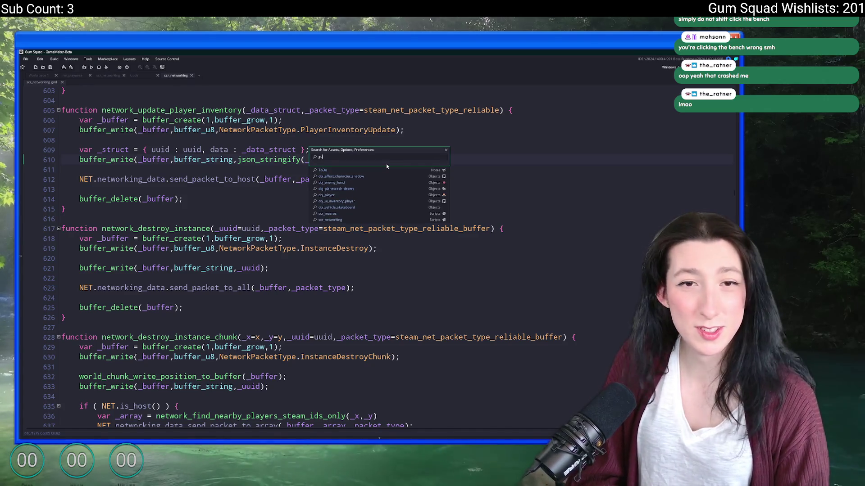
type("gunworkb")
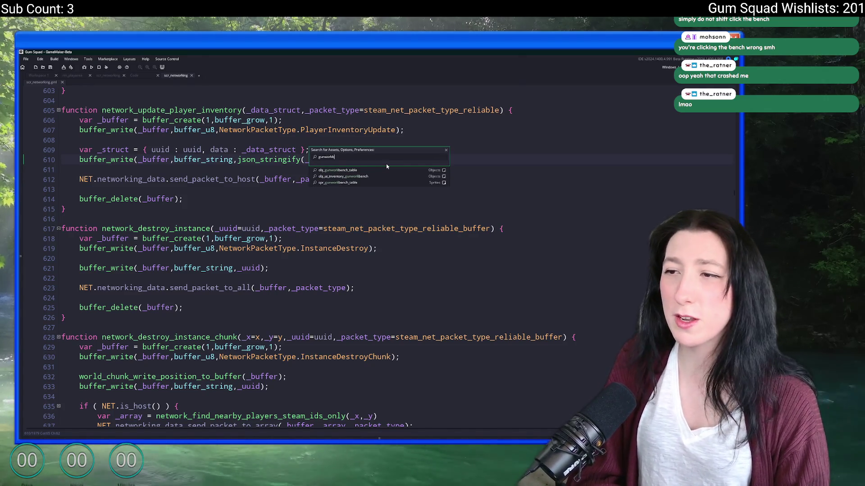
type("en")
key("Down")
key("Down")
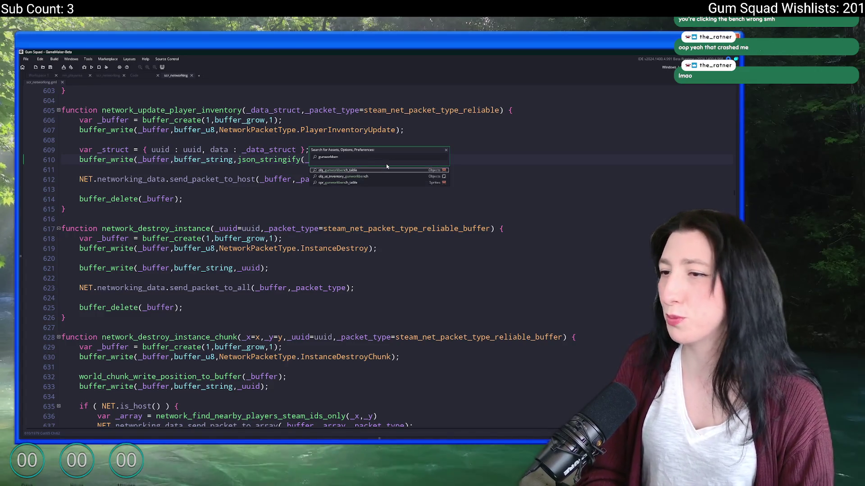
key("Return")
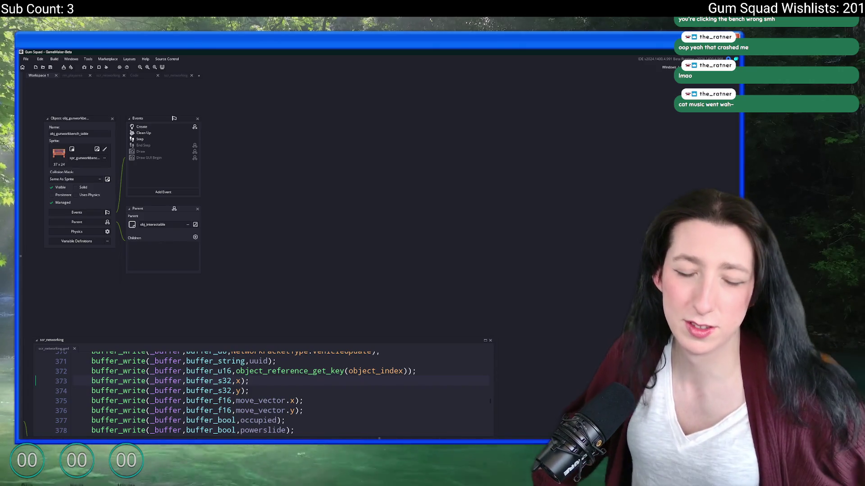
scroll(397, 196, "down", 1)
scroll(398, 196, "up", 1)
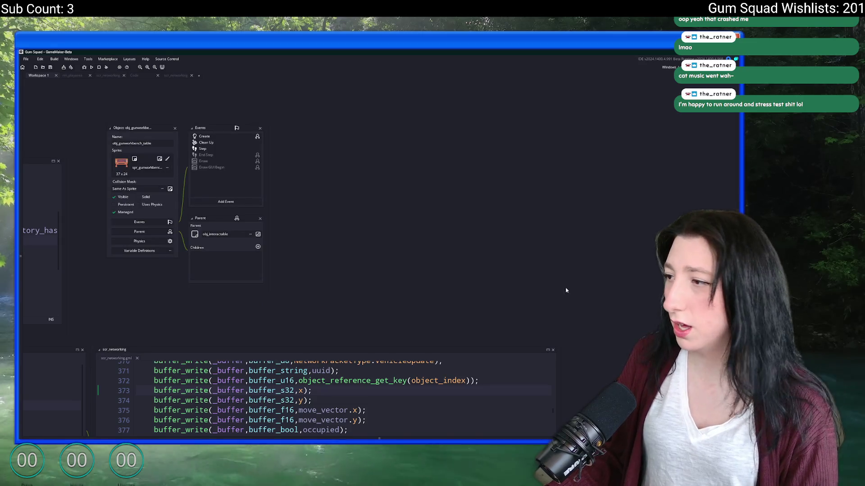
Step: Return to GameMaker, reopen the gunworkbench asset, and start a project-wide Search & Replace
key("alt+Tab")
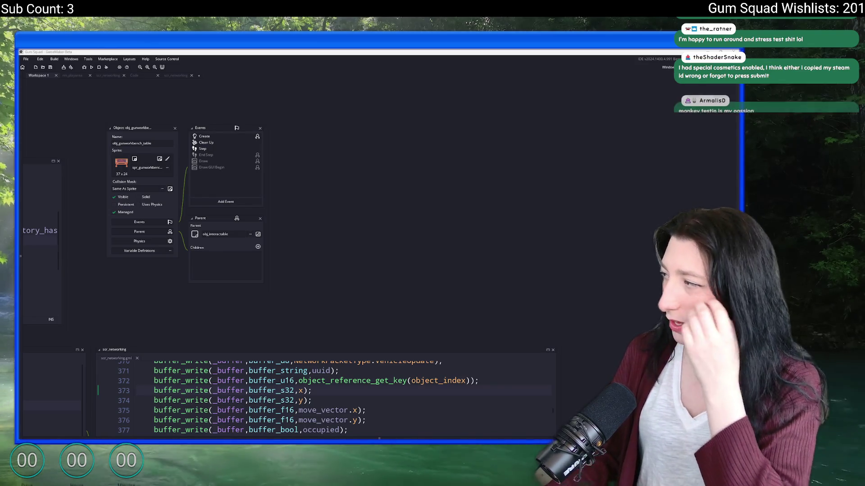
key("alt+Tab")
key("ctrl+t")
type("gunworkbench_ta")
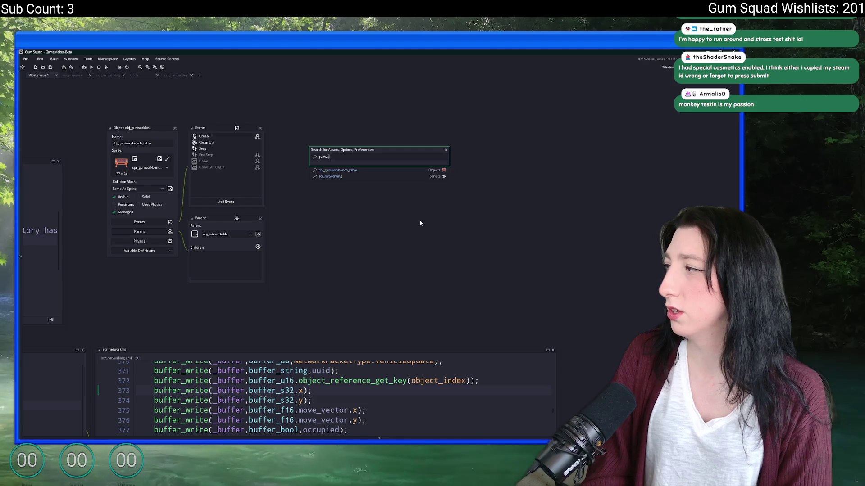
key("Down")
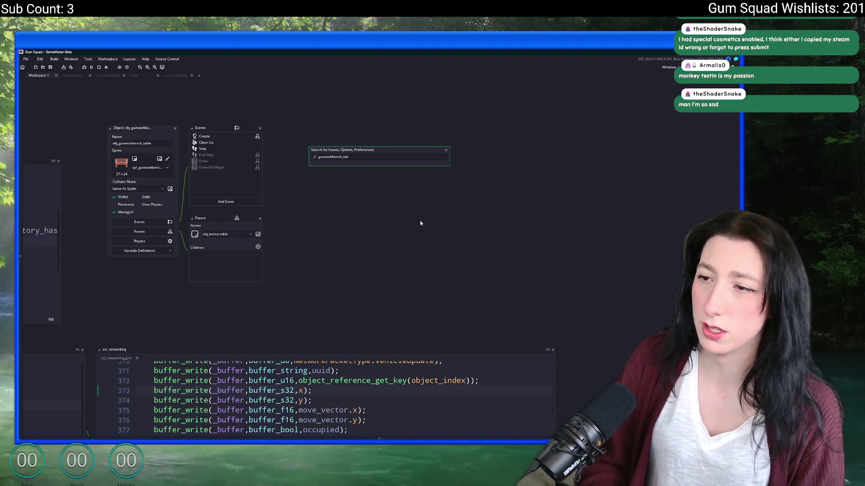
key("Return")
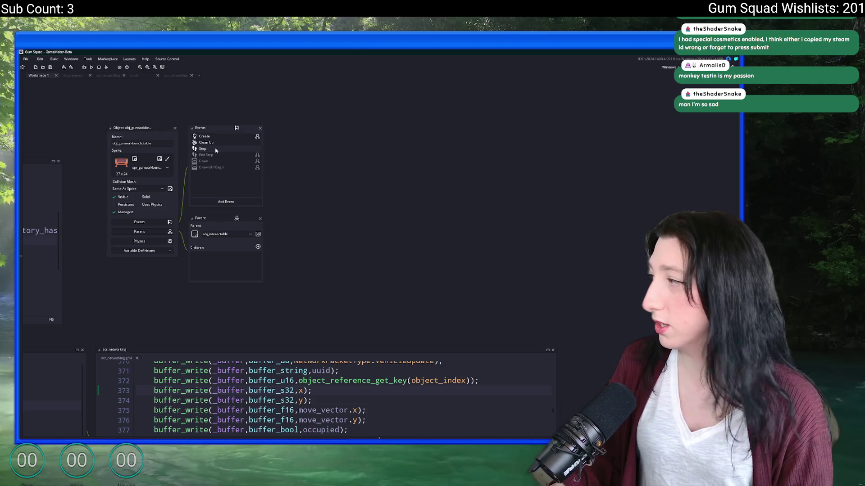
key("ctrl+shift+f")
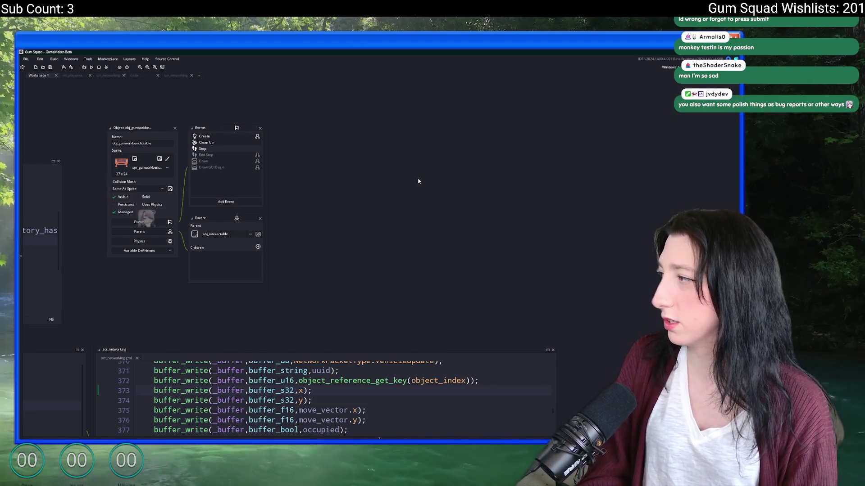
type("inventory_split_no")
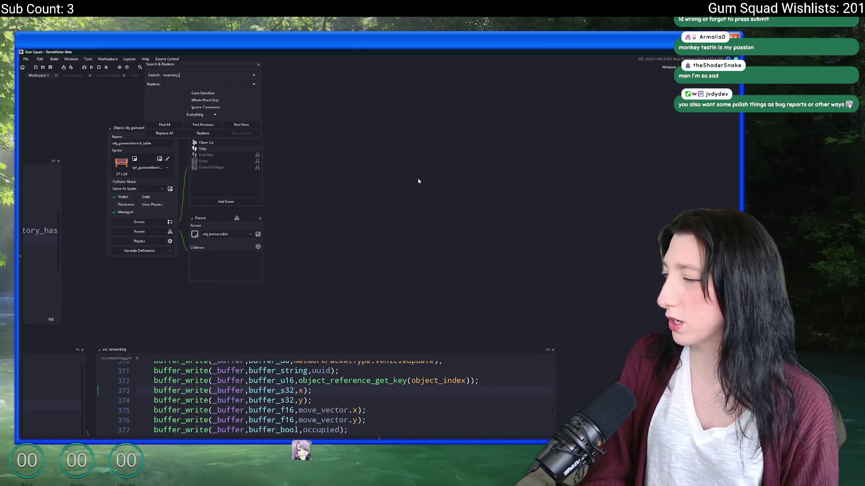
Step: Find all matches, jump to the ui_inventory_split_stack definition and enlarge the code editor
key("Return")
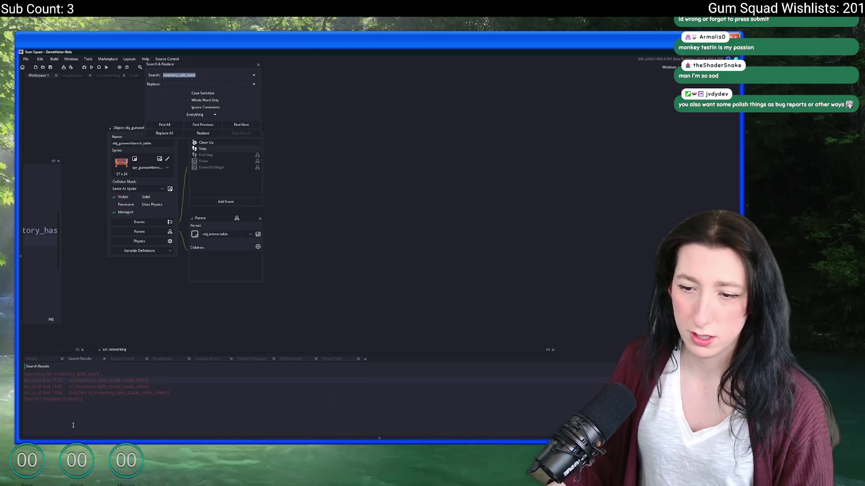
double_click(94, 381)
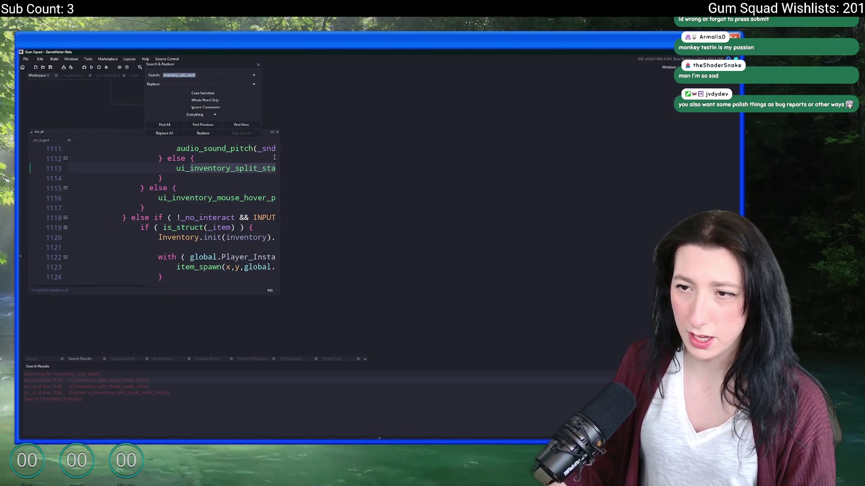
middle_click(266, 168)
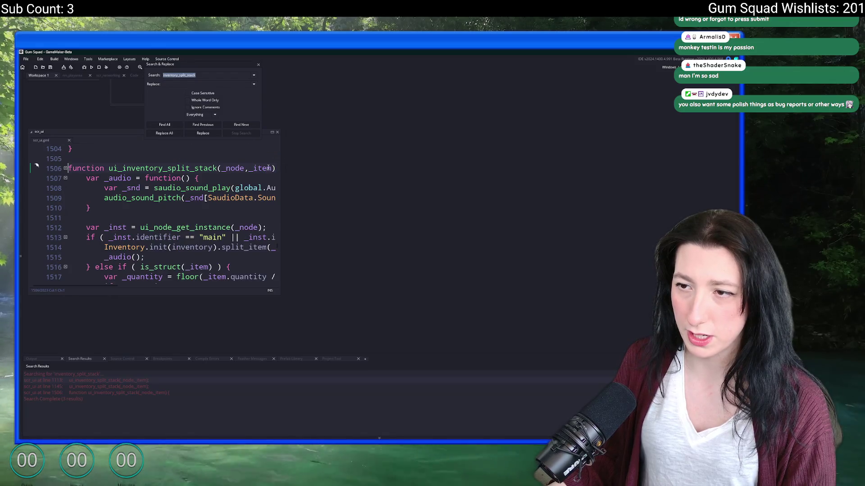
left_click(272, 132)
left_click(257, 66)
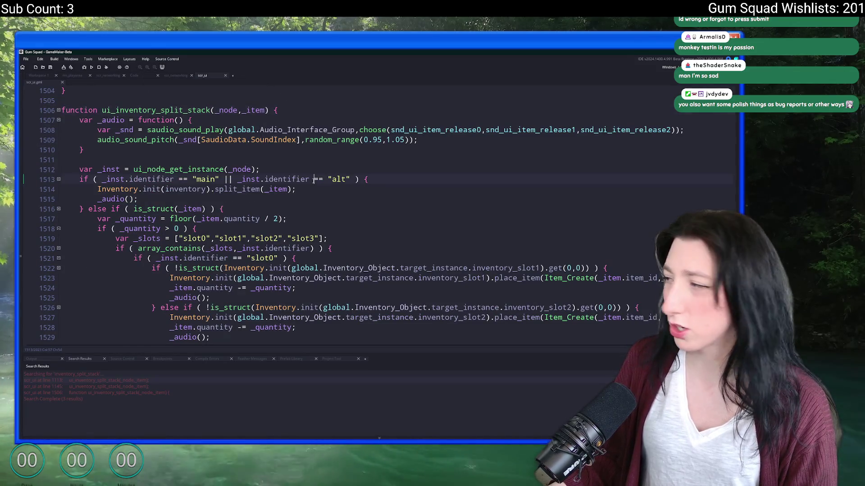
Step: Run the game, create a lobby, start the world and enlarge the game window
key("F5")
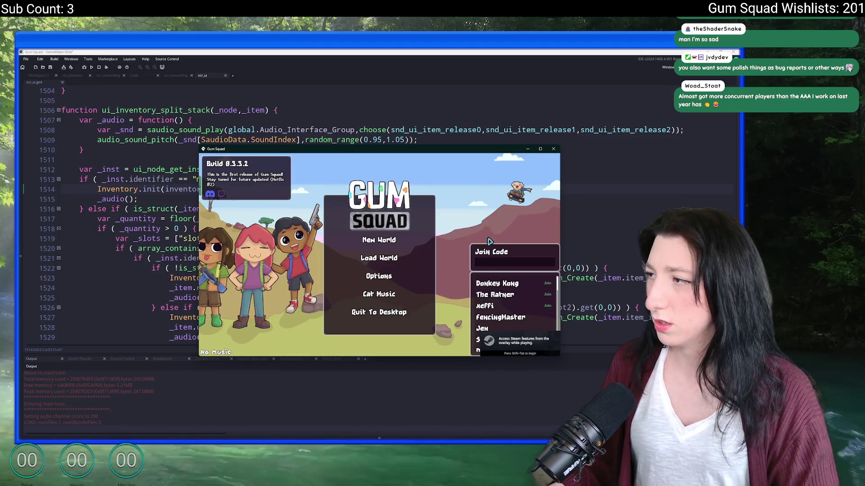
left_click(378, 276)
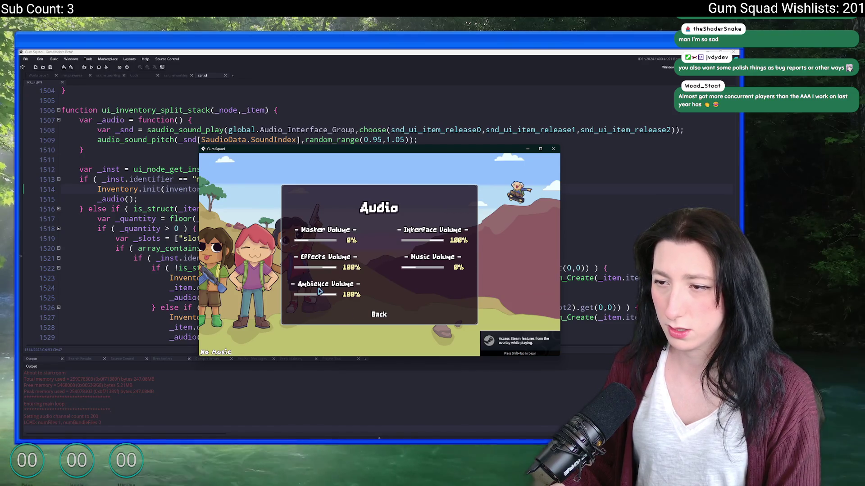
left_click(379, 314)
left_click(413, 223)
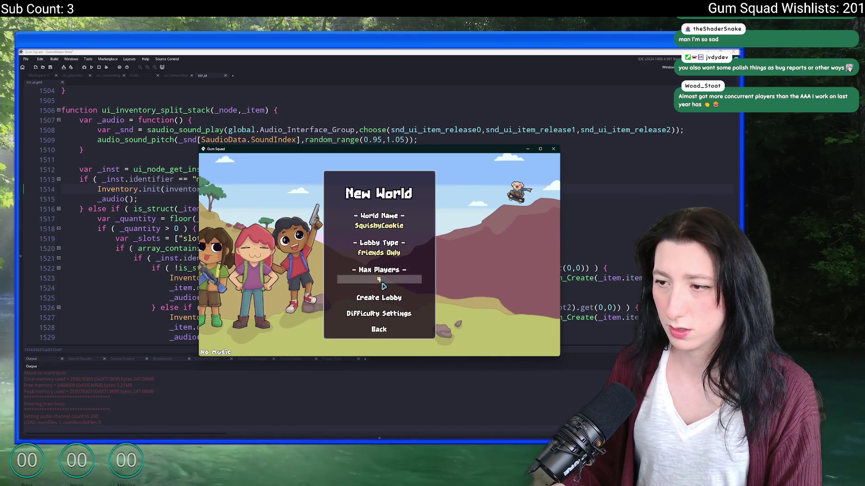
left_click(374, 297)
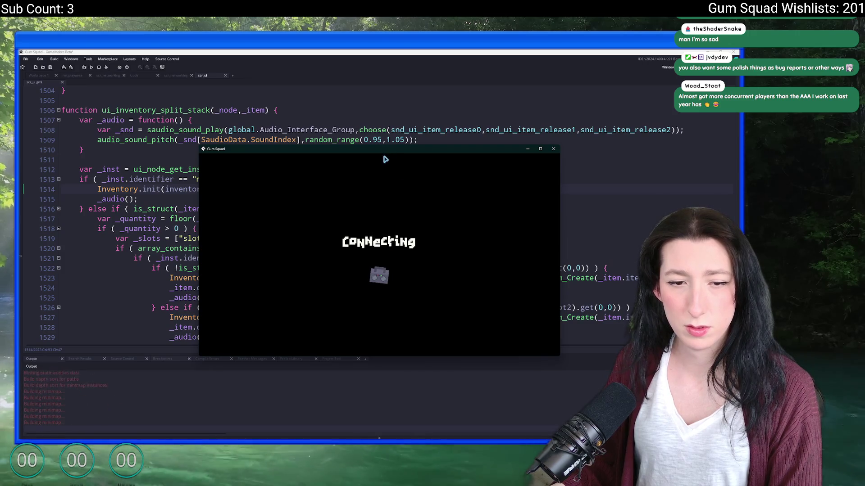
key("Escape")
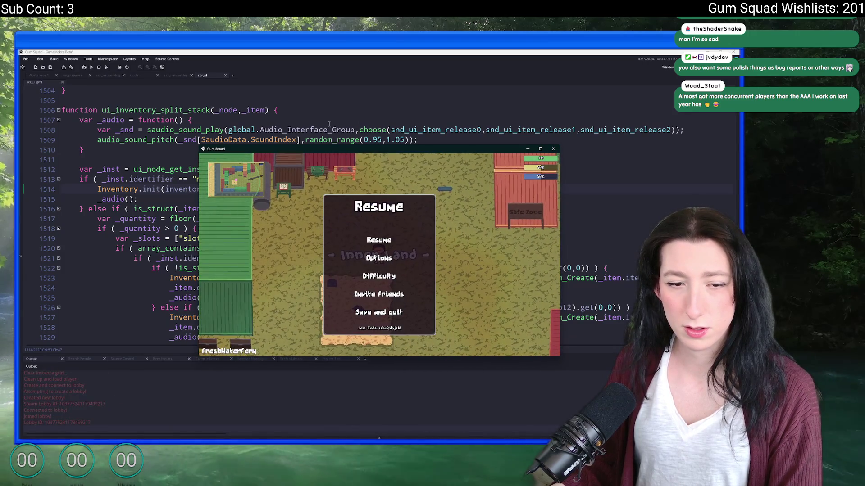
double_click(334, 150)
key("Escape")
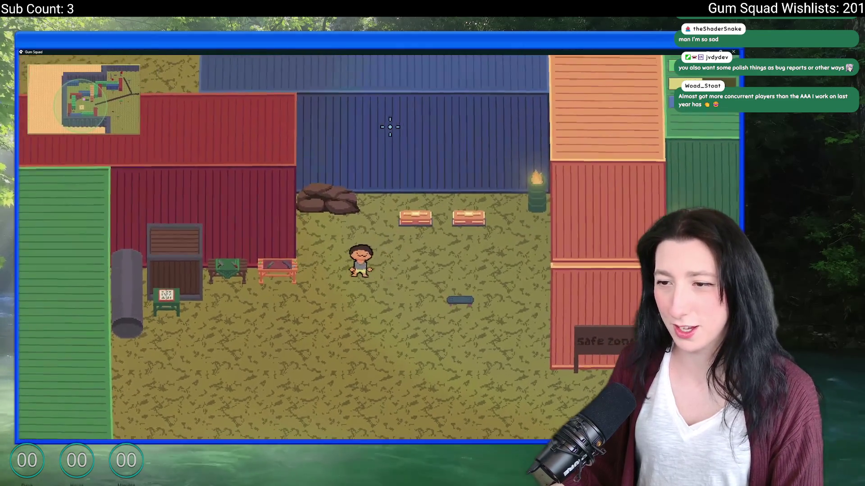
Step: Place gum stacks in the crafting slots, split the Mint Gum stack to trigger the crash, and abort
key("e")
mouse_move(203, 277)
left_mouse_down()
mouse_move(347, 168)
mouse_move(223, 168)
left_mouse_up()
right_click(347, 168)
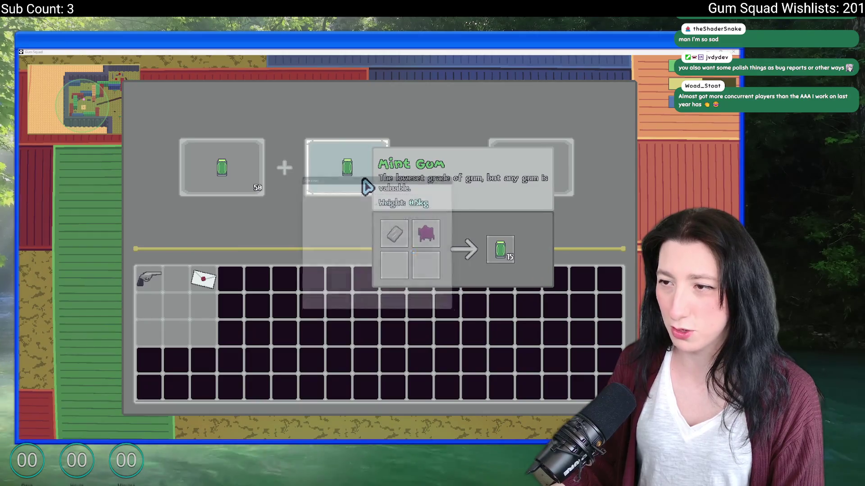
left_click(309, 312)
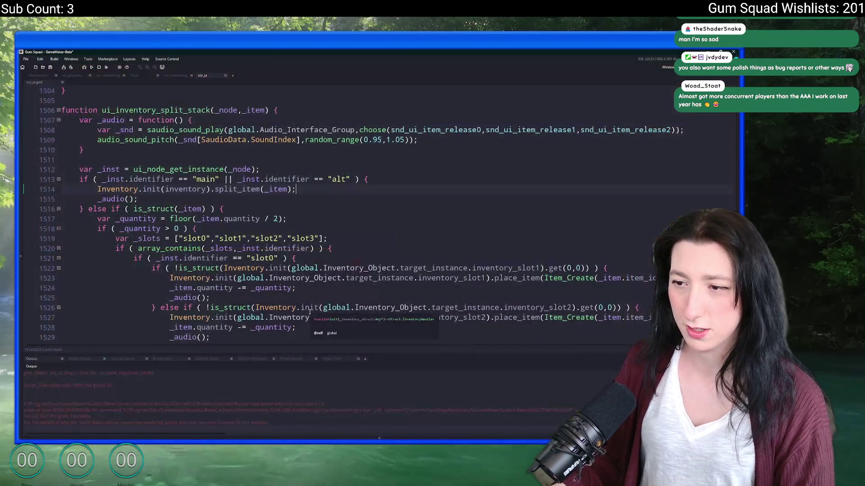
Step: Jump to line 1518 and search the project for inventory_slot2 from line 1538
key("ctrl+g")
type("1518")
key("Return")
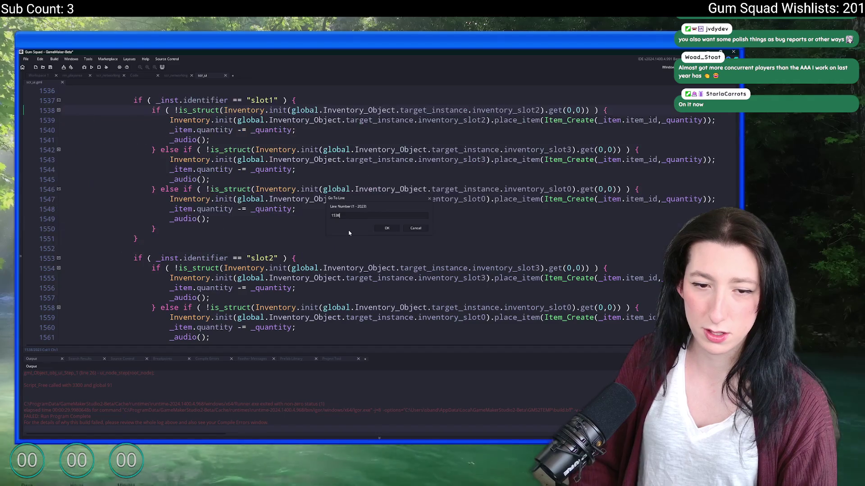
scroll(412, 196, "up", 3)
scroll(412, 197, "up", 1)
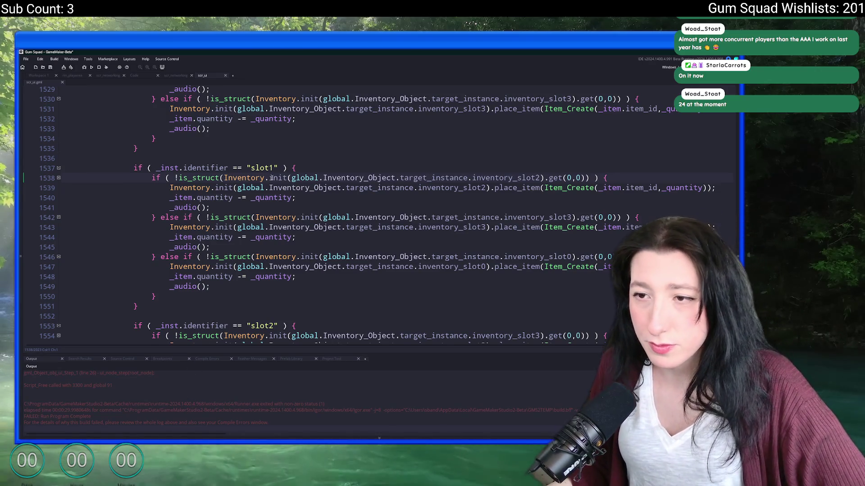
double_click(500, 177)
scroll(492, 210, "up", 2)
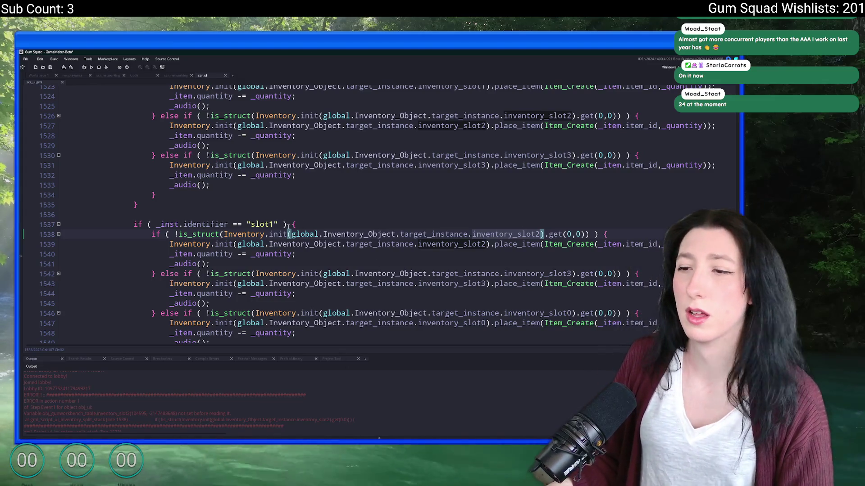
scroll(346, 271, "up", 3)
scroll(343, 182, "up", 1)
scroll(343, 183, "up", 2)
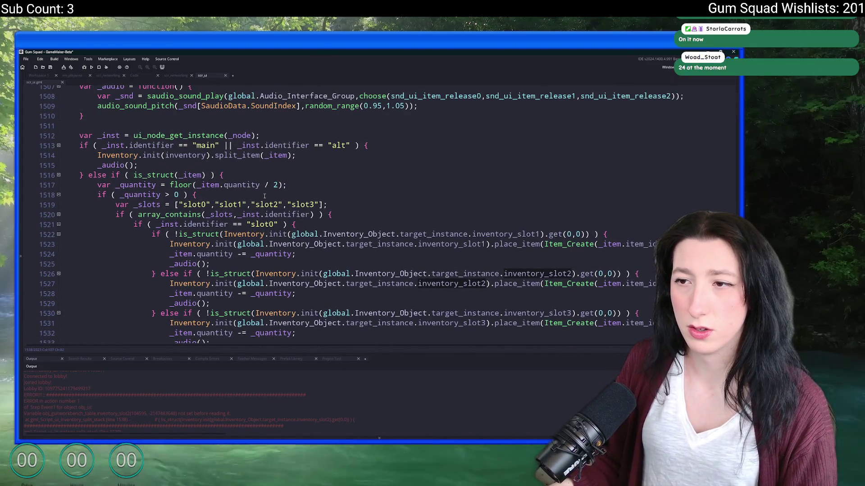
scroll(343, 183, "down", 2)
scroll(343, 183, "up", 4)
scroll(343, 203, "down", 4)
scroll(342, 229, "down", 5)
scroll(342, 229, "down", 1)
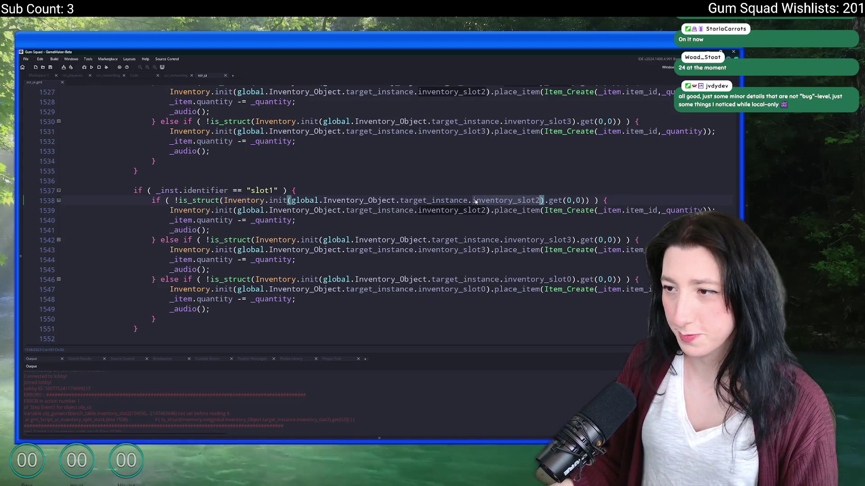
key("ctrl+shift+f")
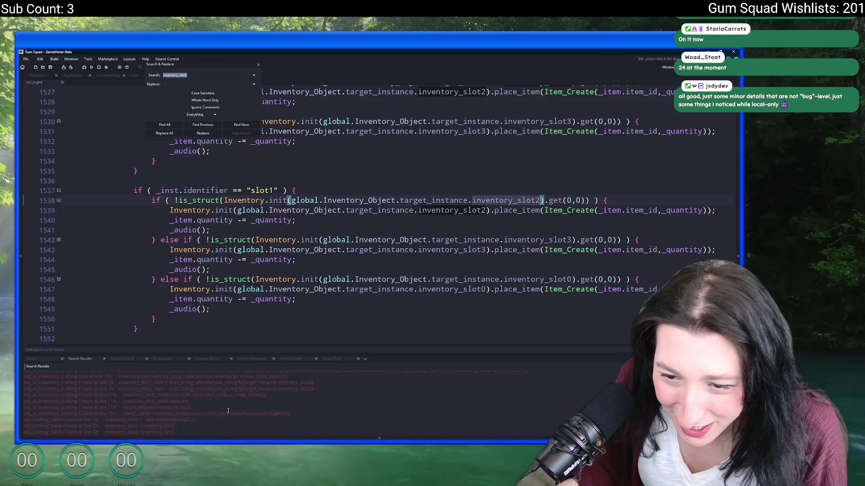
scroll(228, 410, "down", 3)
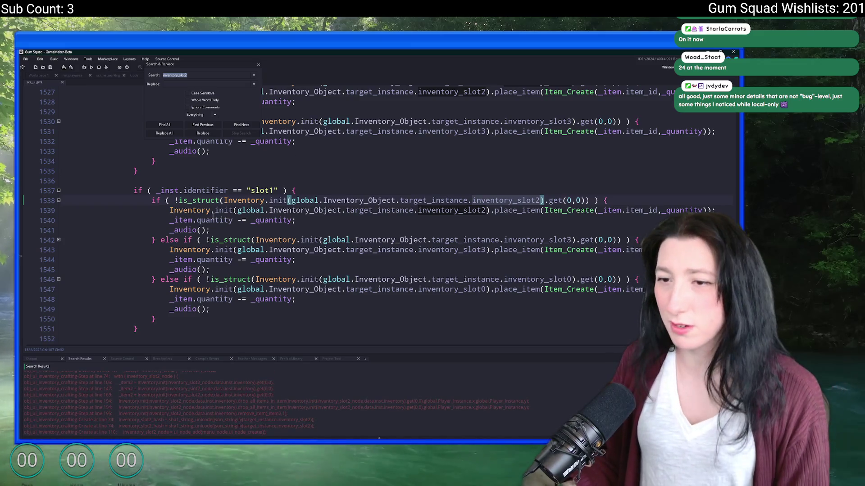
key("Escape")
Step: Select global.Inventory_Object...inventory_slot2 and open a new line above the slot check
left_click(174, 180)
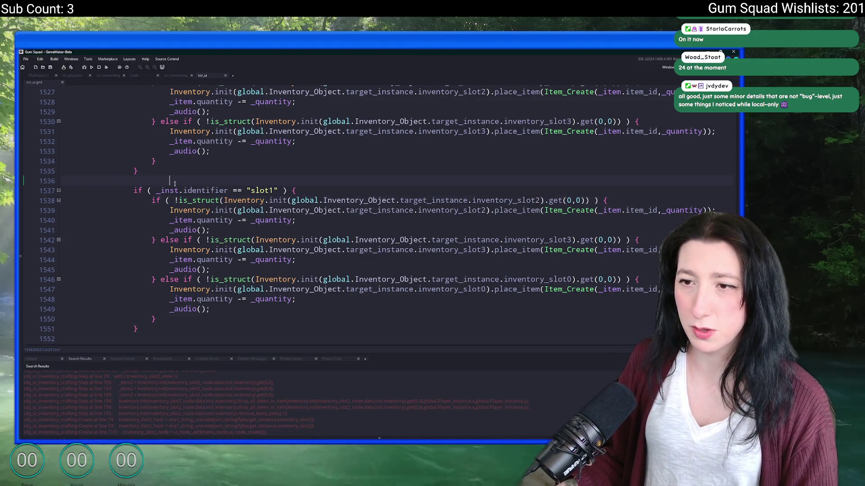
scroll(175, 183, "up", 1)
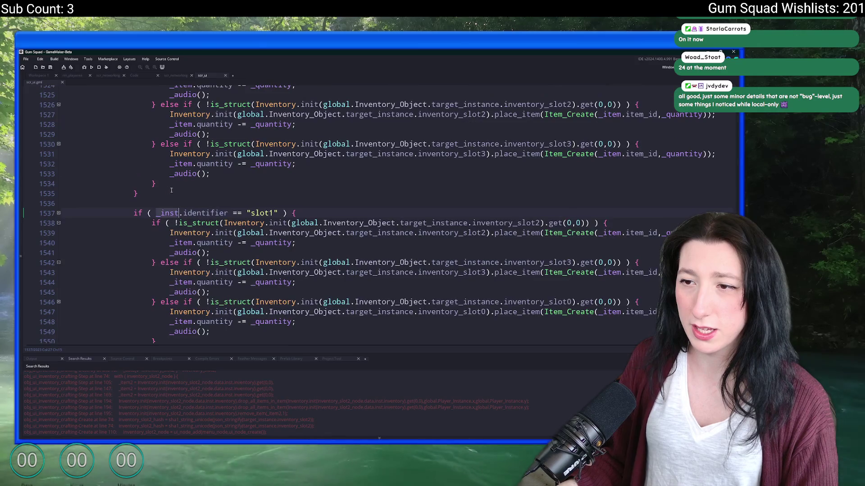
double_click(477, 223)
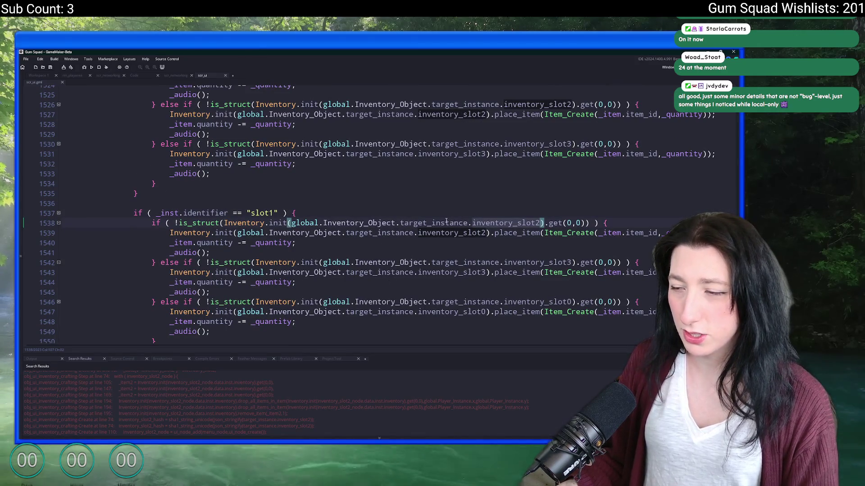
mouse_move(544, 224)
left_mouse_down()
mouse_move(292, 223)
mouse_move(466, 223)
left_mouse_up()
type("if (")
key("Return")
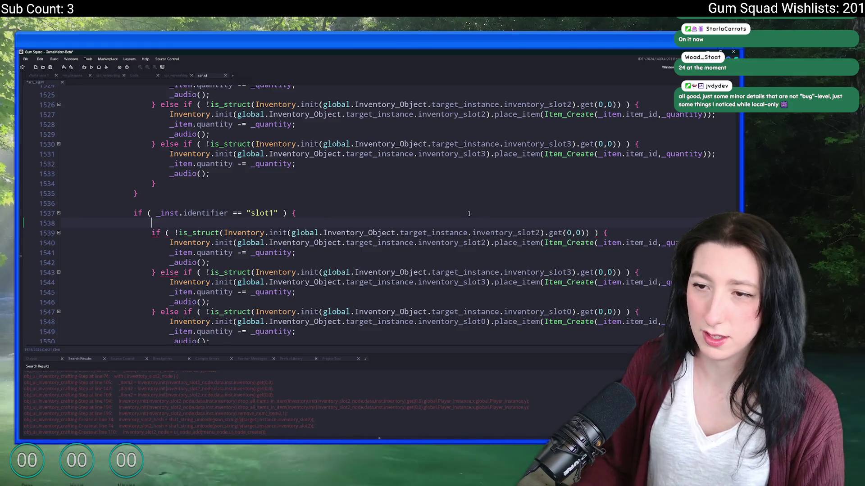
Step: Search the project for global.Inventory_Object uses, then restore the new line above the slot check
key("ctrl+z")
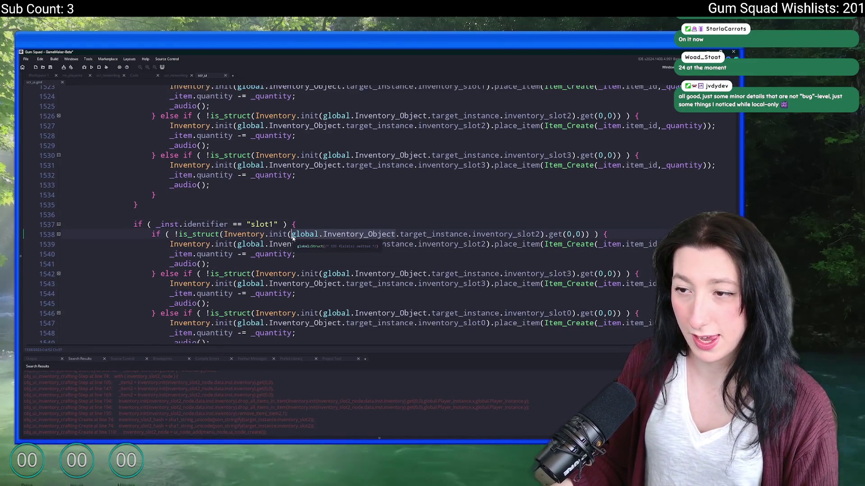
key("ctrl+shift+f")
key("Return")
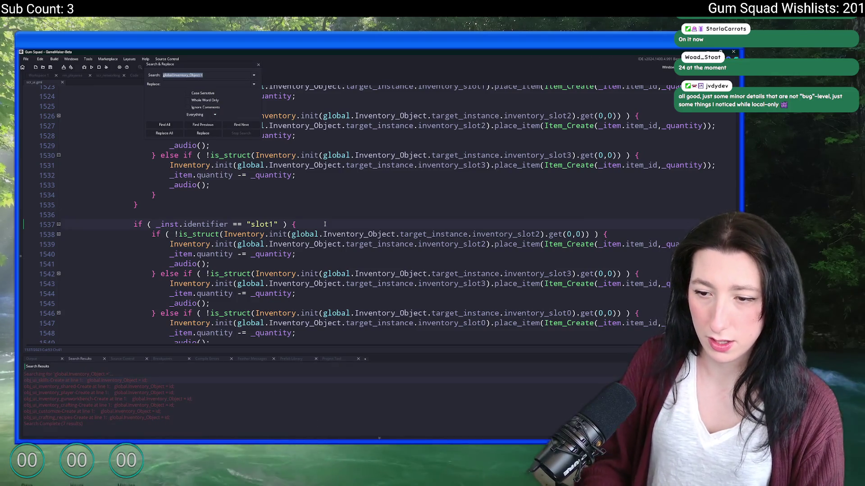
left_click(260, 66)
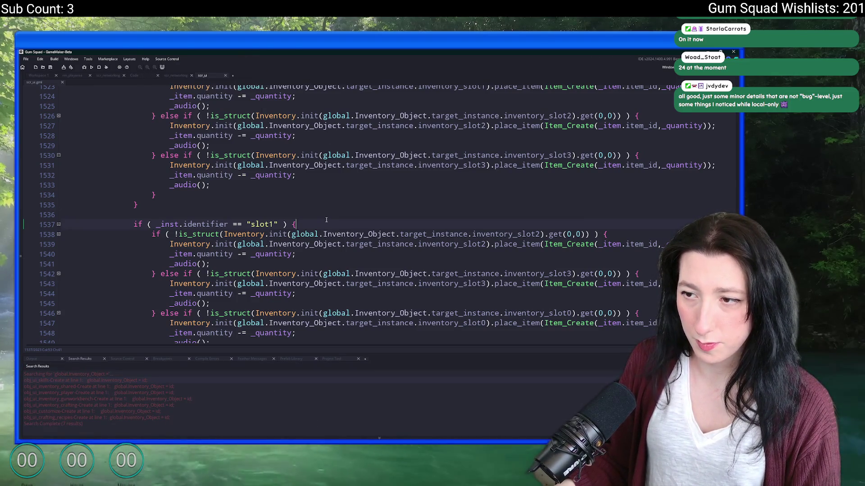
key("ctrl+y")
type("global.Inventory_Object")
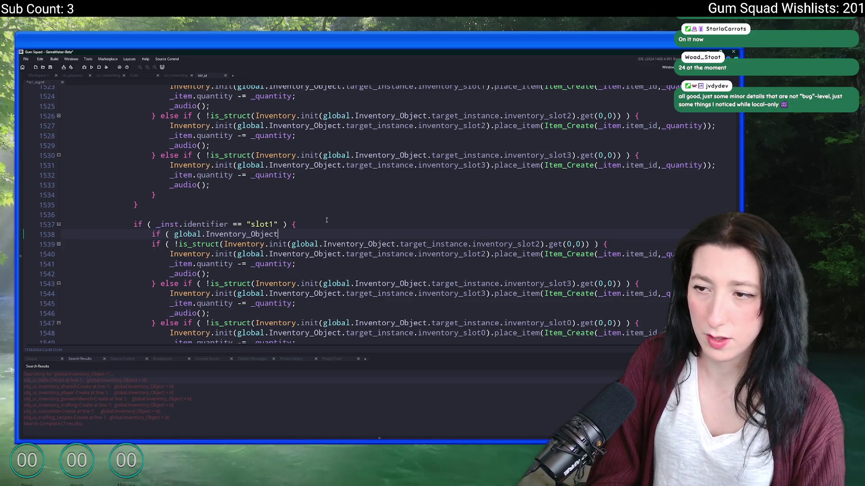
type(".objec")
type("t_indexk")
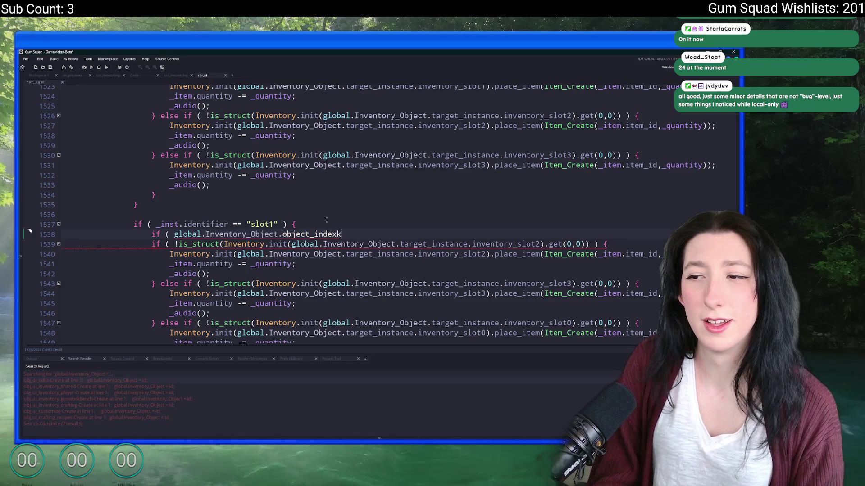
type("ork")
Step: Write the crafting-inventory object check, close its brace and indent the slot1 placement checks under it
key("BackSpace")
key("BackSpace")
key("BackSpace")
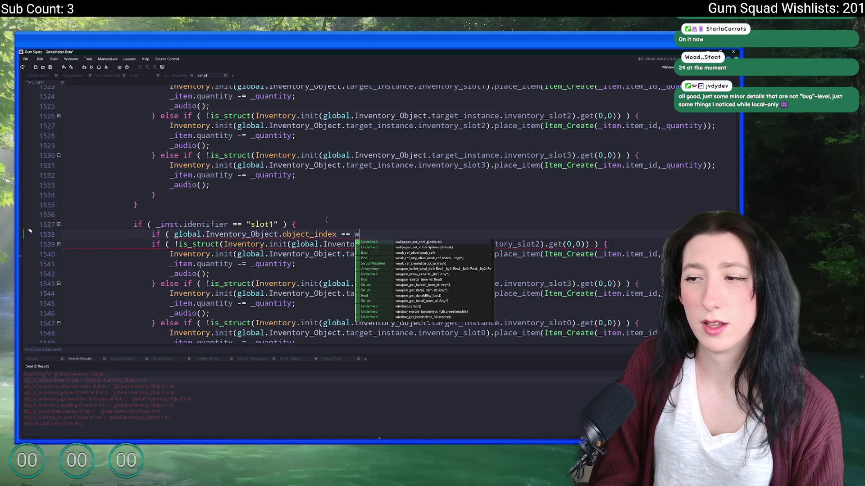
type("obj_ui")
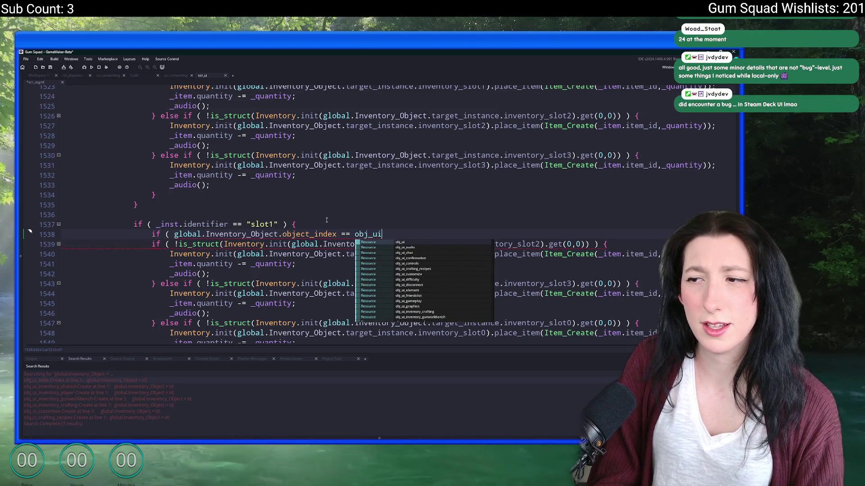
type("_w")
key("BackSpace")
key("BackSpace")
key("BackSpace")
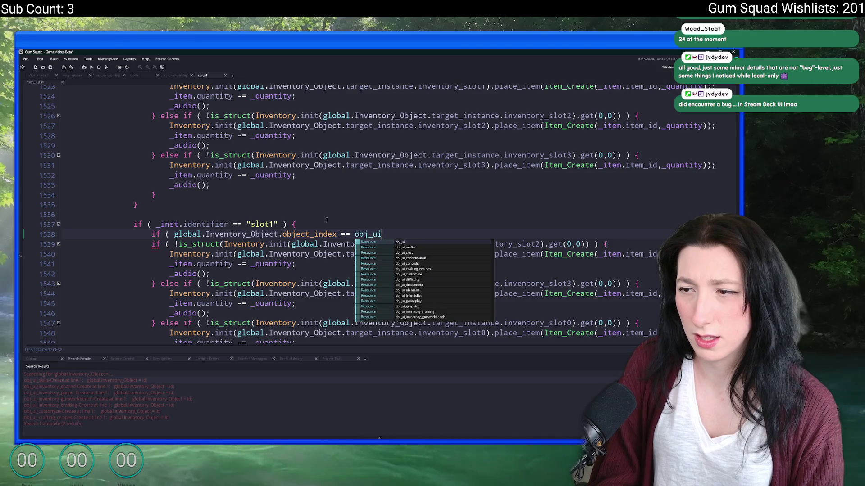
type("_")
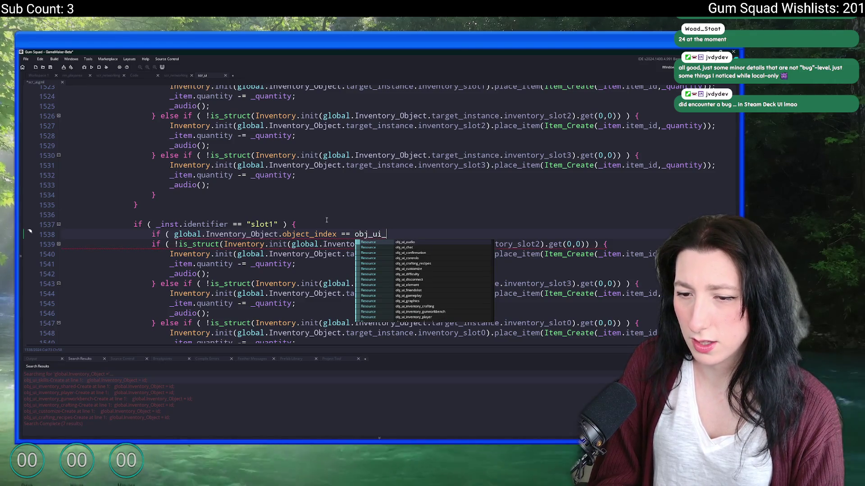
type("inven")
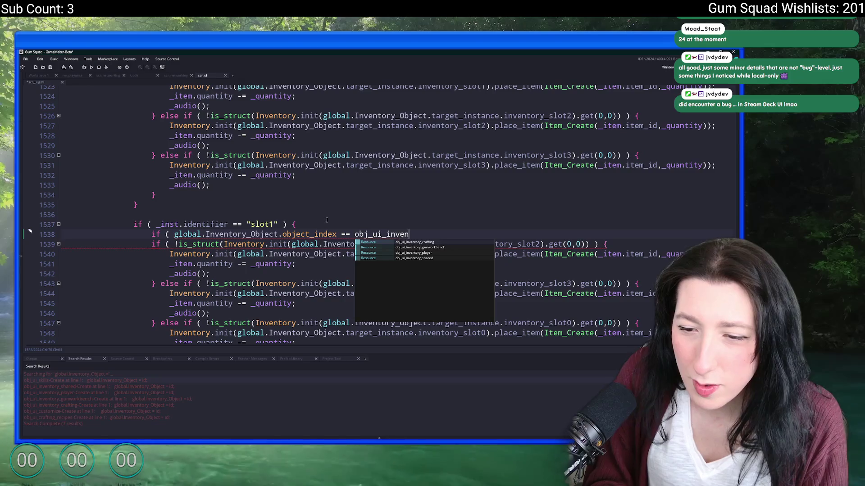
type("toryrafting ) {")
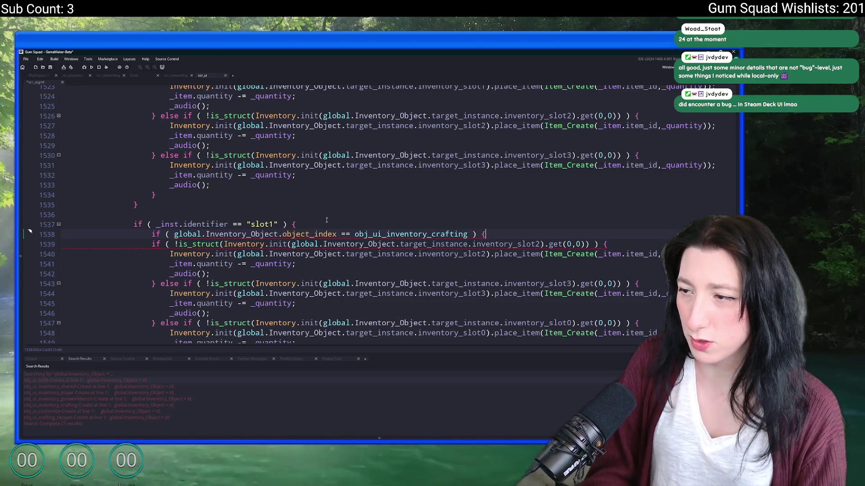
scroll(209, 298, "down", 2)
key("Return")
left_click_drag(208, 298, 174, 177)
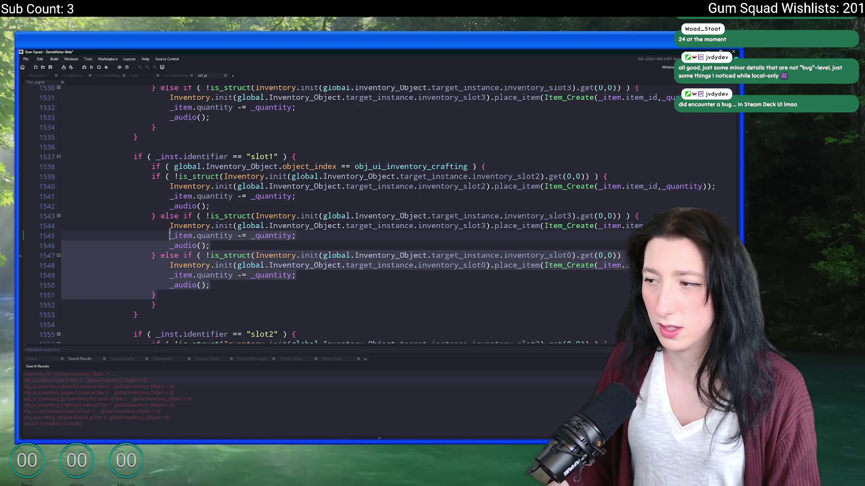
key("Tab")
left_click(163, 305)
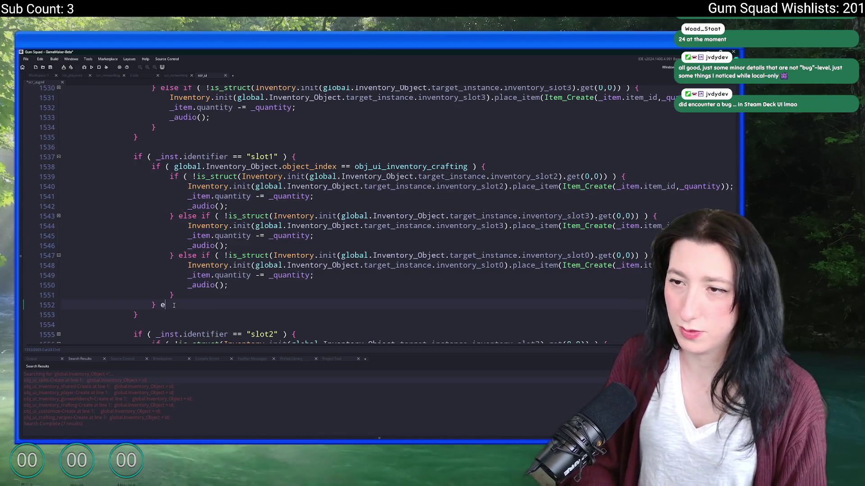
type("else if (")
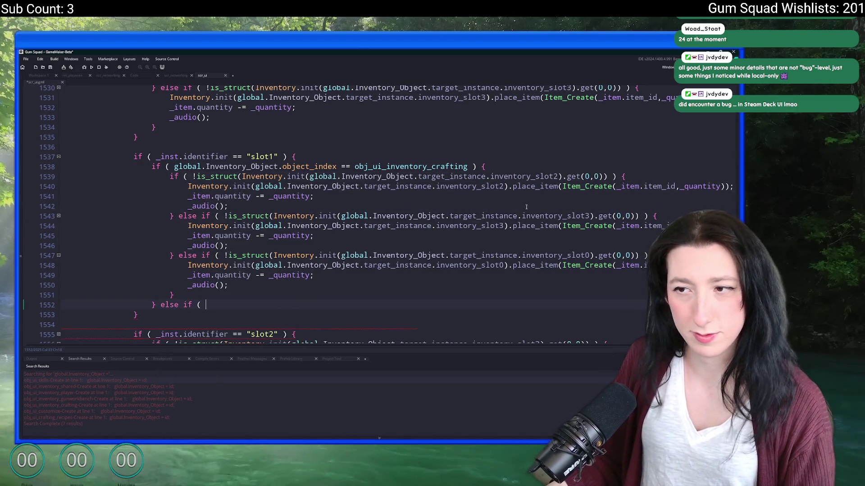
scroll(512, 227, "down", 2)
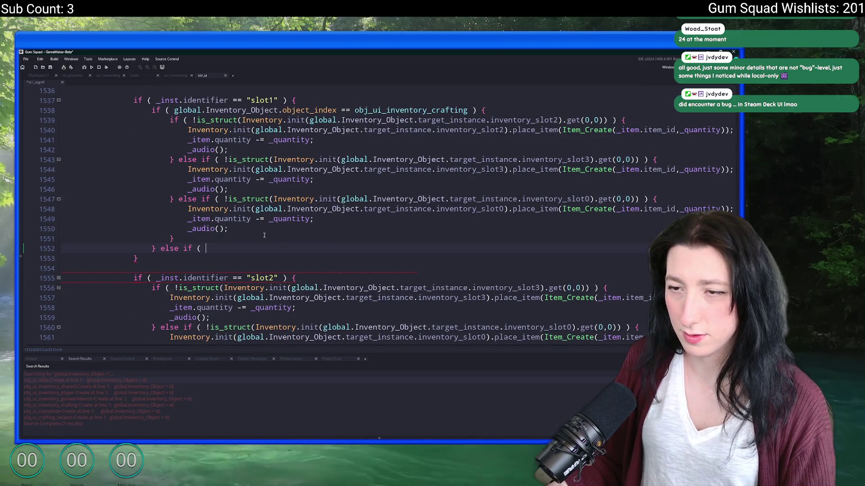
scroll(245, 238, "up", 1)
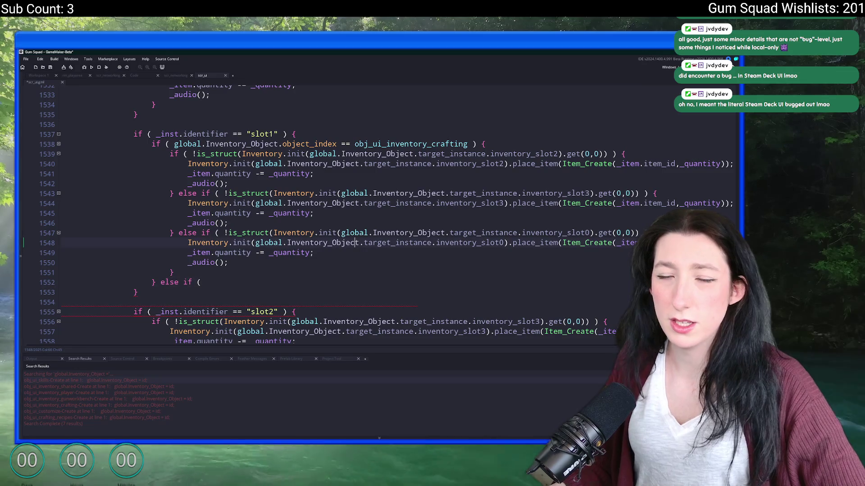
scroll(326, 187, "up", 2)
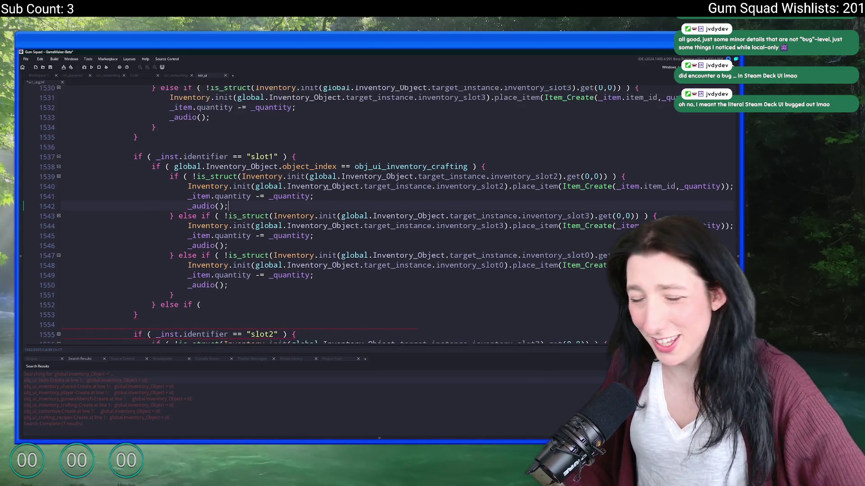
scroll(326, 187, "down", 3)
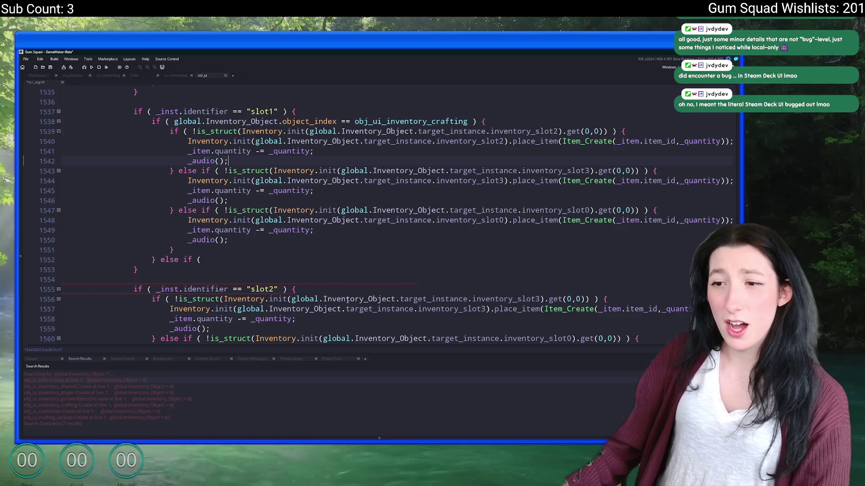
scroll(348, 301, "down", 3)
Step: Undo the else-if, indentation and crafting condition, then list every inventory_slot2 match
key("ctrl+z")
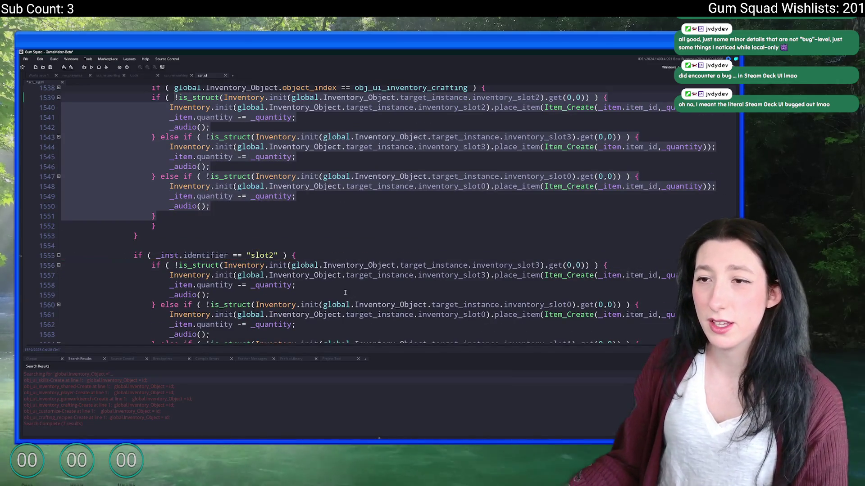
key("ctrl+z")
key("ctrl+z")
key("ctrl+z")
key("ctrl+z")
key("ctrl+z")
key("ctrl+z")
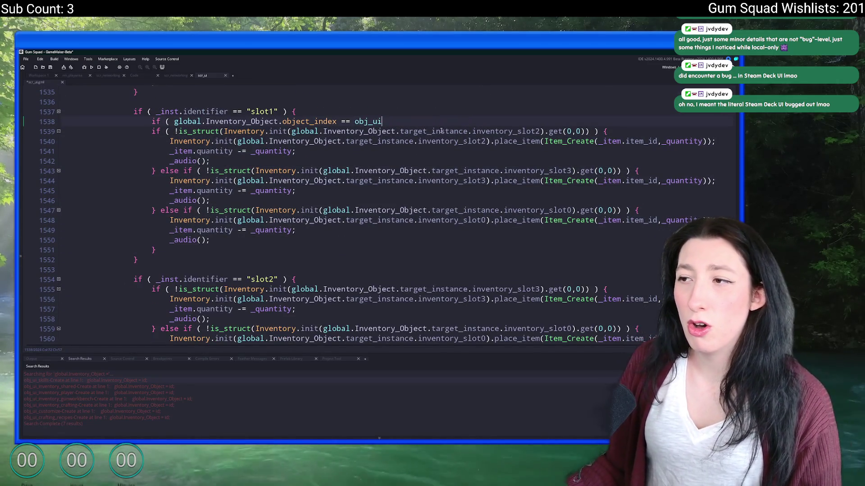
key("ctrl+z")
key("ctrl+z")
key("ctrl+z")
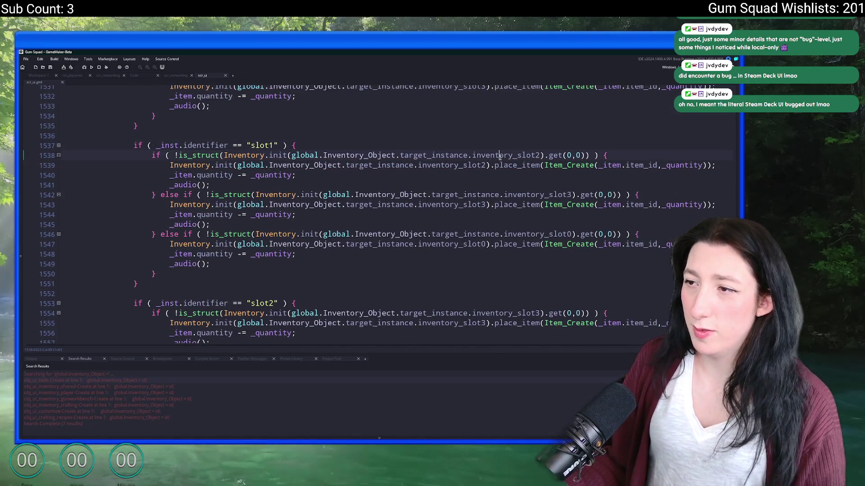
key("ctrl+f")
key("Return")
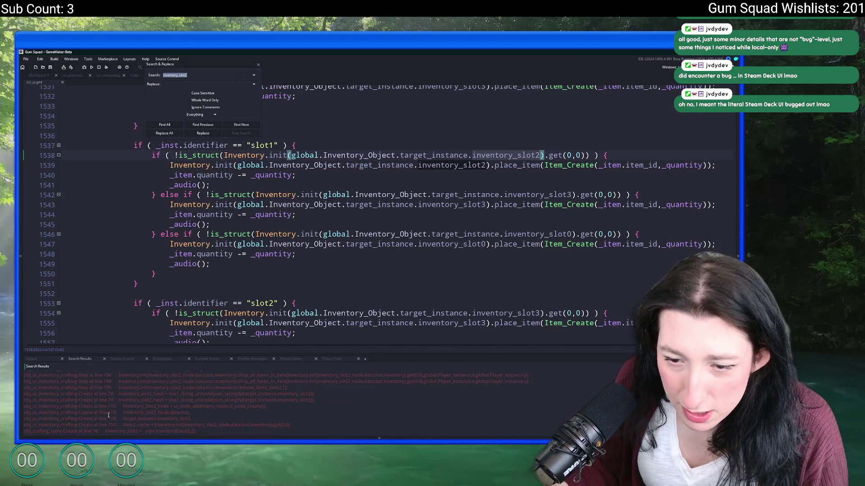
scroll(113, 404, "up", 3)
scroll(135, 400, "down", 2)
scroll(177, 393, "down", 3)
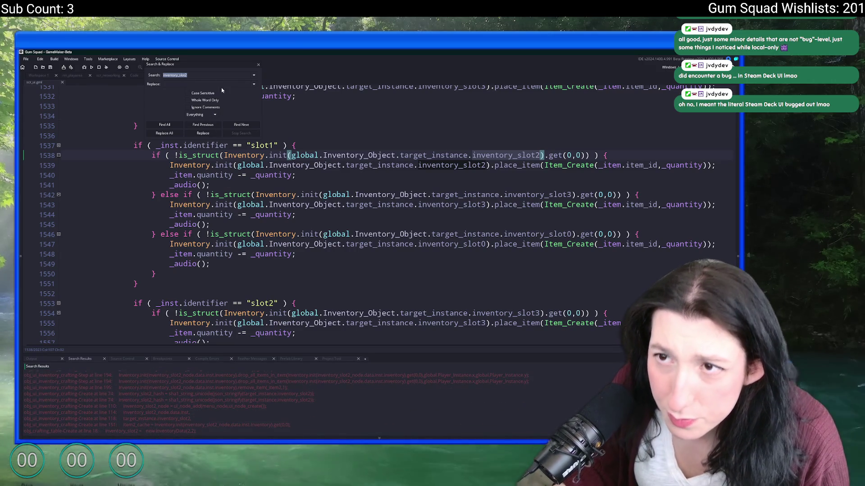
Step: Refine the search to inventory_slot2 assignments and open the crafting table's Create event
double_click(191, 404)
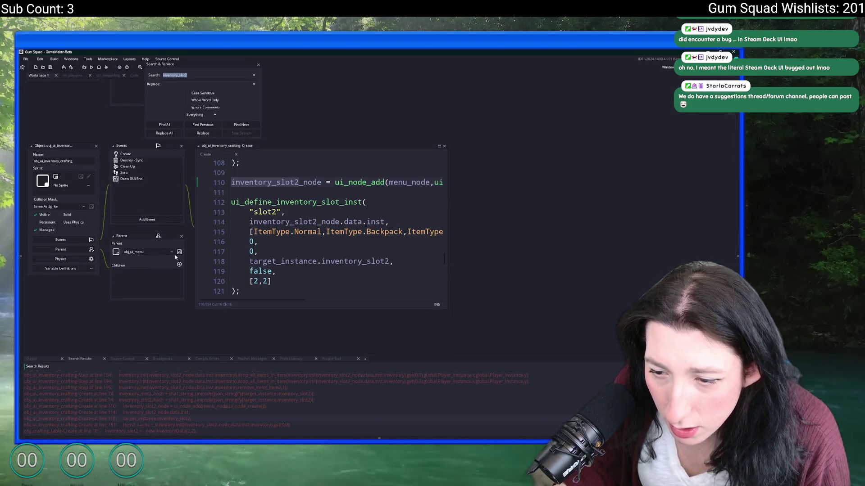
type("=")
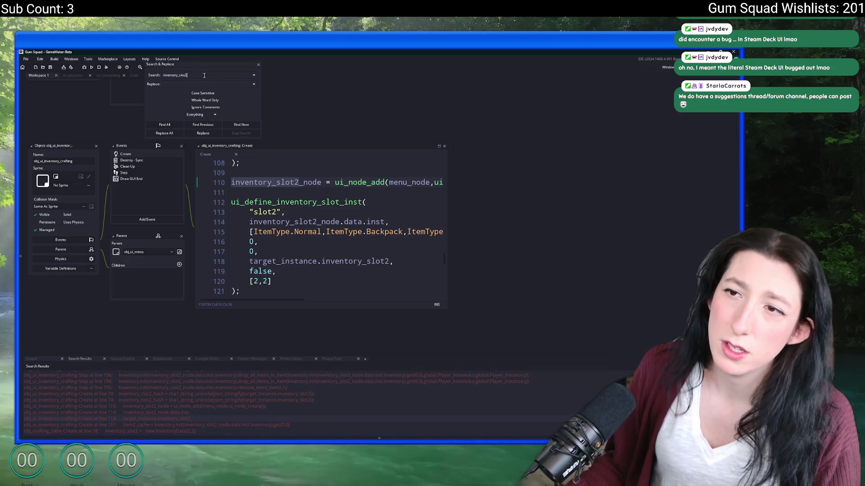
key("Return")
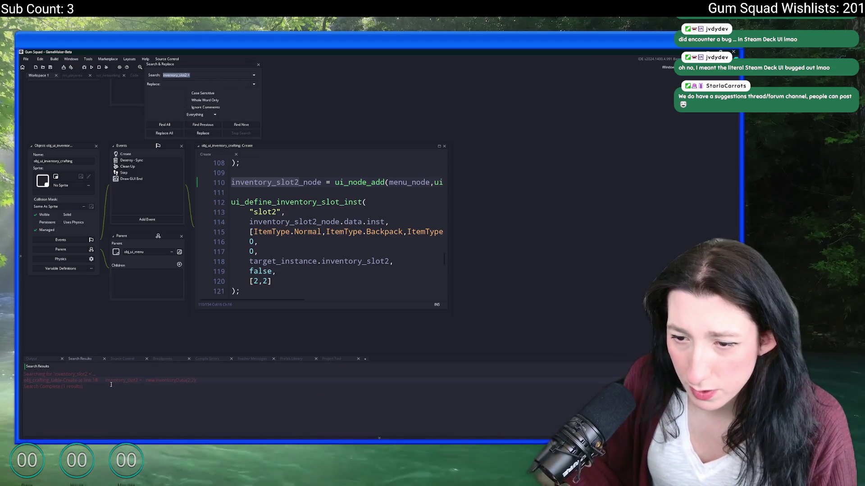
double_click(116, 380)
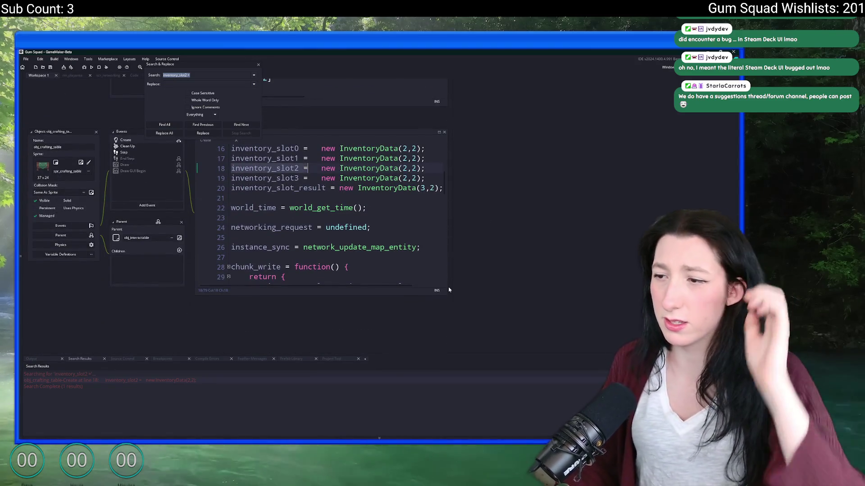
left_click_drag(446, 294, 656, 311)
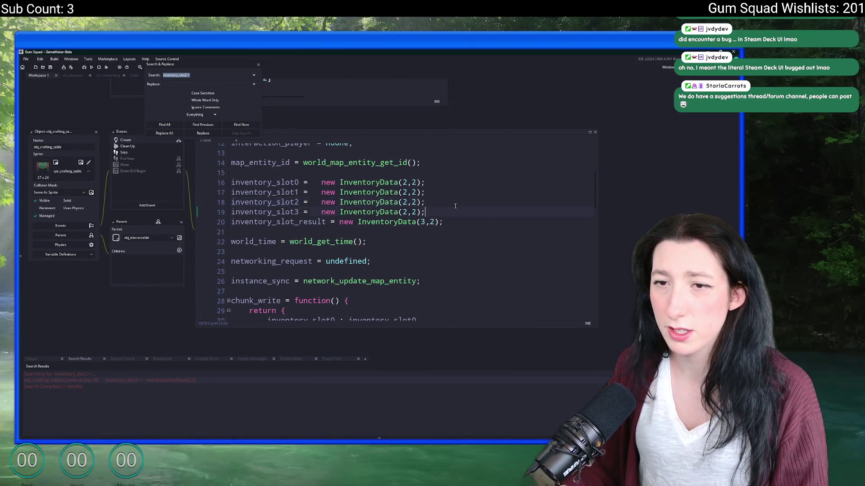
Step: Open obj_gunworkbench_table via asset search and close the Search & Replace panel
key("ctrl+t")
type("obj_craftingt")
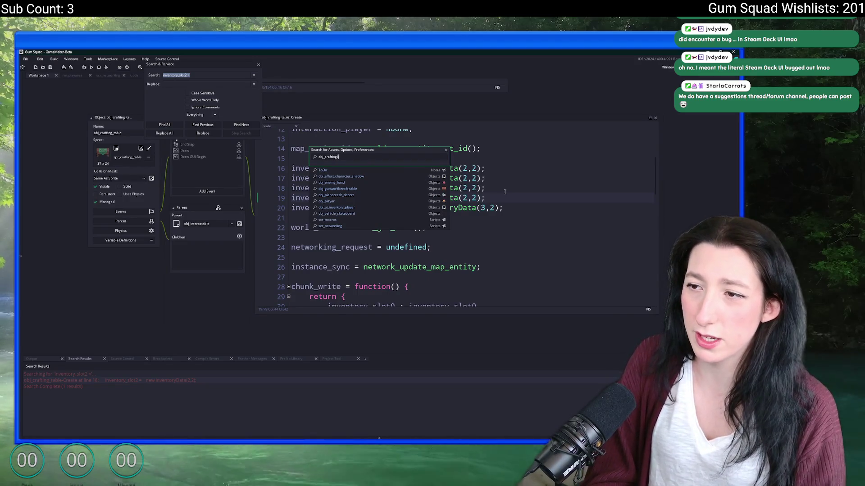
type("_")
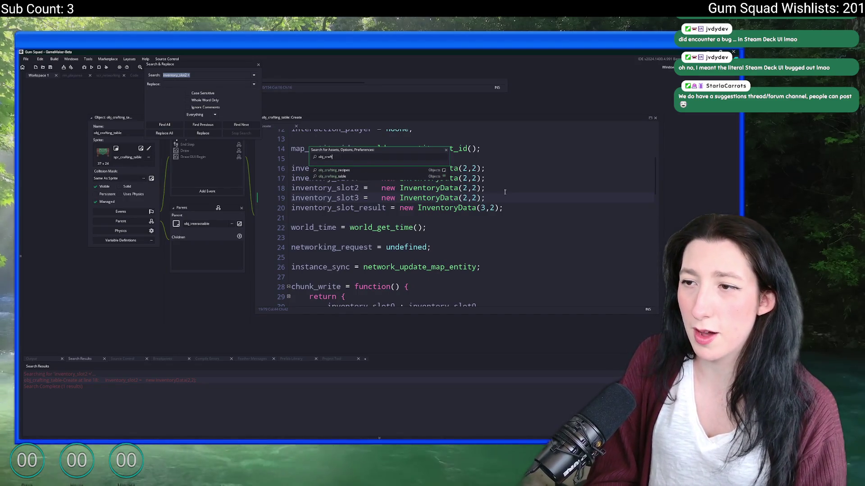
key("BackSpace")
key("BackSpace")
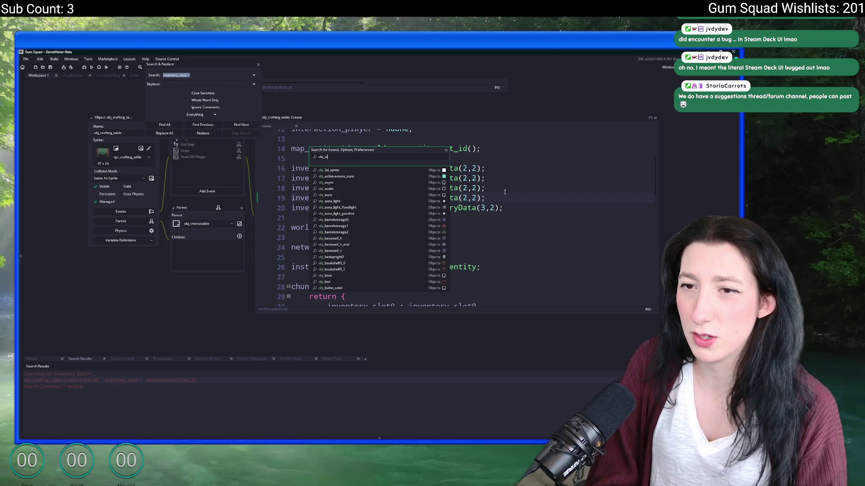
type("ork")
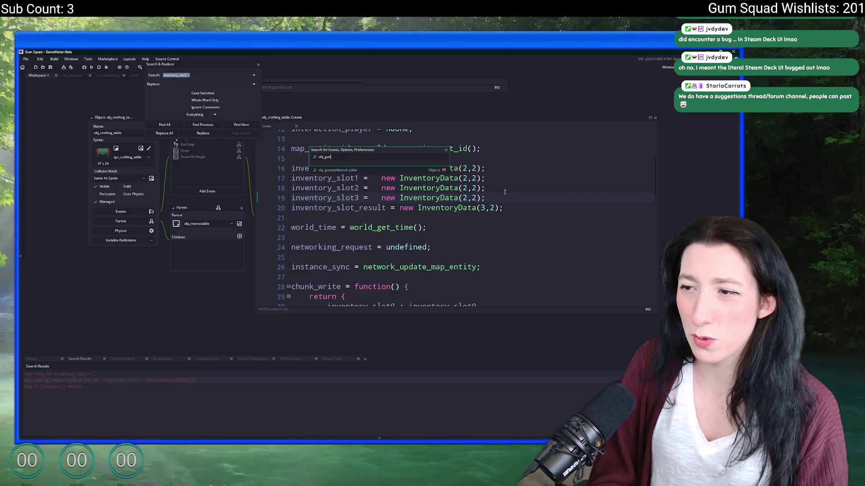
key("Return")
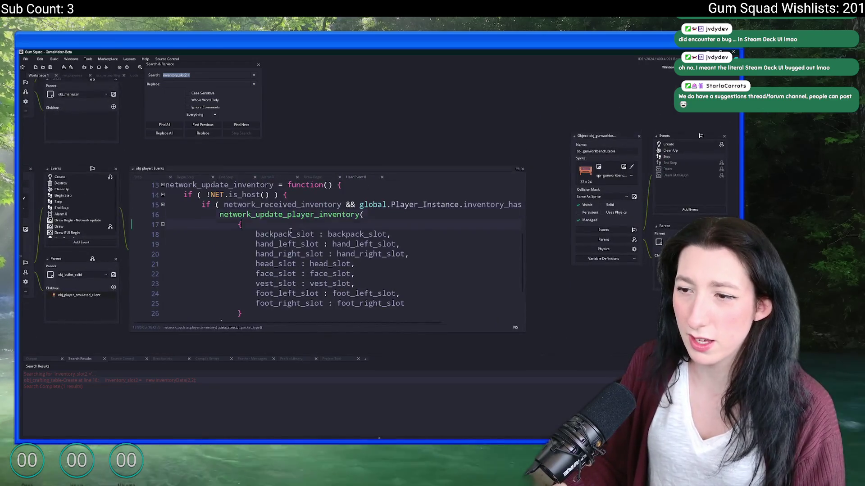
scroll(298, 231, "up", 1)
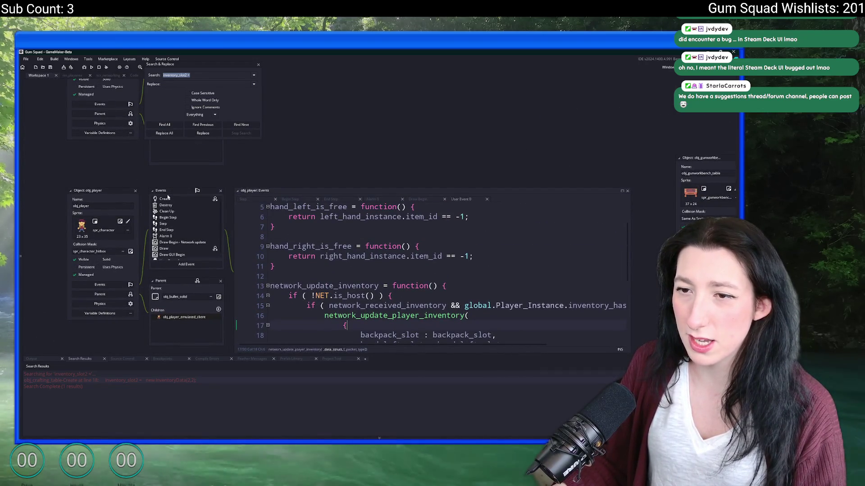
scroll(265, 135, "down", 3)
scroll(265, 135, "down", 3)
scroll(265, 135, "down", 3)
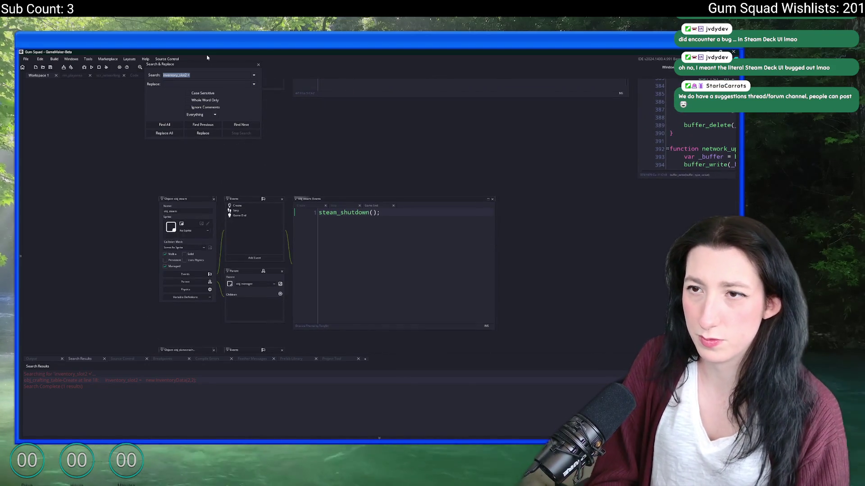
left_click(258, 65)
key("ctrl+t")
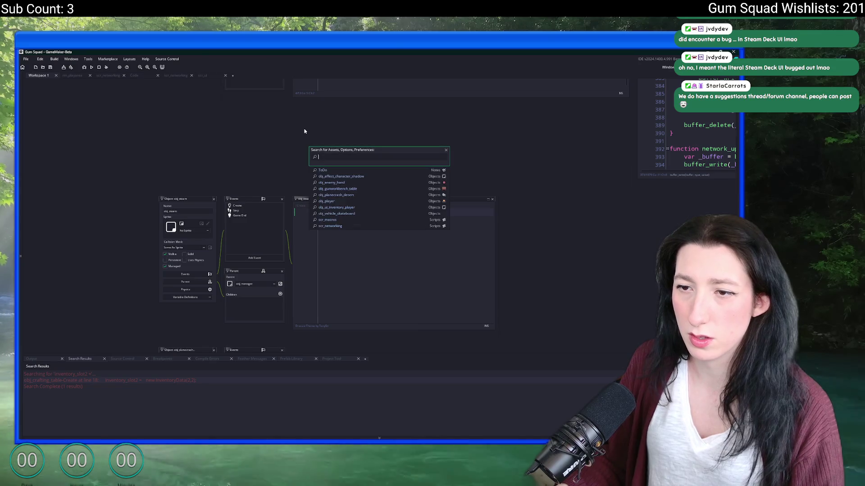
type("d")
type("k")
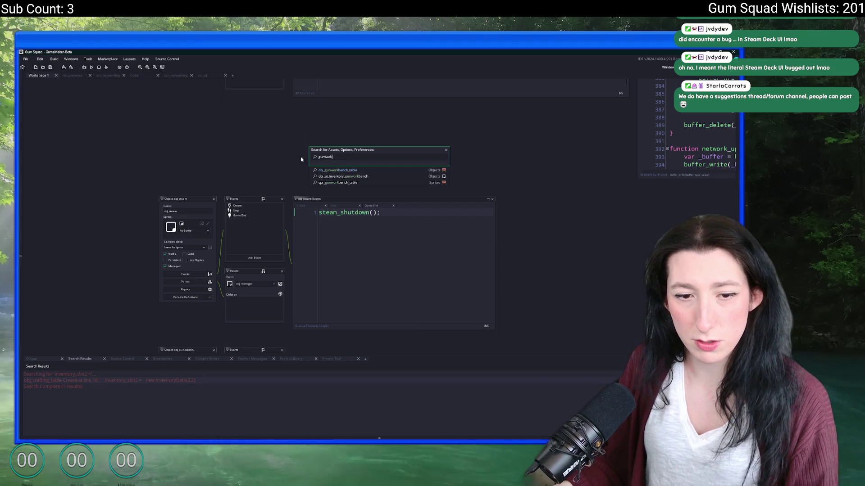
Step: Open the gunworkbench table object via asset search, then switch to the empty Workspace 2
left_click(362, 176)
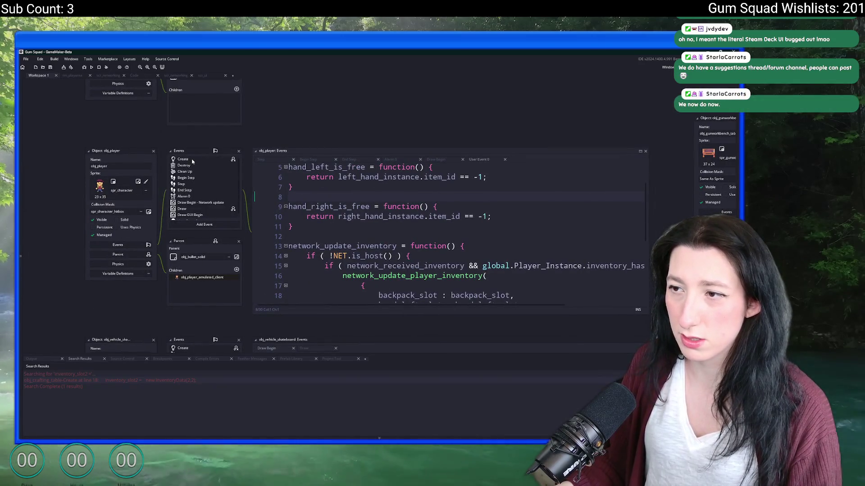
scroll(249, 280, "down", 4)
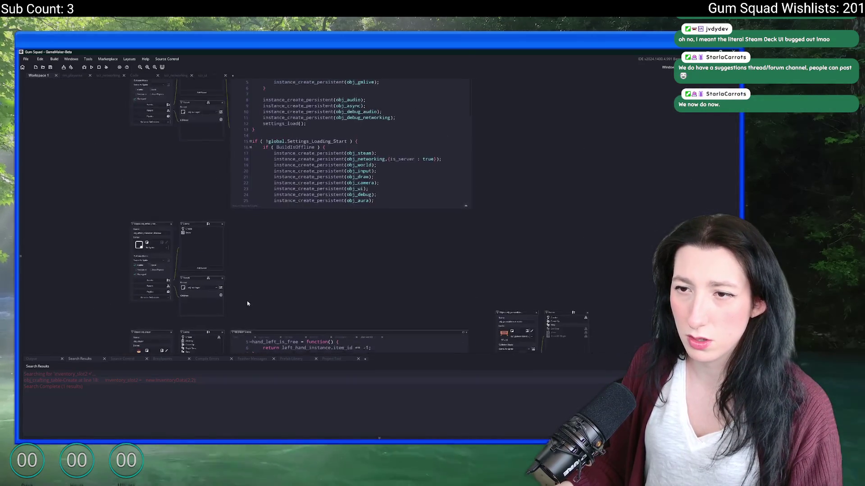
key("ctrl+t")
type("workben")
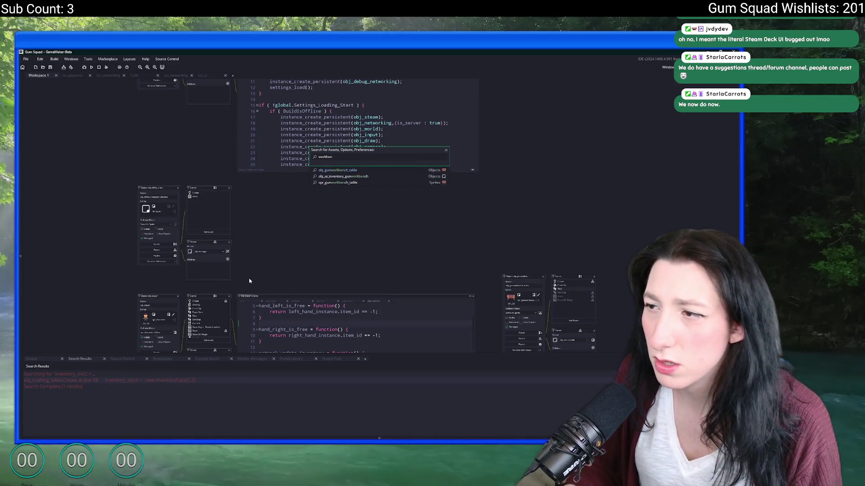
key("Escape")
scroll(314, 221, "up", 4)
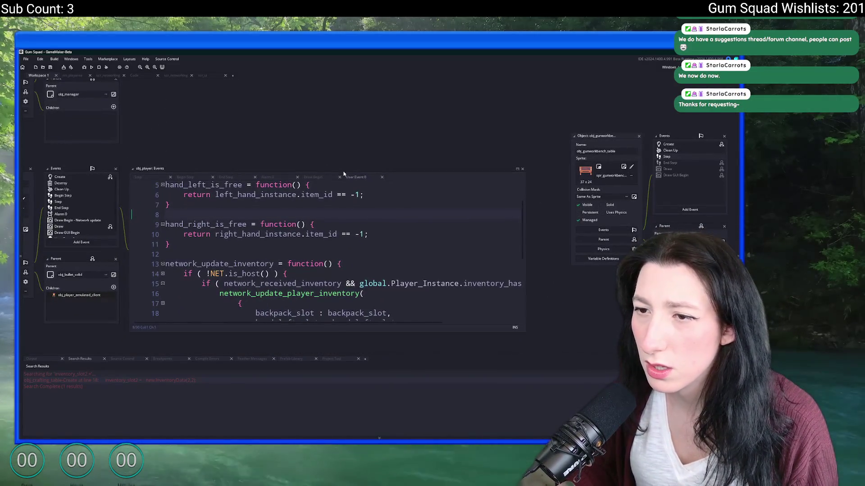
left_click(242, 76)
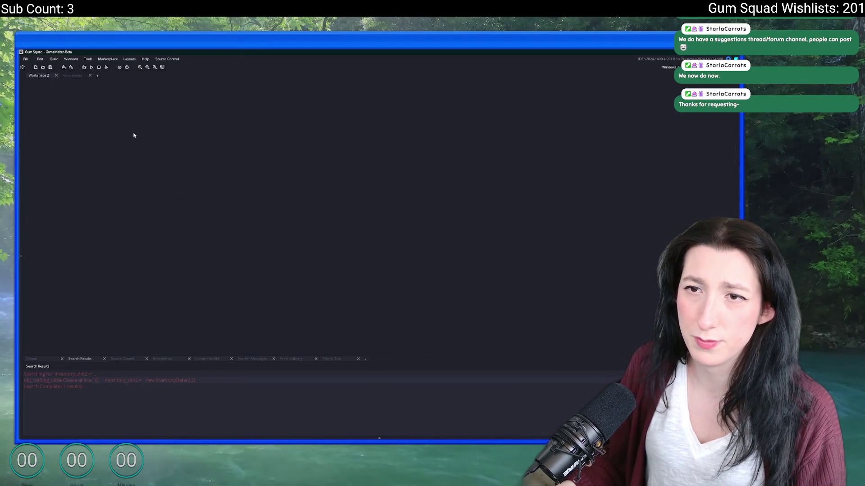
Step: Open the gum workbench table's Create event and inspect its inventory_slot0 and slot1 variables
key("ctrl+t")
type("obj_gunworkbench")
key("Return")
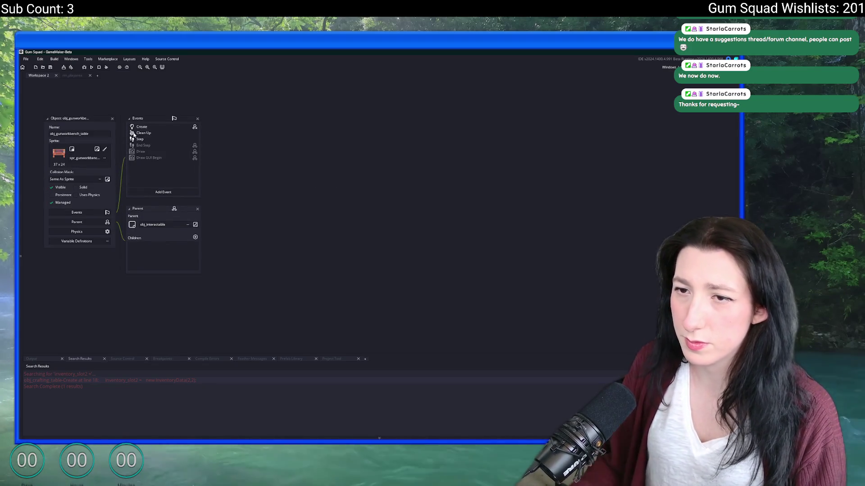
double_click(143, 126)
scroll(365, 214, "down", 5)
scroll(365, 214, "down", 3)
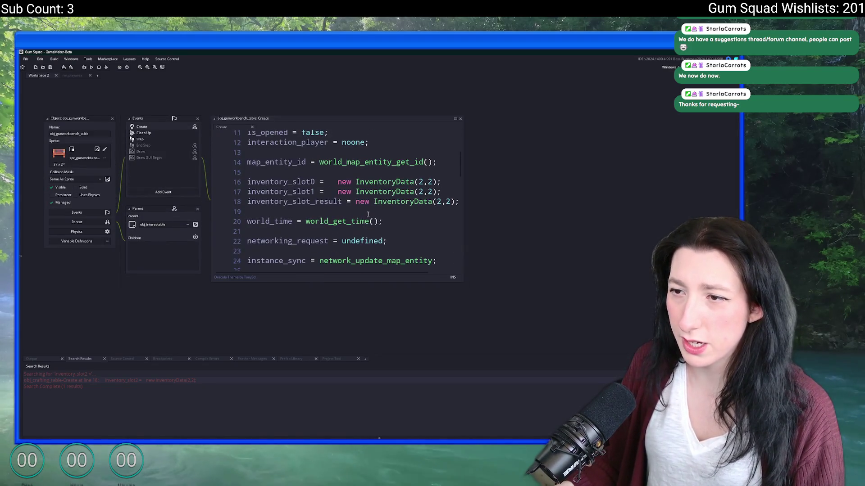
left_click_drag(463, 281, 537, 313)
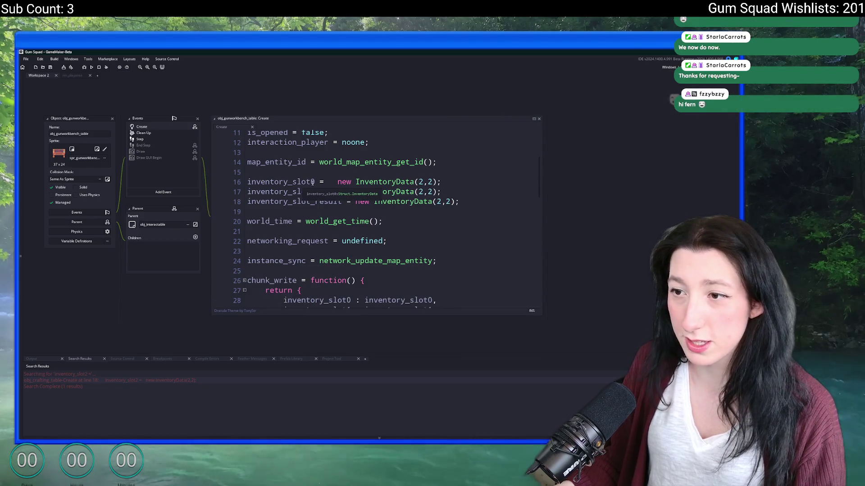
left_click_drag(315, 182, 248, 182)
left_click_drag(315, 192, 247, 192)
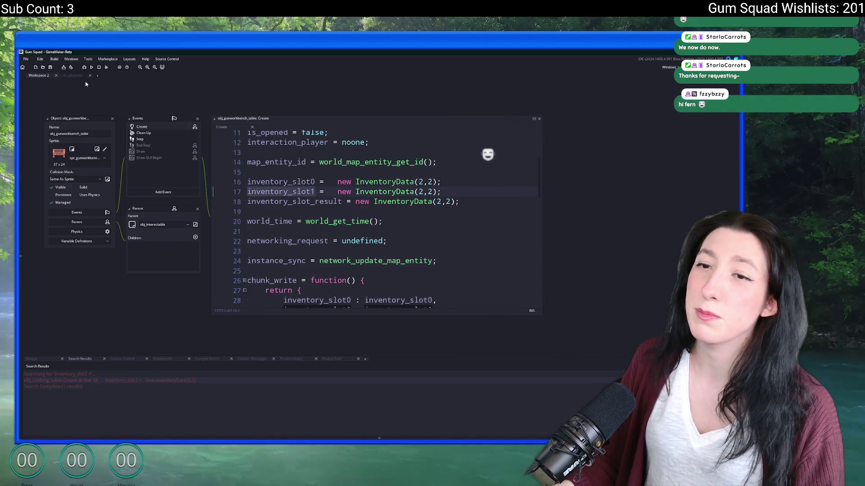
Step: Open the ui_inventory_split_stack code from the asset search
key("ctrl+t")
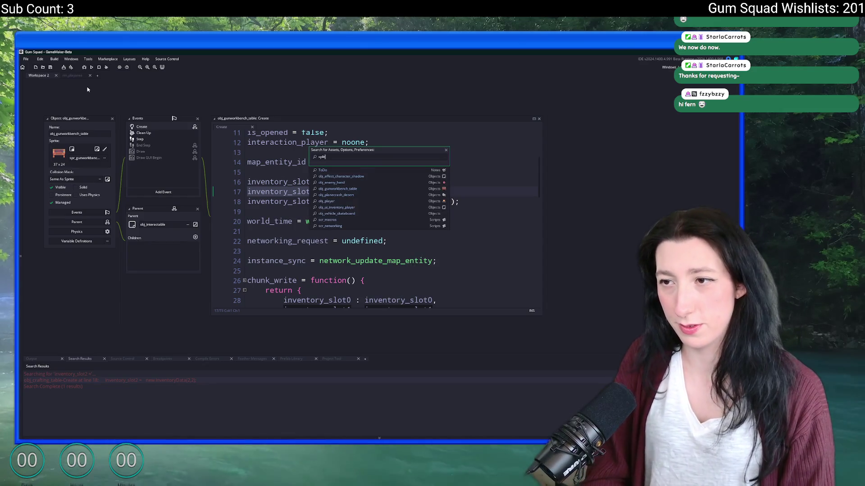
key("Down")
key("Down")
key("Down")
key("Return")
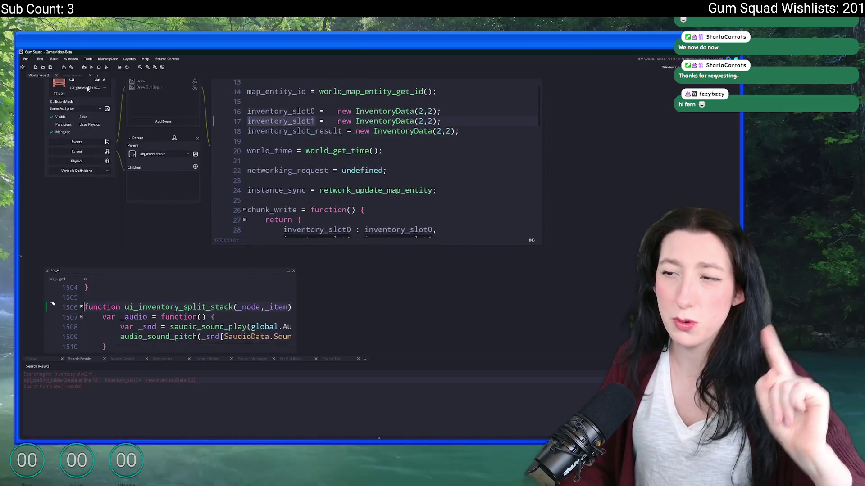
scroll(240, 135, "down", 5)
Step: Maximize the split-stack script and place the cursor after the slot1 check on line 1537
left_click(290, 133)
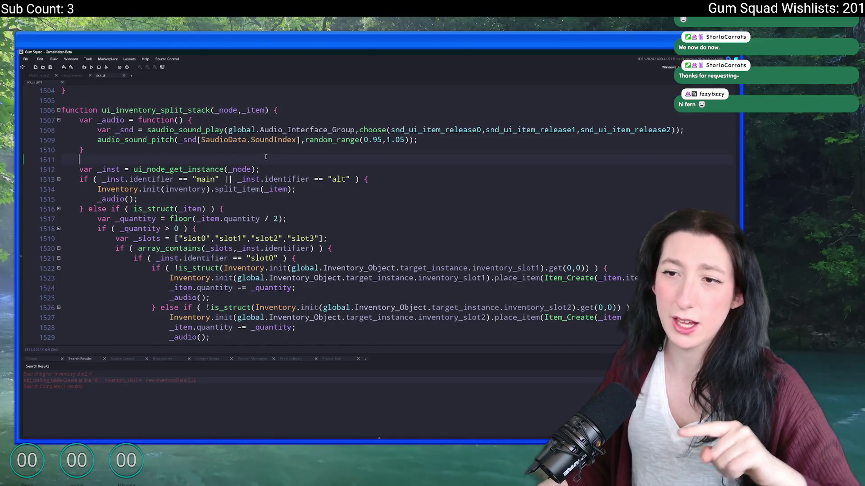
scroll(235, 121, "down", 10)
scroll(235, 120, "down", 5)
scroll(235, 120, "up", 5)
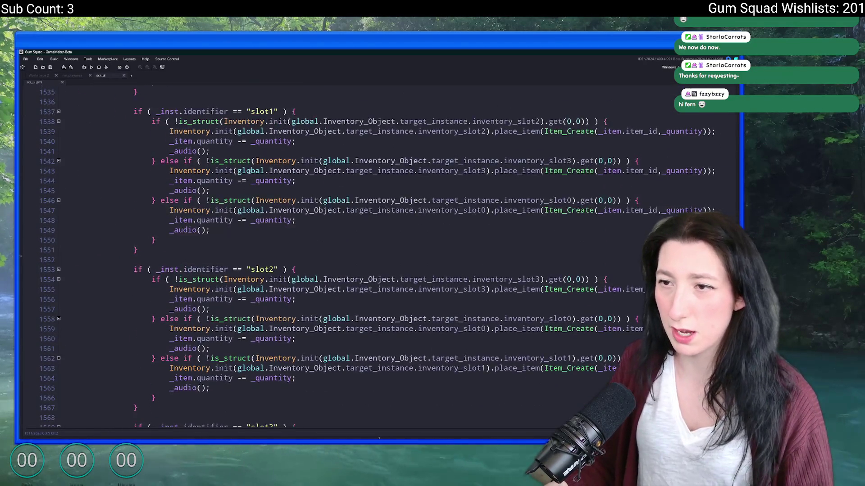
scroll(235, 120, "up", 3)
scroll(203, 230, "up", 5)
scroll(198, 236, "down", 5)
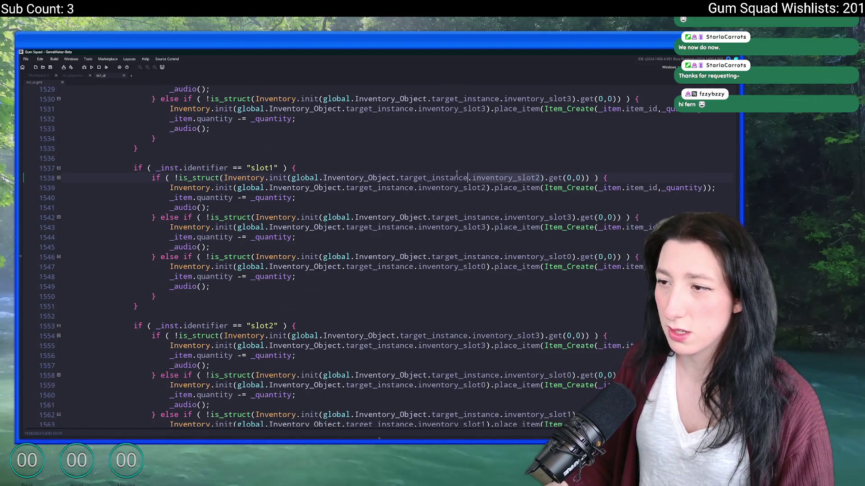
double_click(472, 178)
left_click(421, 169)
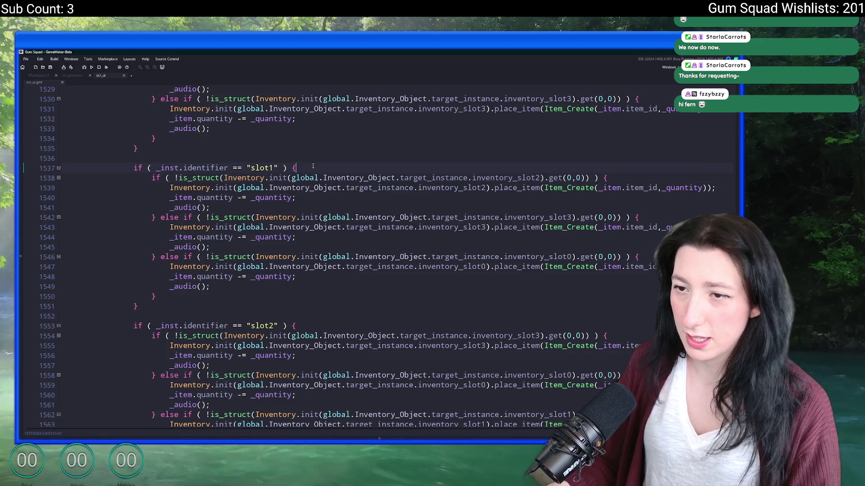
Step: Insert if (variable_instance_exists(global.Inventory_Object.target_instance,"inventory_slot2")) { under the slot1 check
key("Return")
type("if ( variable_")
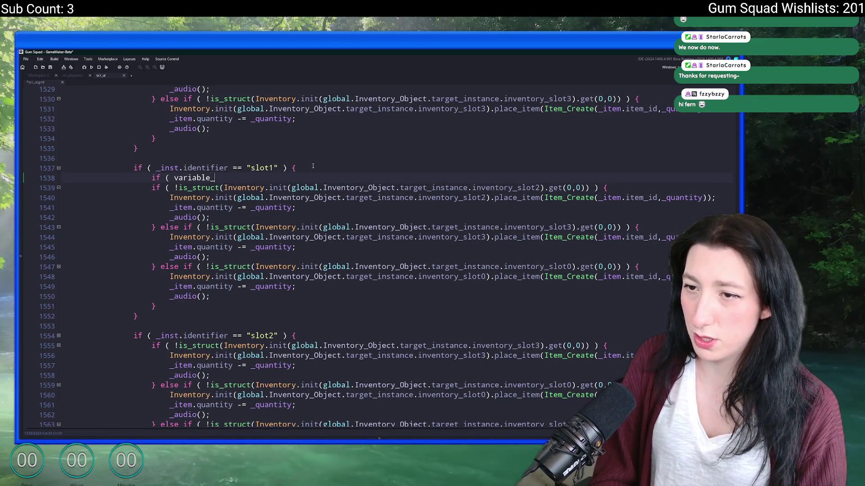
type("ckt")
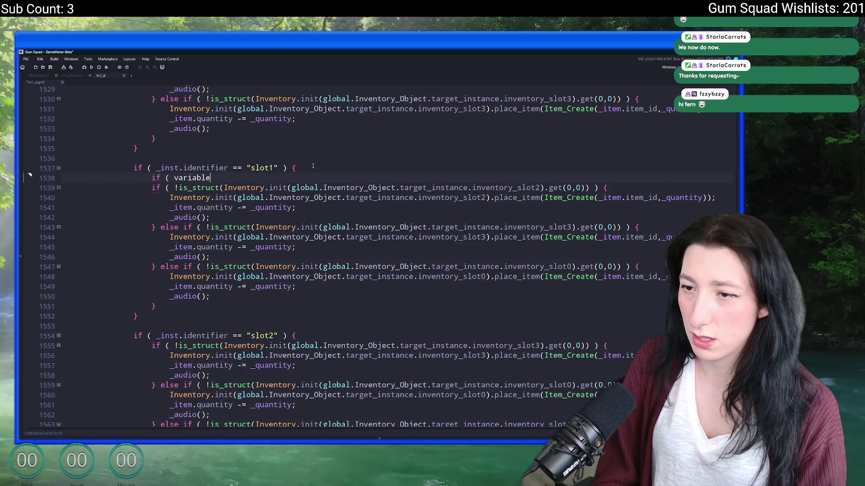
type("k")
key("BackSpace")
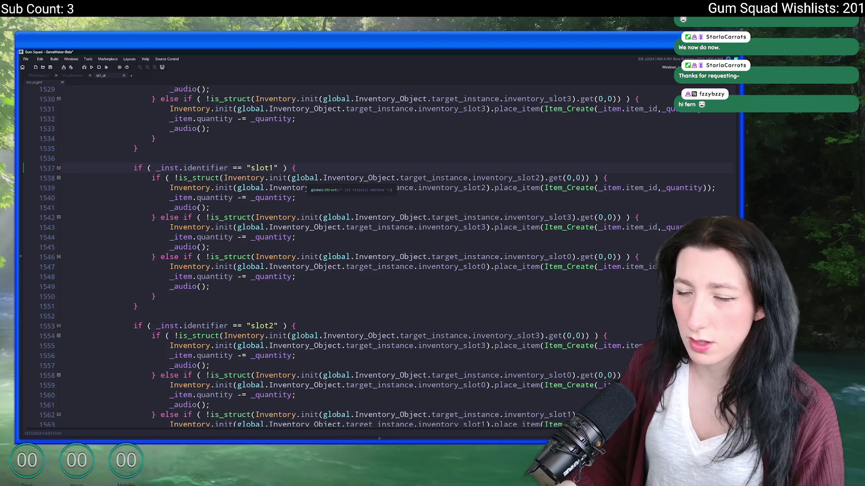
key("Return")
key("ctrl+z")
type("if ( variable_structk")
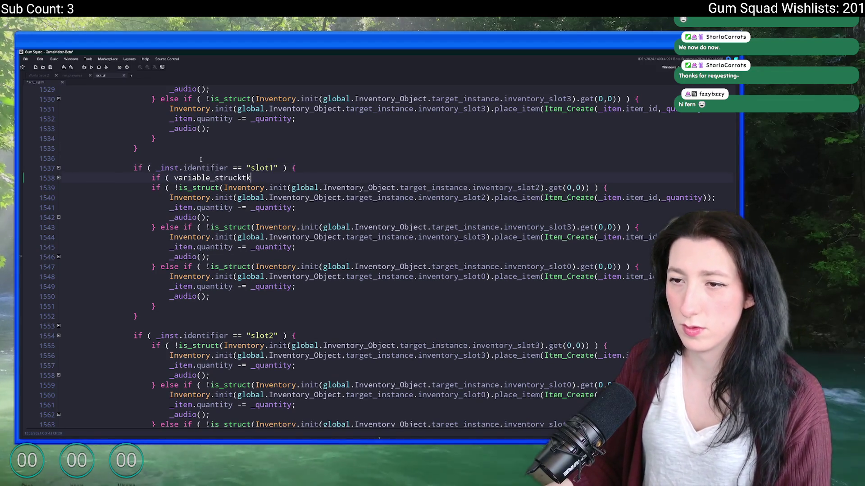
key("ctrl+z")
type("global.Inventory_Object.")
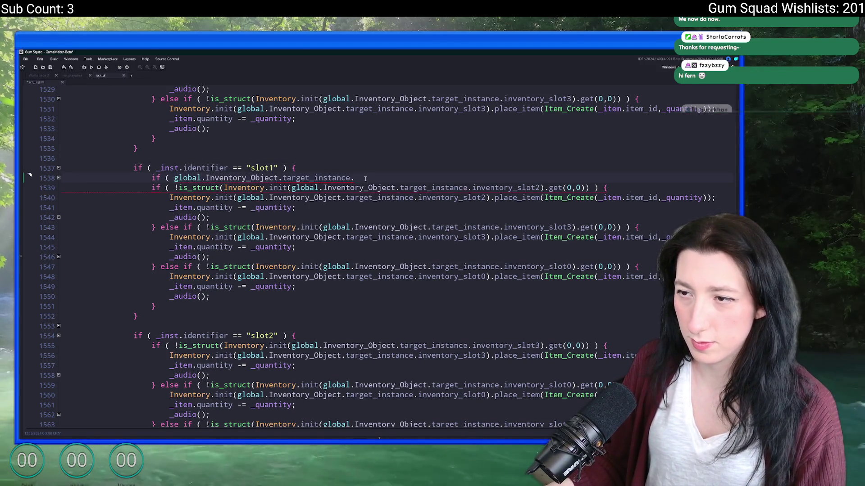
type("target_instance.")
key("BackSpace")
type(",")
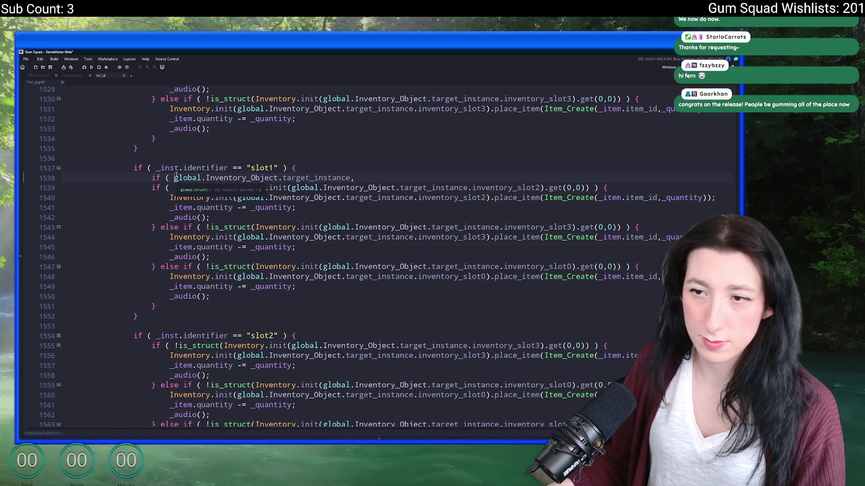
type("varia")
type("exists(")
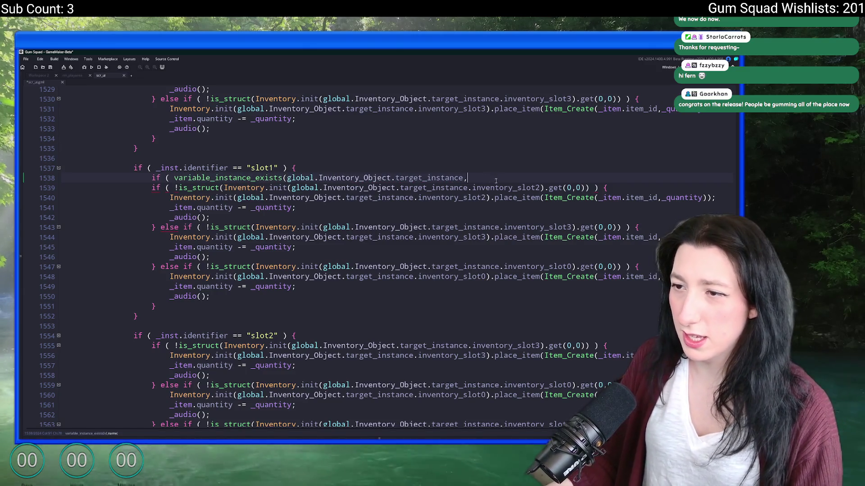
type("\"")
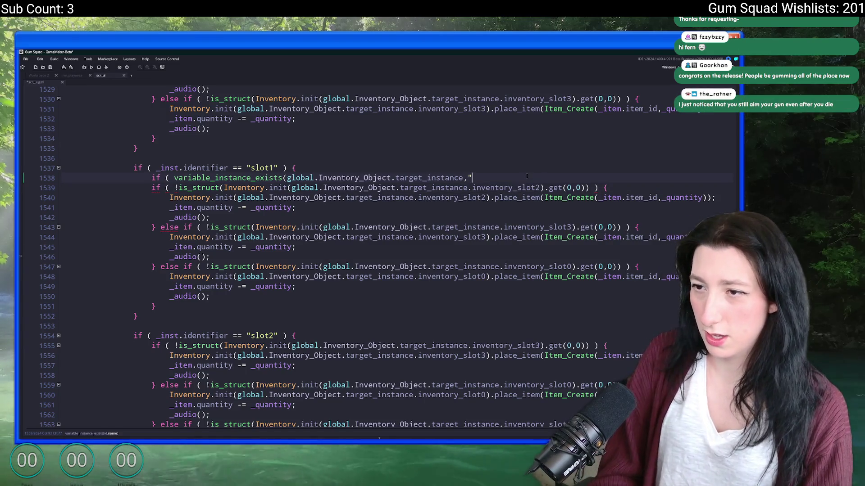
type("inventory_slot2)")
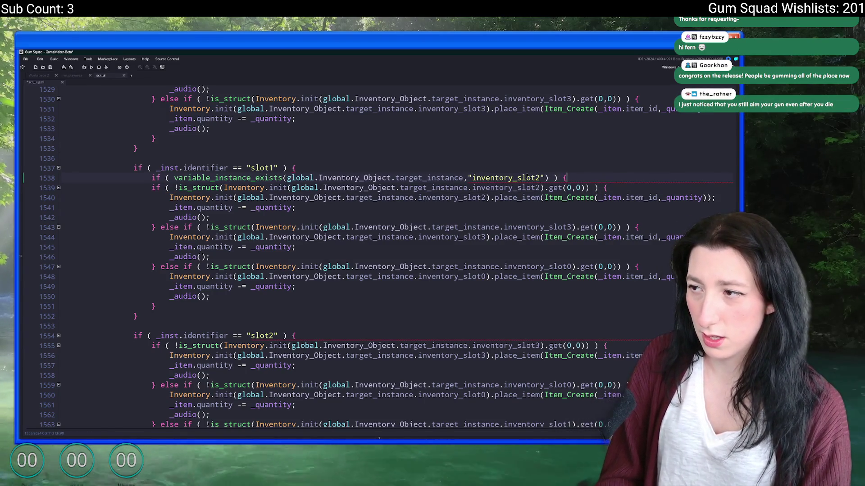
type("}")
Step: Indent the slot1 branch body under the new check and run the game
left_click_drag(166, 311, 153, 188)
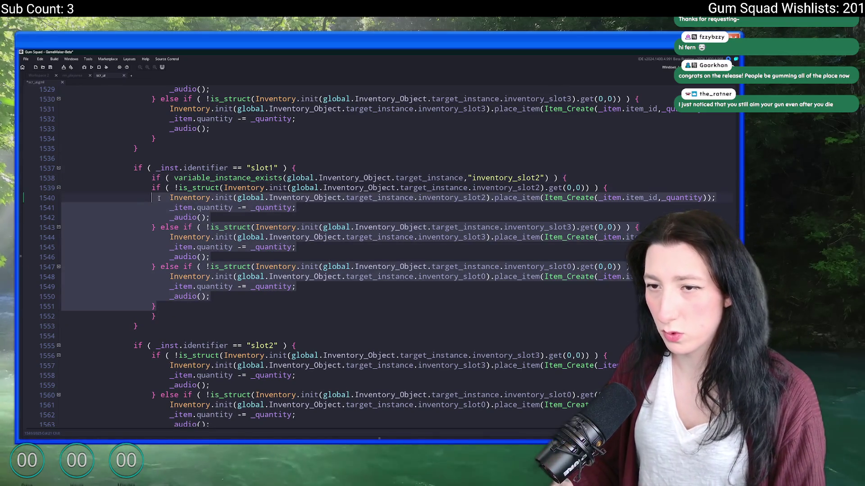
key("Tab")
key("F5")
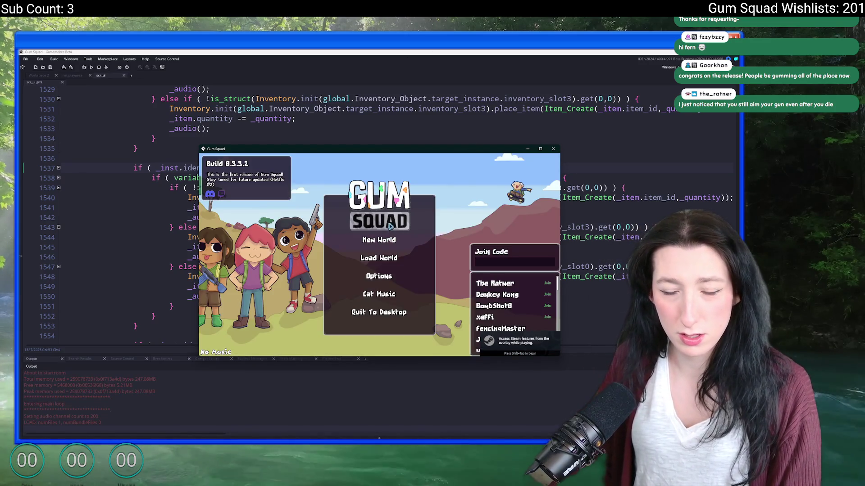
Step: Start a new world, create its lobby, maximize the game window and peek at the inventory
left_click(385, 241)
left_click(378, 295)
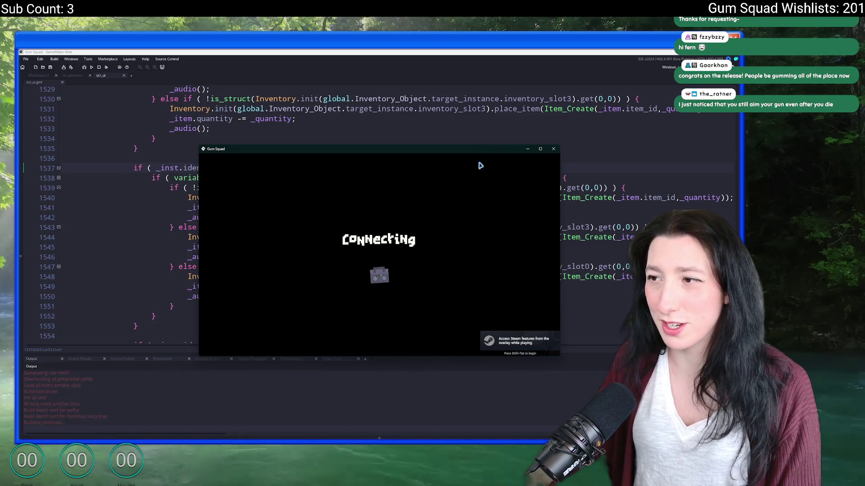
key("Escape")
double_click(498, 148)
key("Escape")
key("Tab")
key("Tab")
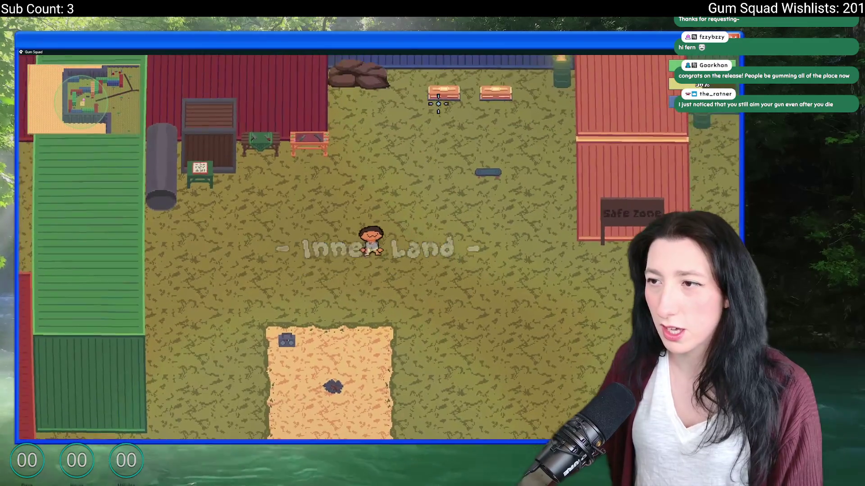
key("Tab")
Step: Test the crafting slots with the Pea Shooter and Mint Gum, then return both to the inventory
left_click(155, 278, "shift")
left_click_drag(176, 278, 359, 168)
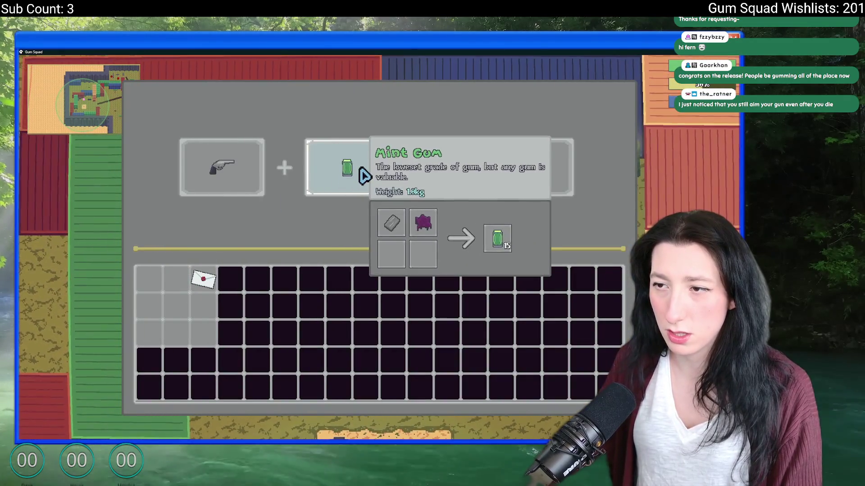
left_click(224, 168, "shift")
left_click(347, 169, "shift")
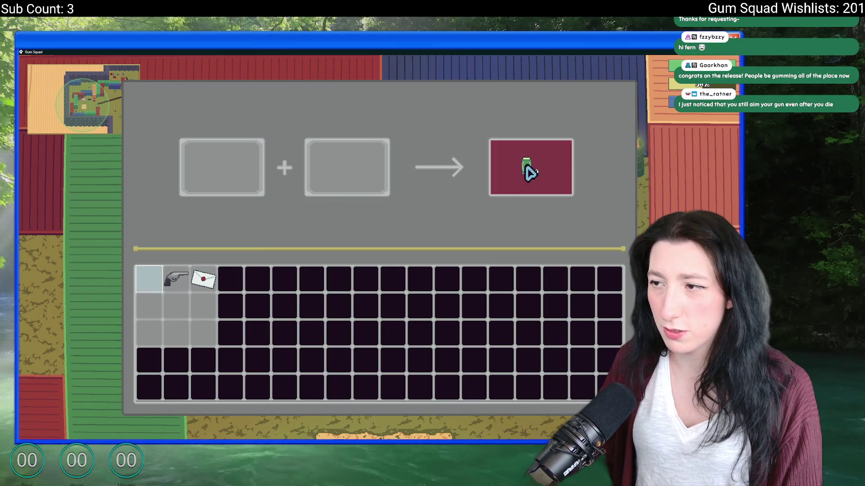
key("Escape")
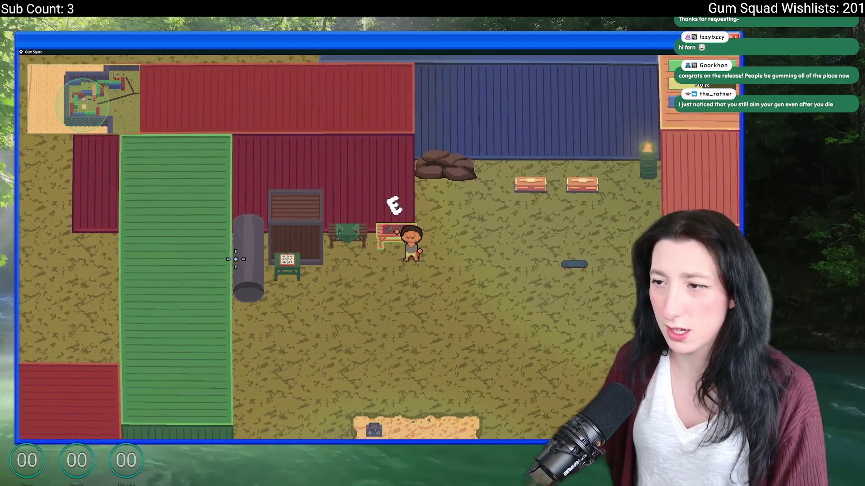
key("Tab")
key("Escape")
Step: Fetch the dark ball item from a chest and try it in the first crafting slot
key("d")
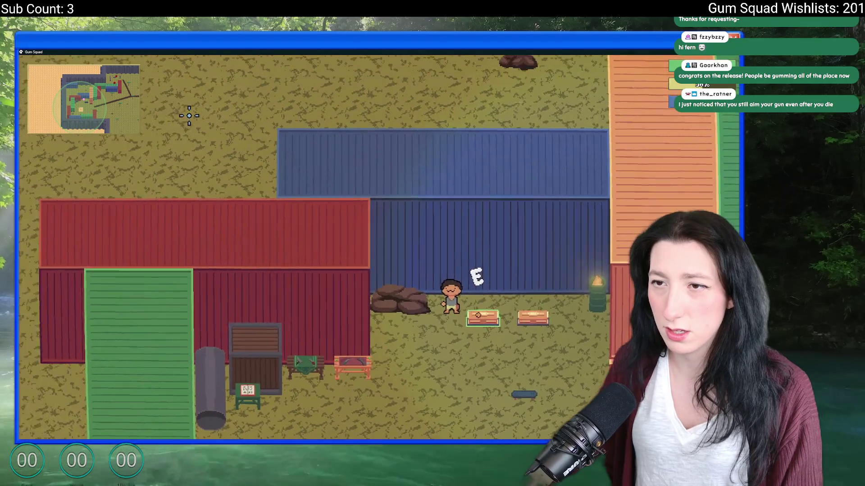
key("e")
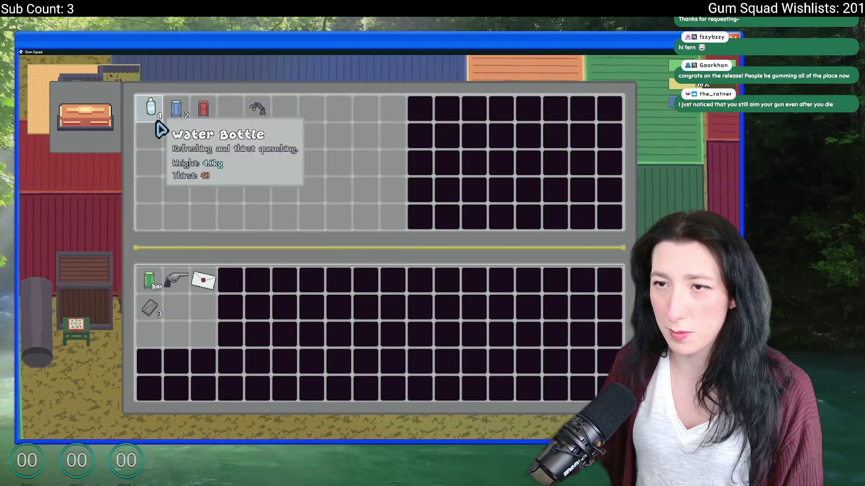
key("Escape")
key("e")
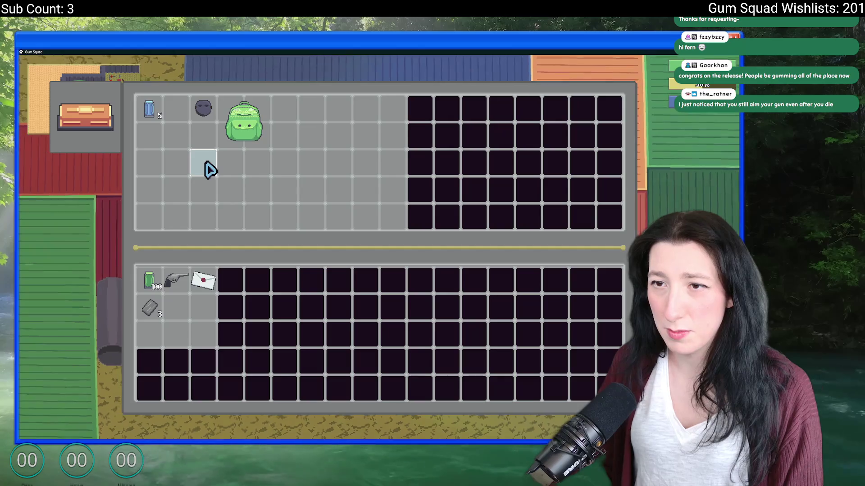
left_click(203, 108)
key("Escape")
key("e")
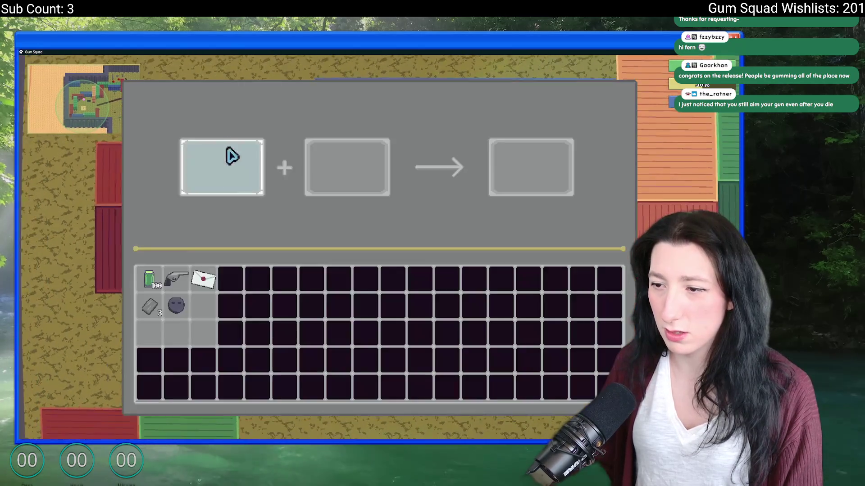
left_click(177, 308)
key("Escape")
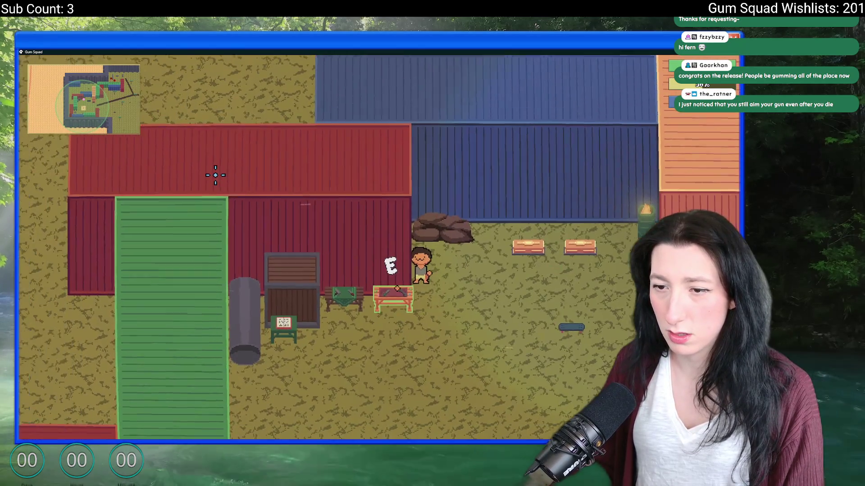
Step: Fill all four workbench slots with Metal Scraps, take the Refined Metal, then check the two-slot station
key("e")
left_click(176, 308)
left_click(496, 168)
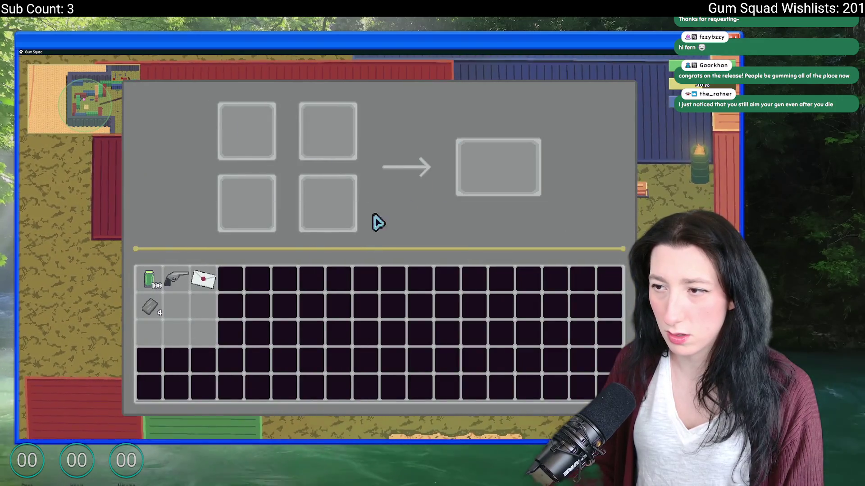
left_click(246, 132)
left_click(247, 203)
left_click(327, 203)
left_click(328, 132)
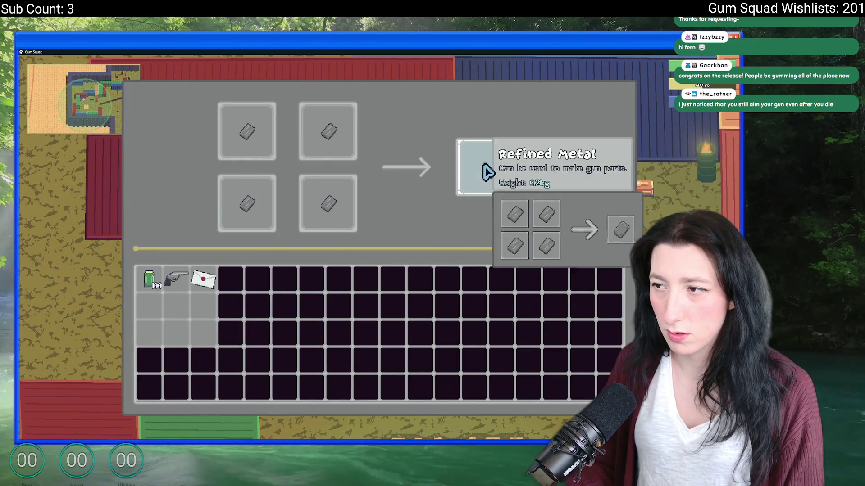
left_click(498, 167)
key("Escape")
key("a")
key("e")
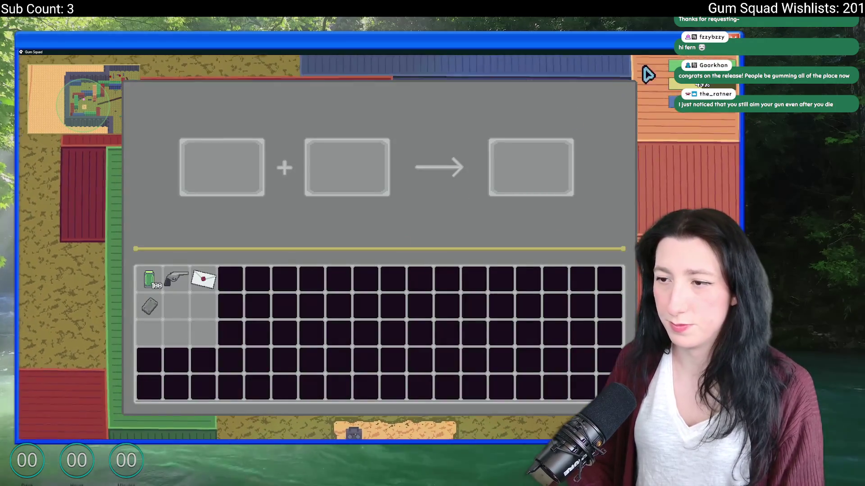
key("Escape")
key("Escape")
Step: From the pause menu browse Options > Gameplay and Controls, ending on Gameplay, then return to GameMaker
left_click(398, 256)
left_click(394, 200)
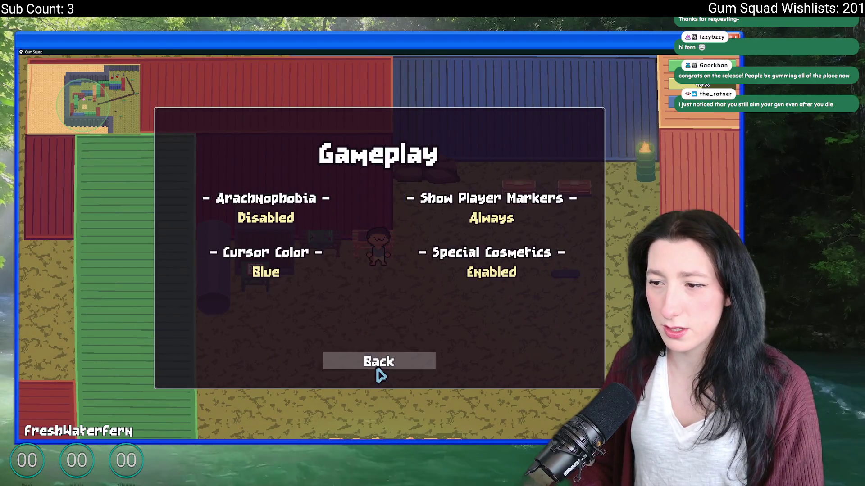
left_click(381, 369)
left_click(388, 306)
left_click(378, 370)
left_click(389, 203)
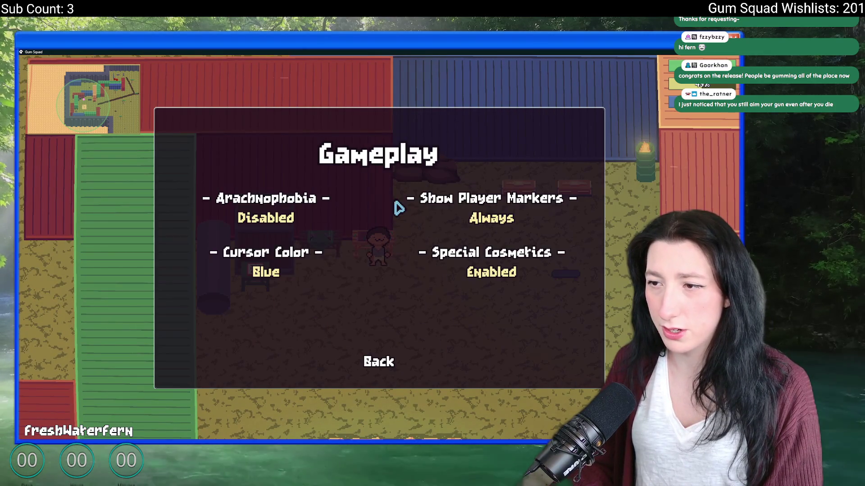
key("alt+Tab")
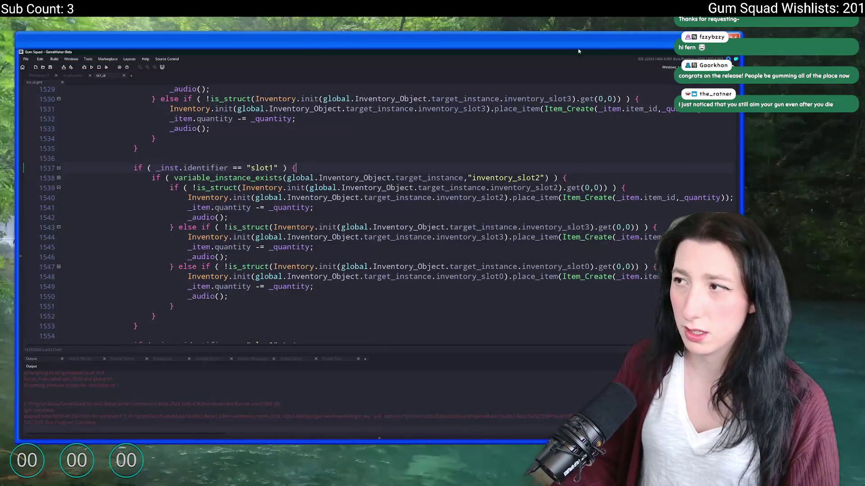
Step: Open obj_ui_gameplay via asset search, then search 'scr_set' and open the scr_settings script
key("ctrl+t")
key("BackSpace")
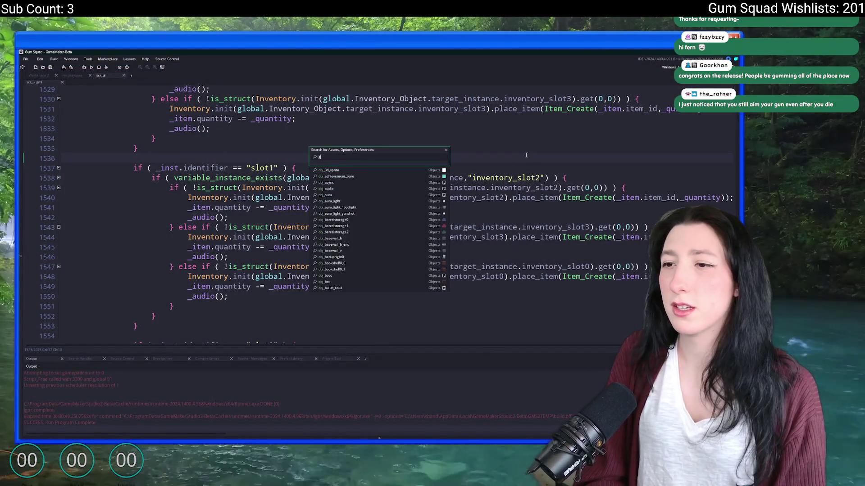
type("ga")
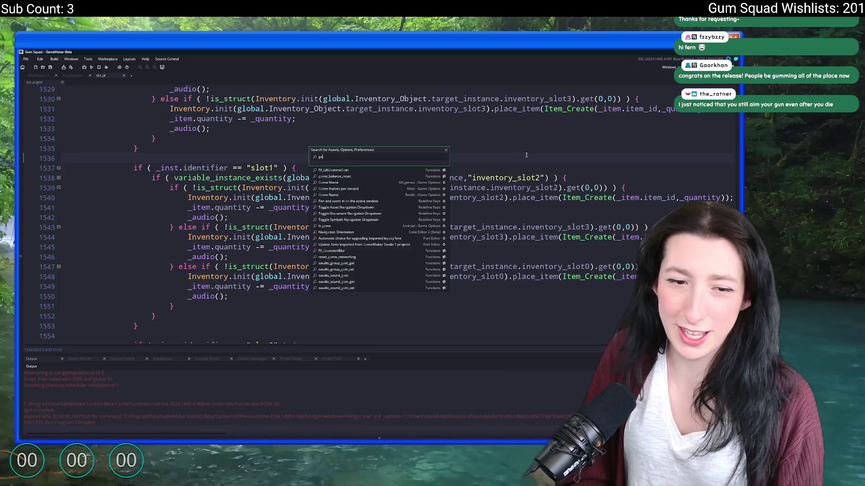
type("meplay")
key("Return")
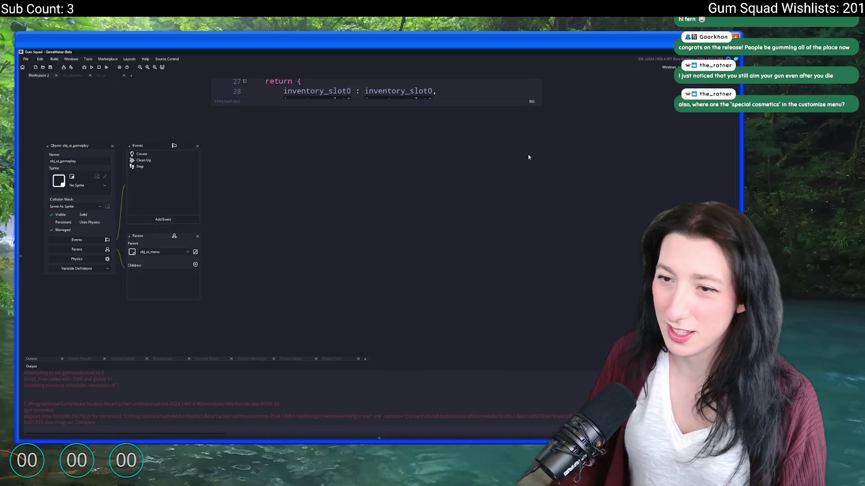
key("ctrl+t")
type("scr_set")
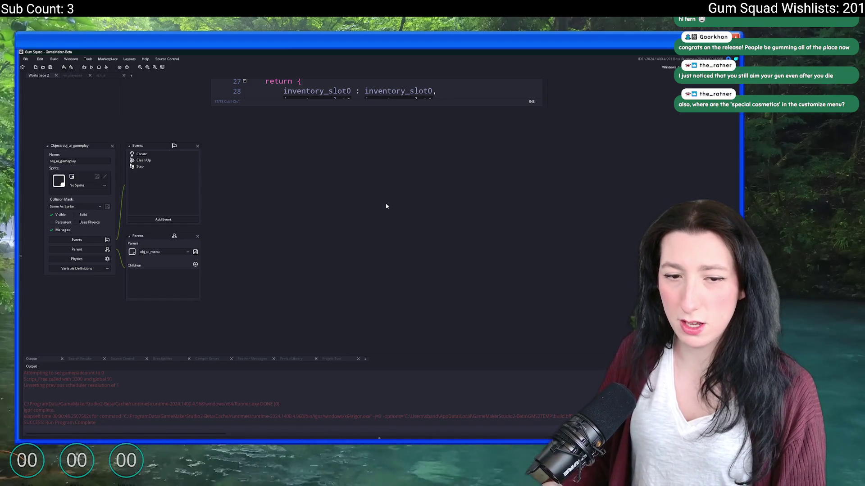
key("ctrl+t")
type("scr_set")
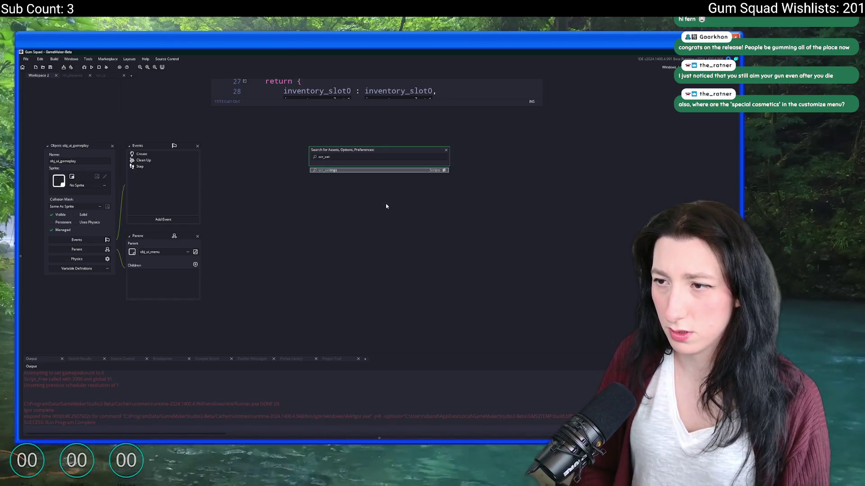
key("Return")
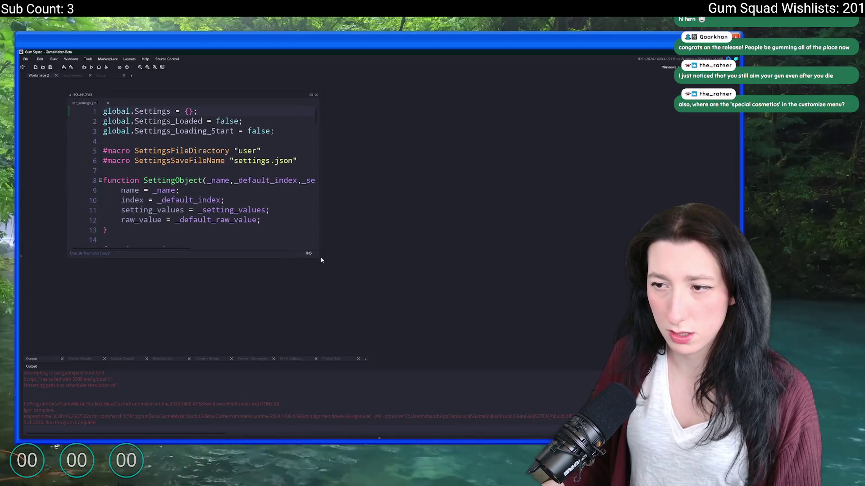
Step: Duplicate the flashing_lights line in settings_init and rename the copy to window_mouse_lock
left_click_drag(320, 260, 513, 317)
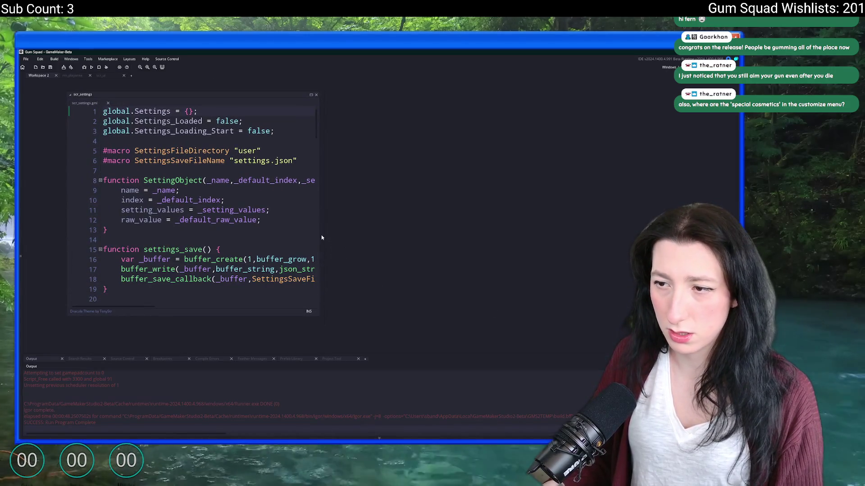
left_click_drag(320, 236, 543, 236)
scroll(362, 221, "down", 10)
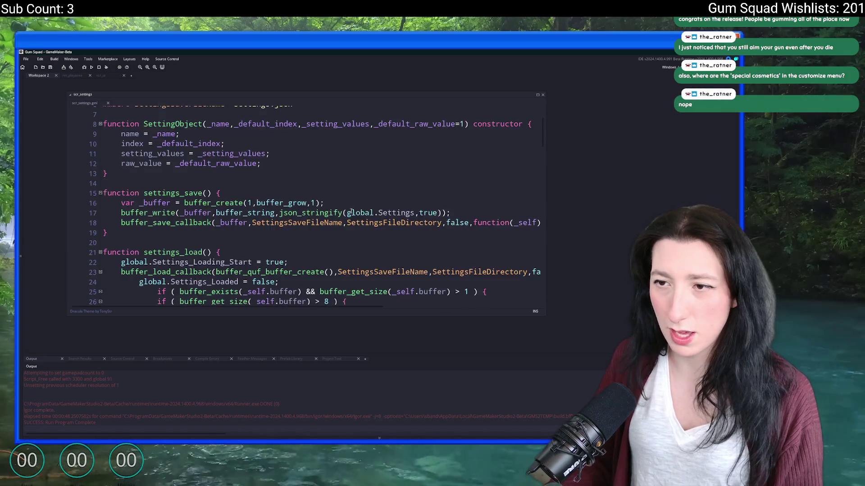
scroll(362, 221, "down", 5)
scroll(362, 221, "down", 5)
scroll(363, 221, "down", 5)
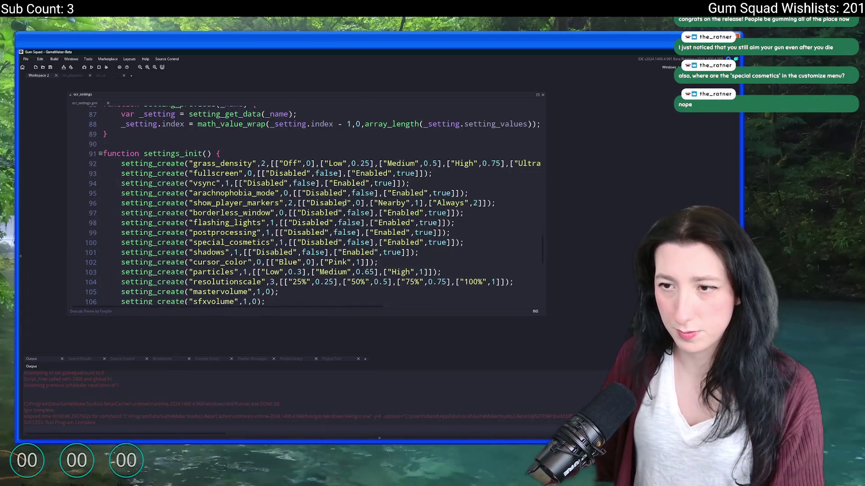
scroll(362, 220, "down", 3)
scroll(343, 170, "down", 4)
left_click(288, 197)
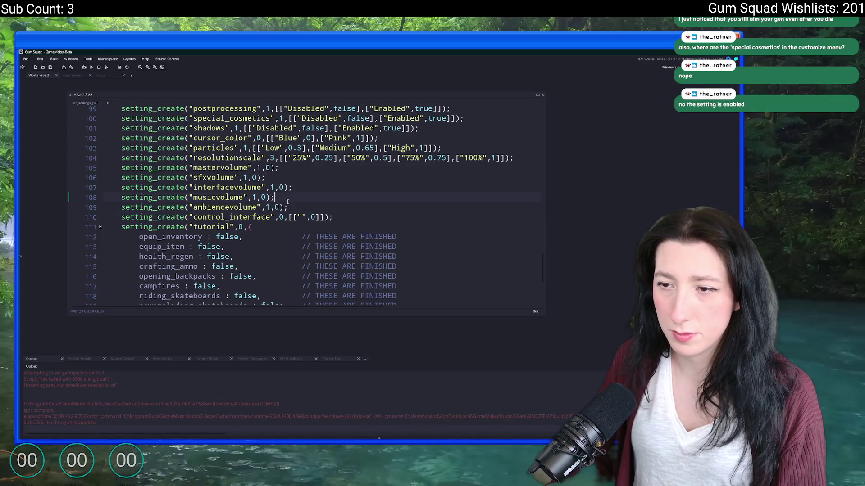
scroll(310, 217, "up", 4)
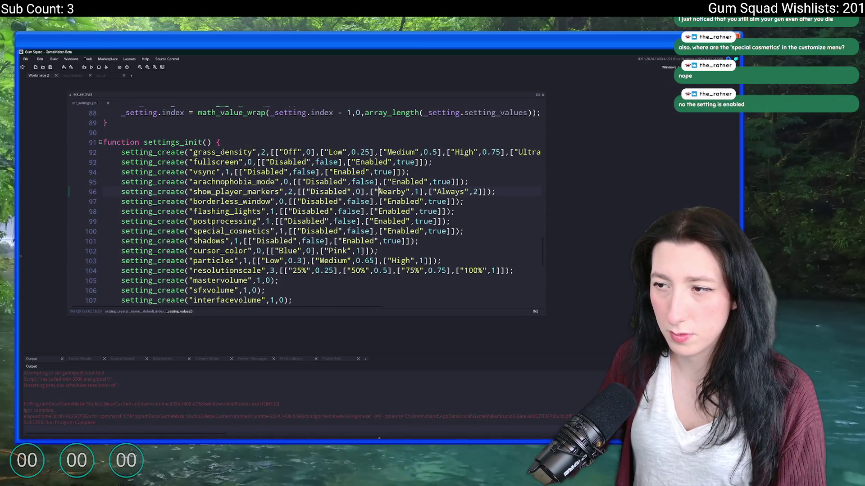
key("ctrl+d")
double_click(227, 221)
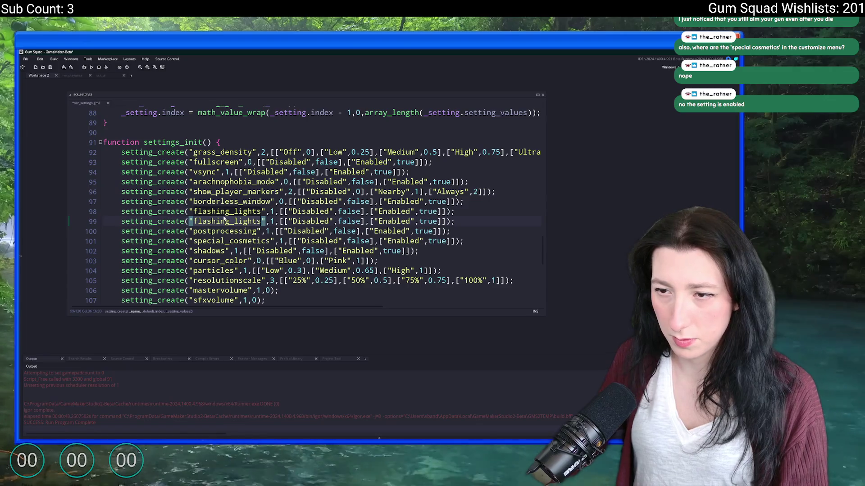
type("mouse")
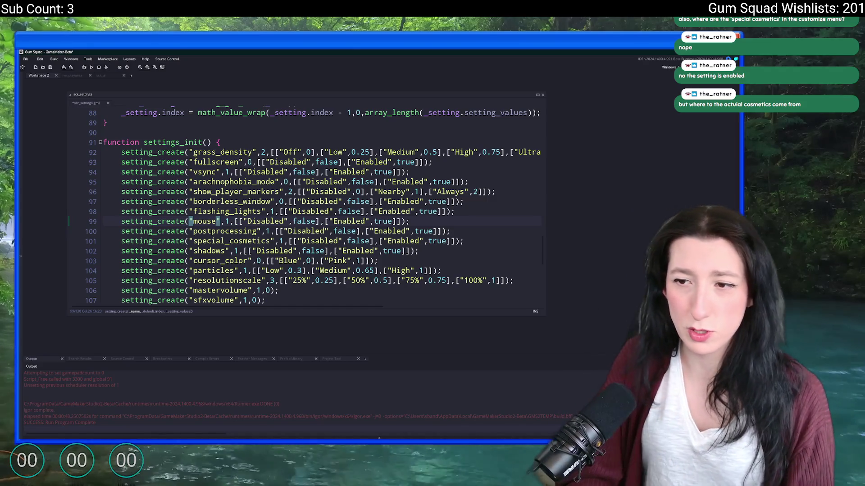
key("BackSpace")
key("BackSpace")
key("BackSpace")
type("windowk")
key("BackSpace")
key("BackSpace")
key("BackSpace")
key("BackSpace")
type("indow mouse lock")
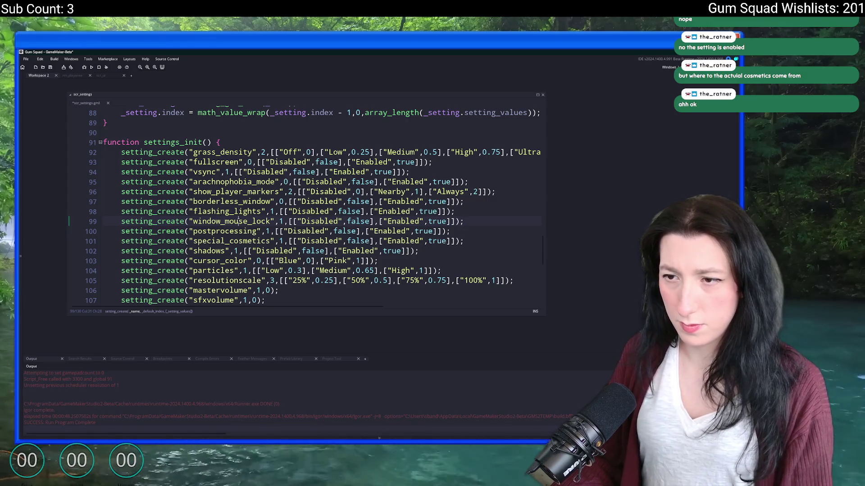
scroll(302, 135, "up", 5)
scroll(303, 101, "down", 4)
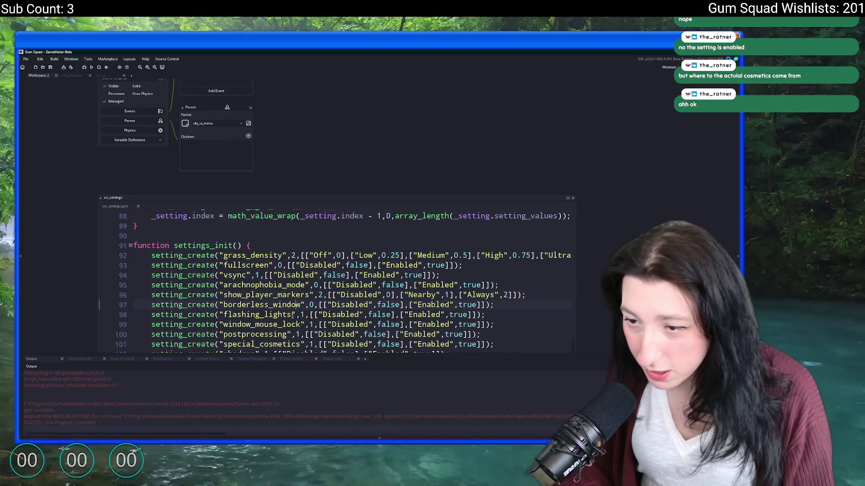
Step: Run a project-wide search for 'lock' and close the Search & Replace panel
mouse_move(300, 115)
left_mouse_down()
mouse_move(313, 199)
mouse_move(226, 125)
mouse_move(165, 91)
left_mouse_up()
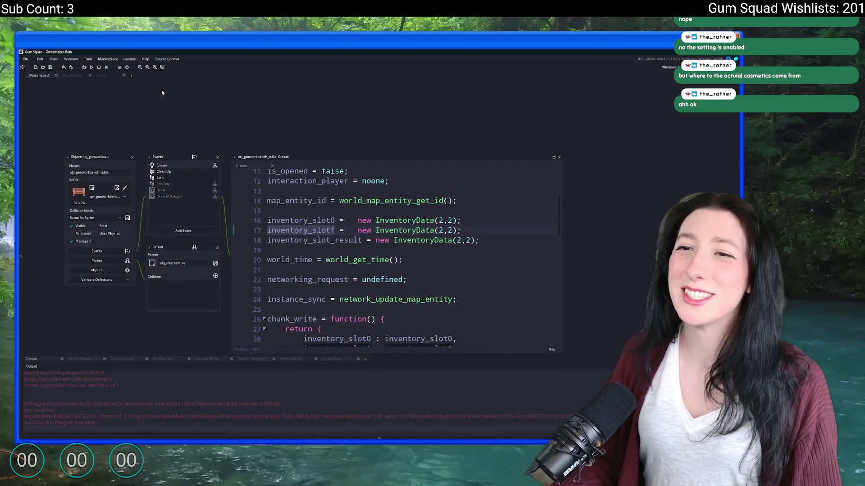
key("ctrl+t")
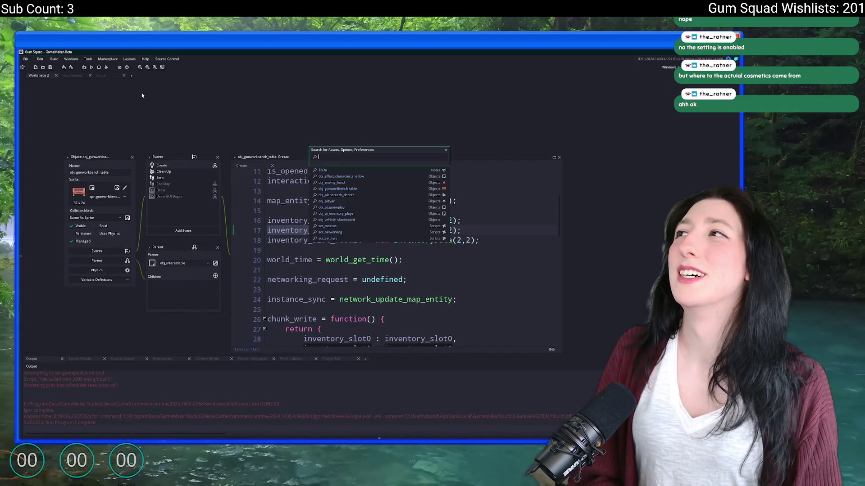
key("ctrl+shift+f")
type("lock")
key("Return")
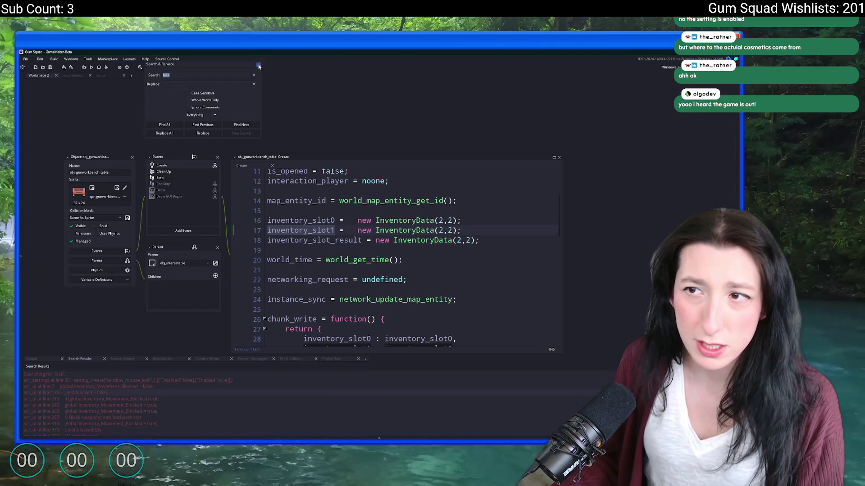
left_click(258, 66)
Step: Open scr_macros, search the project for WindowLockMouse and jump to its use in obj_player's Step event
key("ctrl+t")
type("scr_mast")
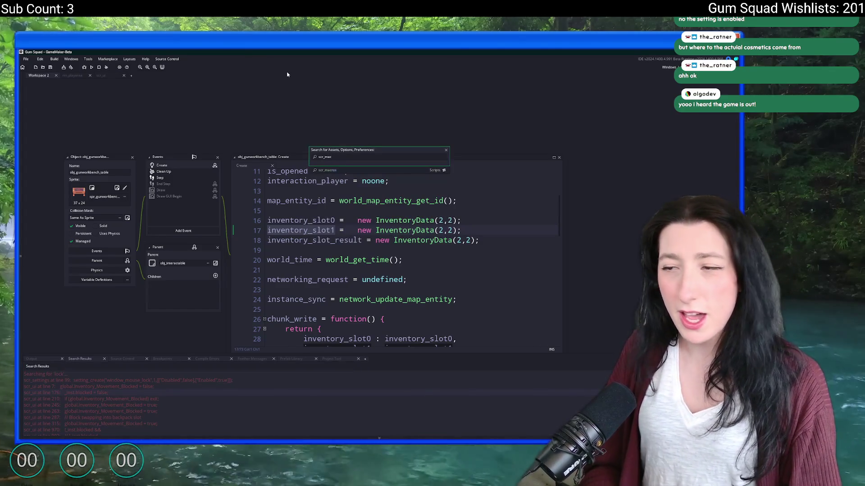
key("Return")
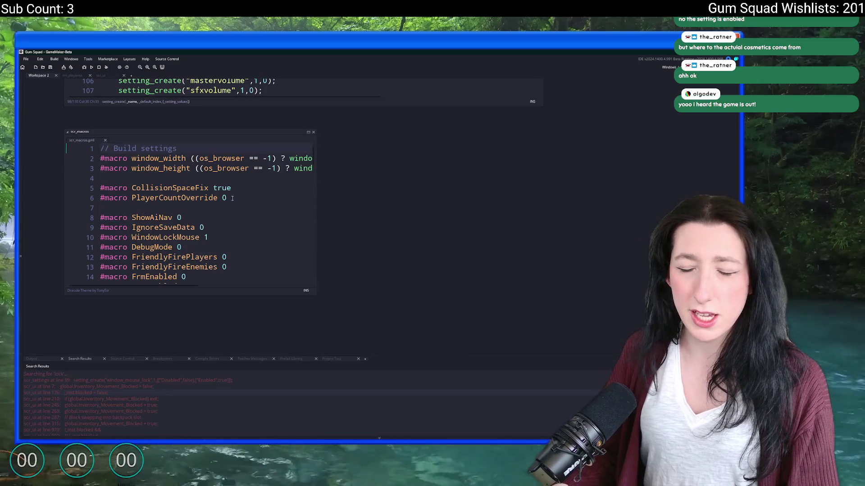
scroll(344, 284, "down", 2)
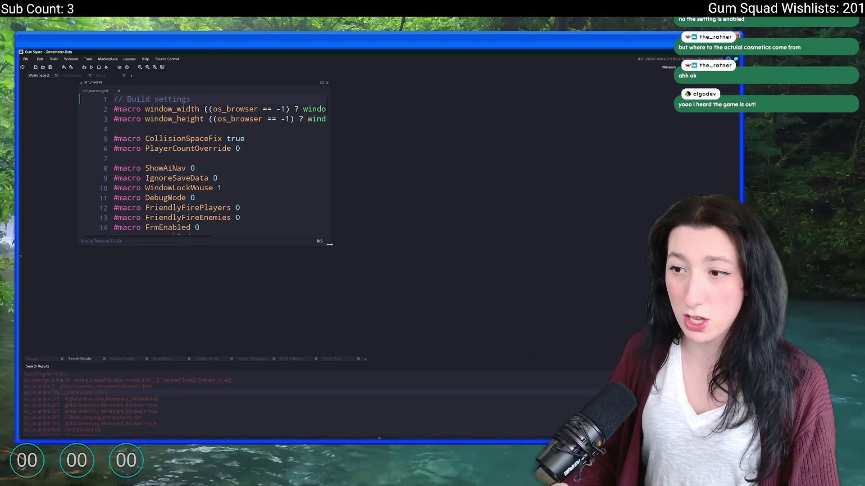
left_click_drag(328, 244, 542, 336)
scroll(364, 218, "down", 2)
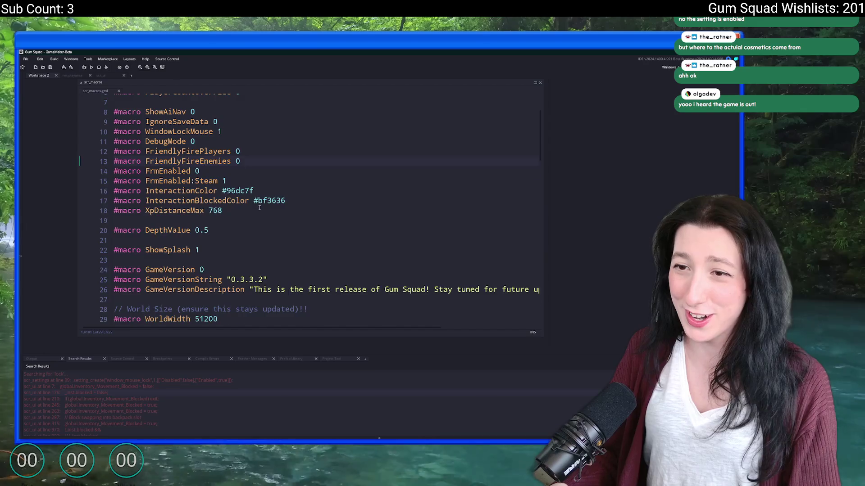
double_click(177, 166)
key("ctrl+shift+f")
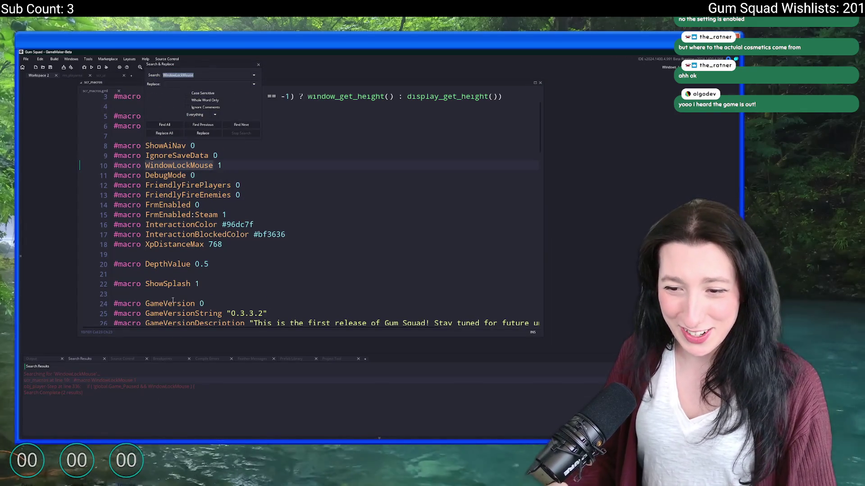
double_click(154, 388)
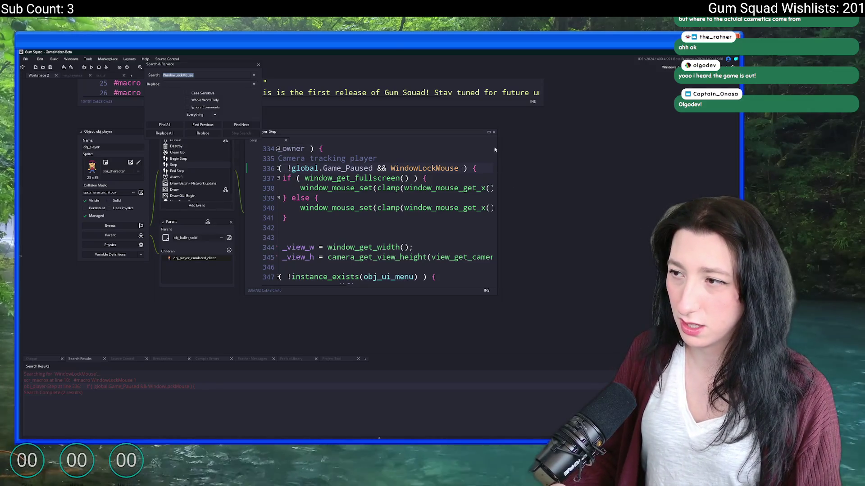
Step: Append && setting_get_current("window_mouse_lock") to line 336's condition, then open obj_ui_gameplay
left_click_drag(494, 149, 695, 170)
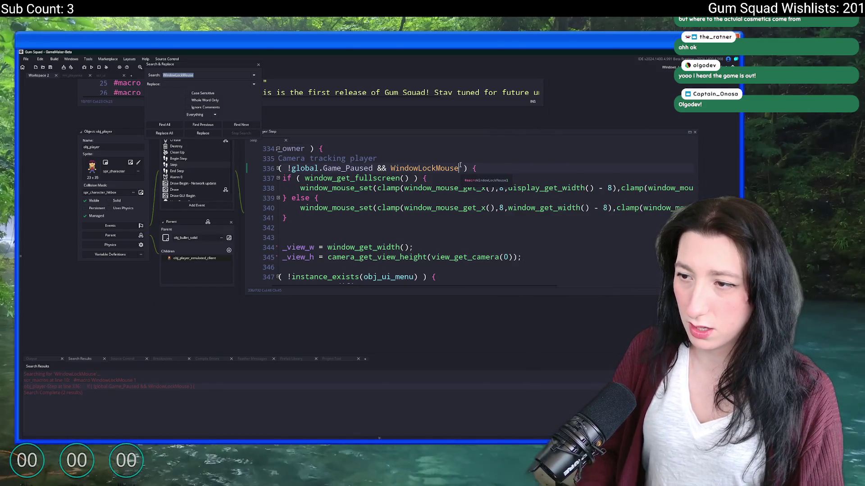
type("&& window_mouse_lock")
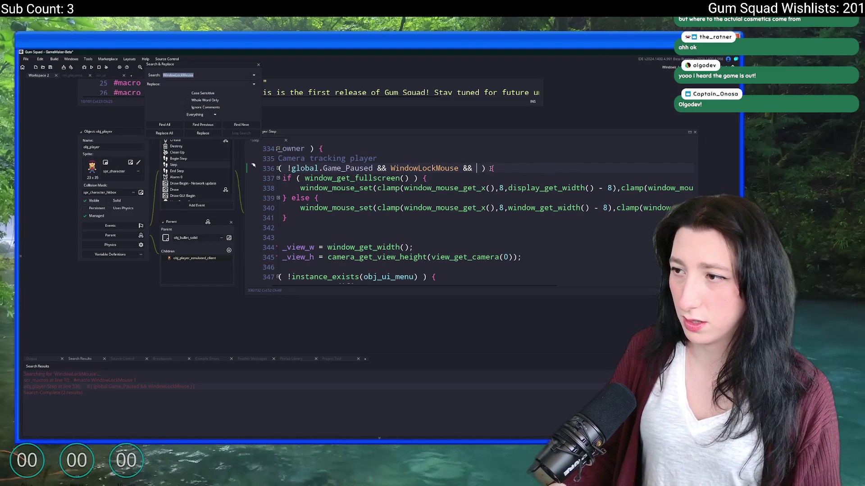
type("_")
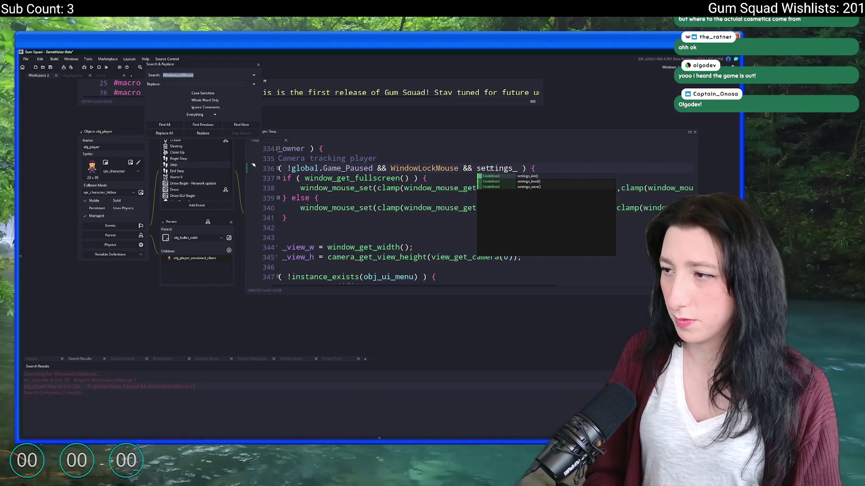
key("BackSpace")
key("BackSpace")
type("_get_current(window_mouse_lock")
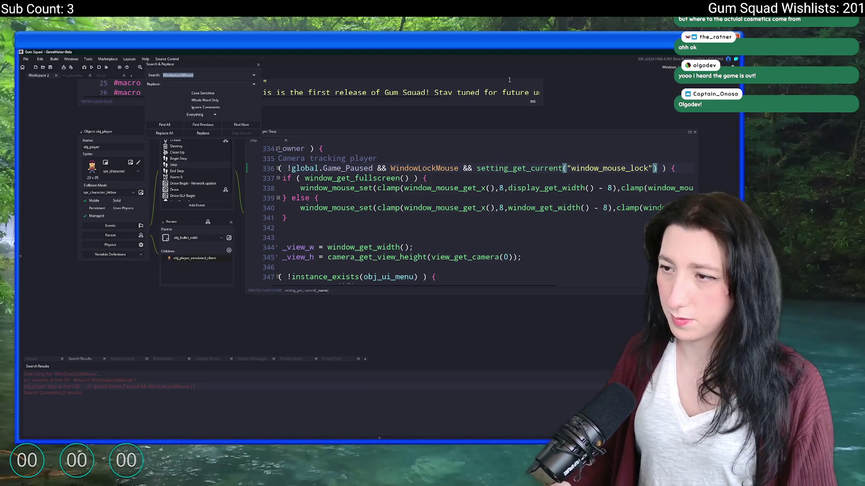
left_click(258, 65)
left_click(615, 168)
double_click(616, 168)
left_click(639, 168)
key("ctrl+t")
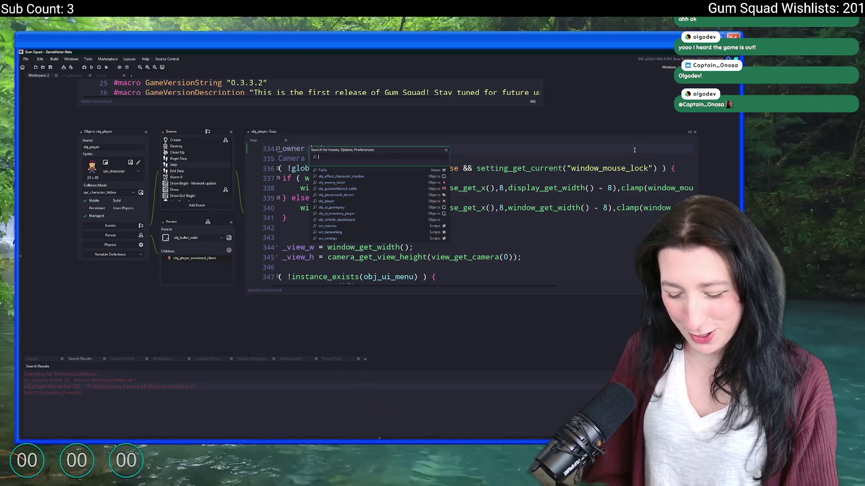
type("obj_ui_gam")
key("Return")
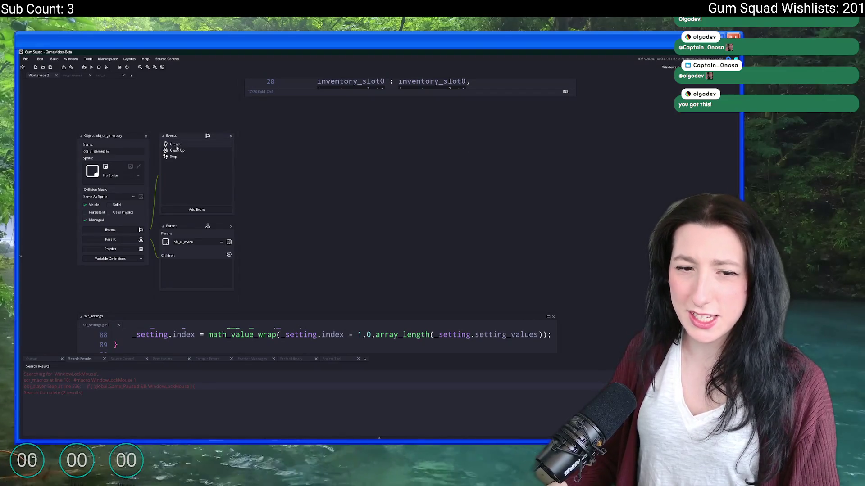
Step: In obj_ui_gameplay's Create event, duplicate the Cursor Color button block and fix the doubled quotes
double_click(177, 145)
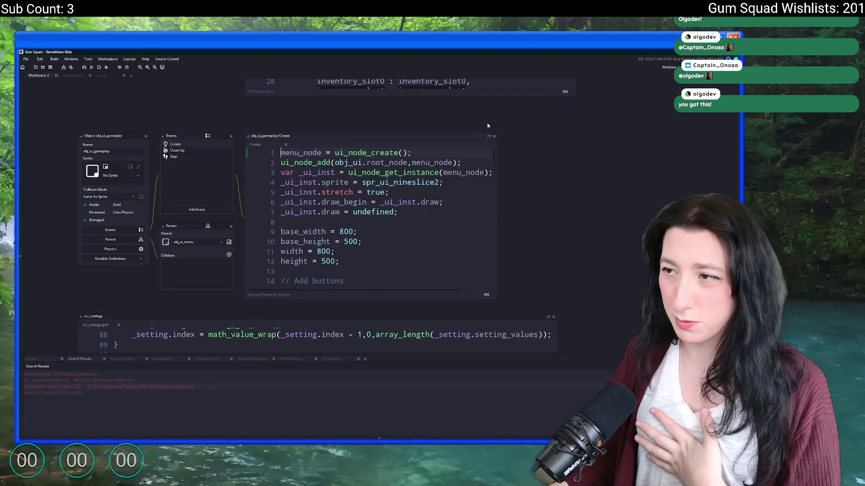
left_click(489, 138)
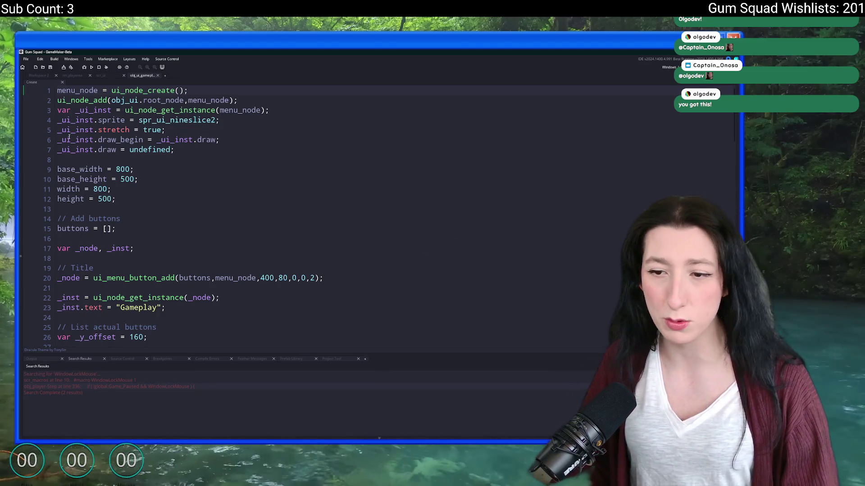
scroll(276, 203, "down", 4)
scroll(305, 219, "down", 8)
scroll(304, 218, "down", 5)
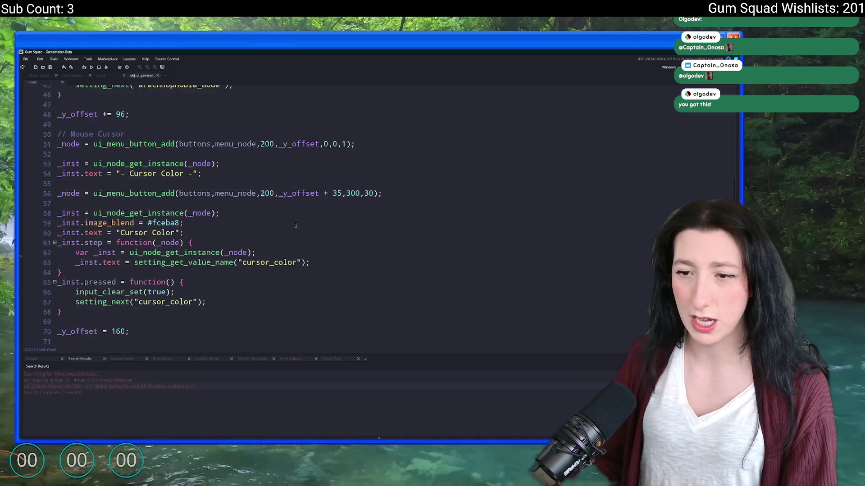
scroll(270, 236, "down", 3)
scroll(203, 250, "down", 2)
scroll(126, 257, "down", 3)
scroll(127, 256, "up", 4)
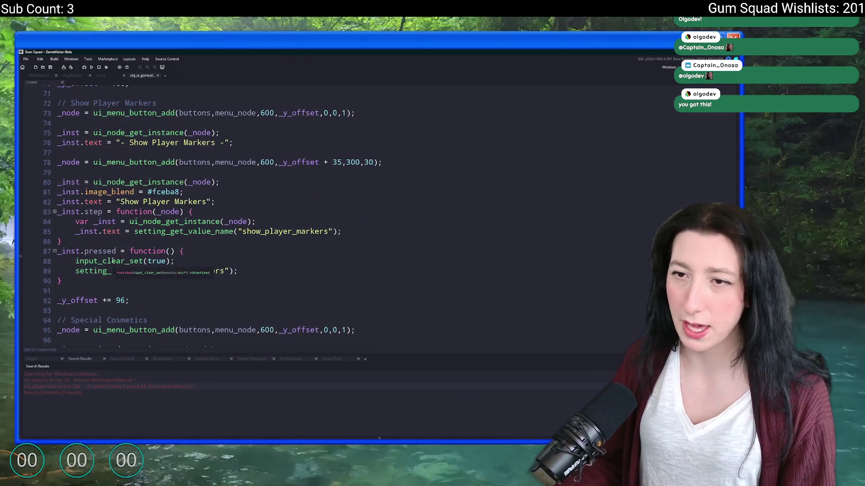
scroll(127, 257, "up", 3)
scroll(126, 256, "up", 3)
scroll(108, 298, "up", 2)
scroll(102, 297, "down", 1)
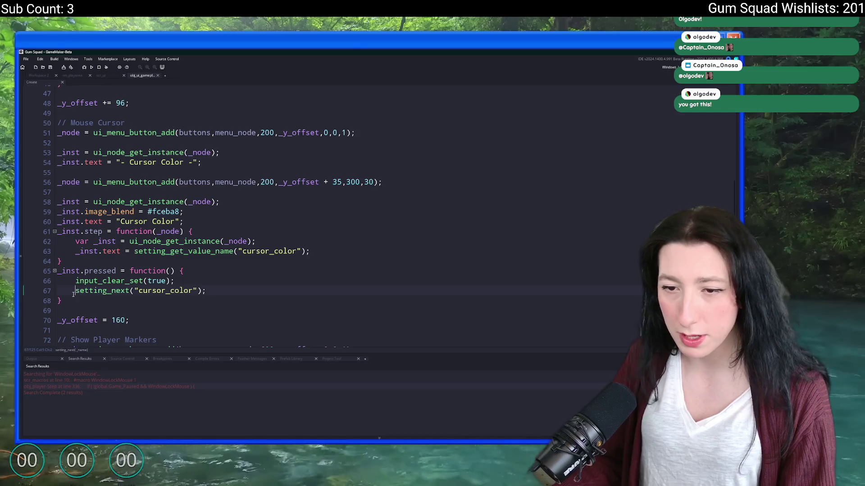
left_click_drag(62, 300, 86, 139)
scroll(86, 136, "up", 2)
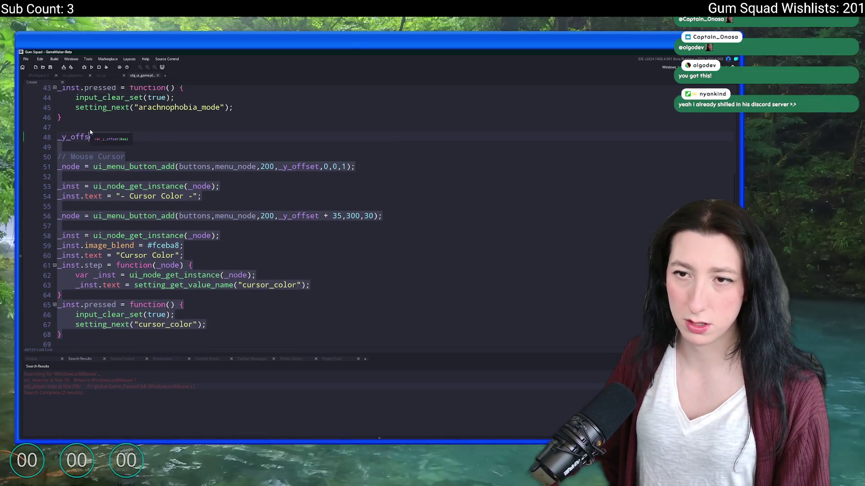
scroll(135, 204, "down", 10)
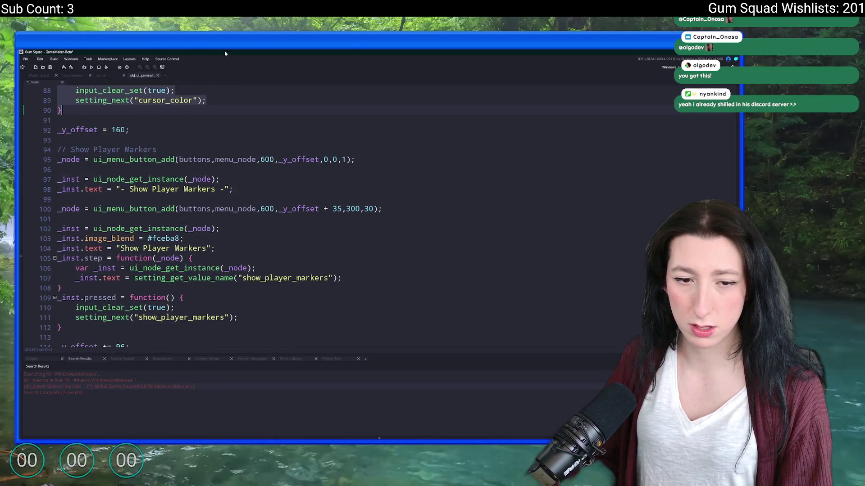
scroll(191, 158, "up", 3)
scroll(190, 159, "up", 4)
scroll(182, 168, "down", 2)
scroll(182, 168, "up", 2)
scroll(180, 166, "down", 1)
left_click(152, 148)
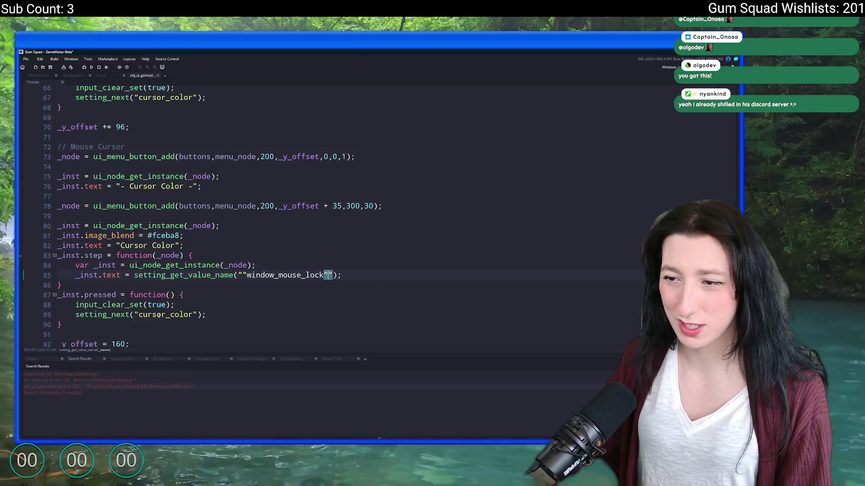
key("Delete")
key("BackSpace")
Step: Rename the copied block to window_mouse_lock with label Window Mouse Lock, then run the game with F5
double_click(275, 275)
key("ctrl+c")
double_click(165, 315)
key("ctrl+v")
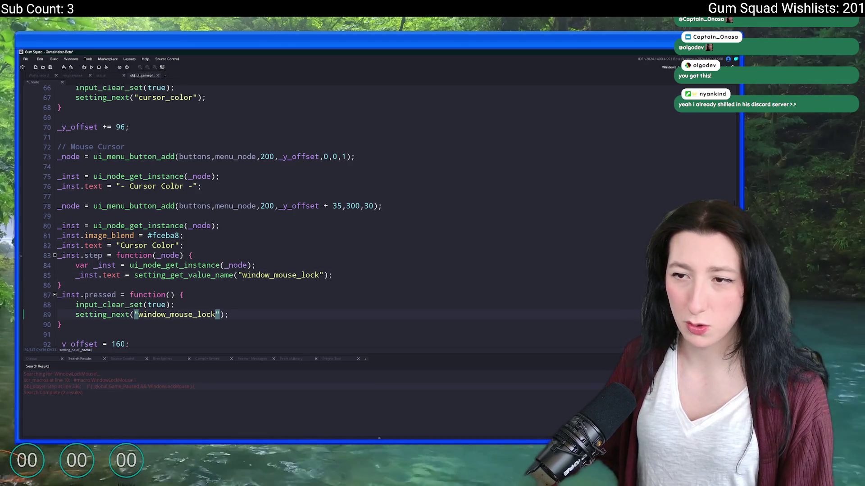
left_click_drag(129, 187, 183, 187)
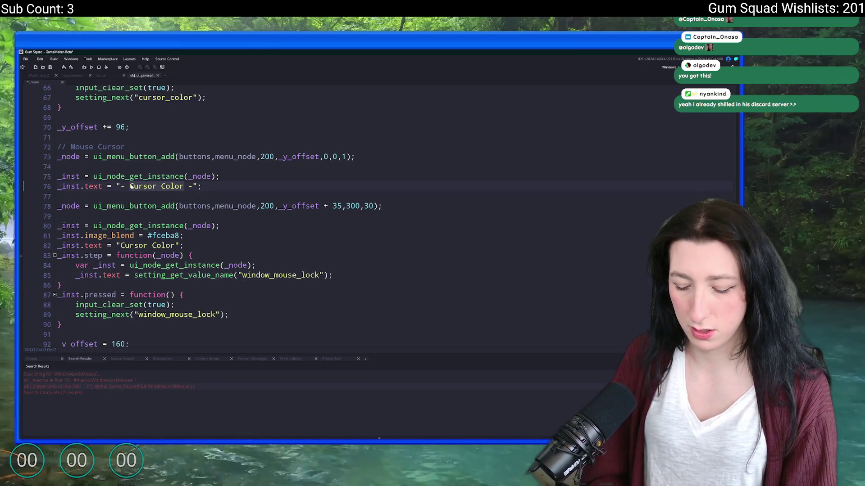
type("Wind")
type(" Mouse Lock")
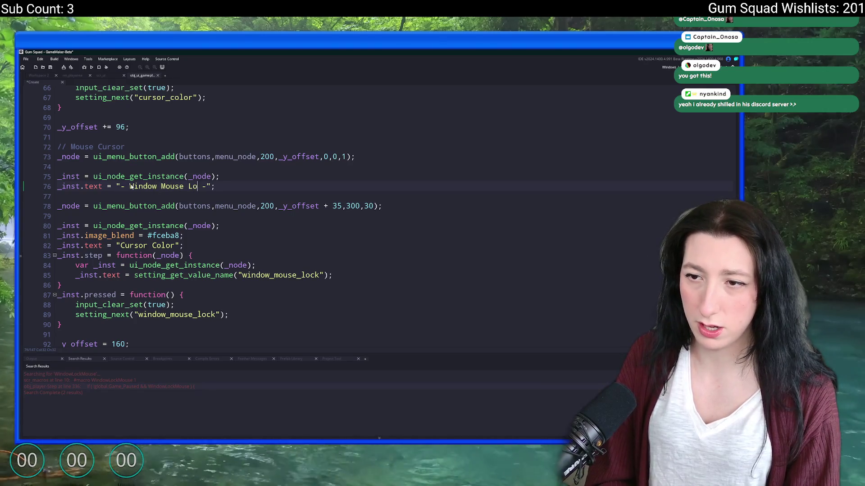
key("Down")
key("Down")
scroll(56, 263, "down", 1)
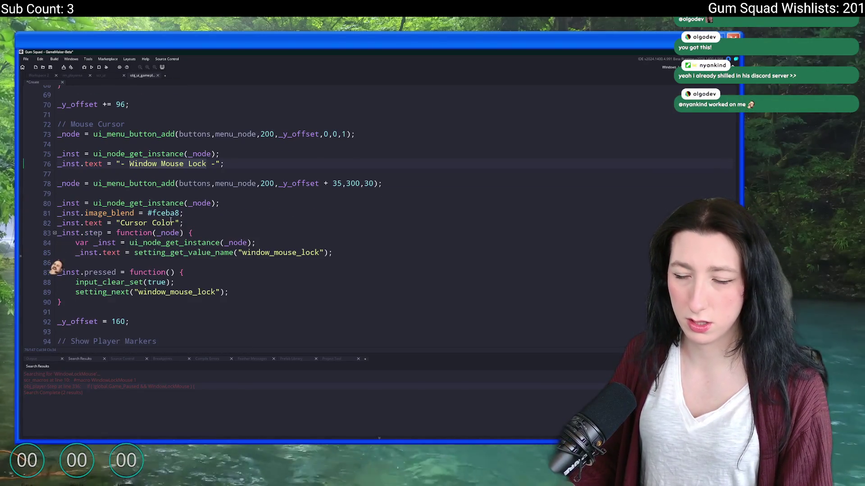
double_click(124, 223)
key("ctrl+v")
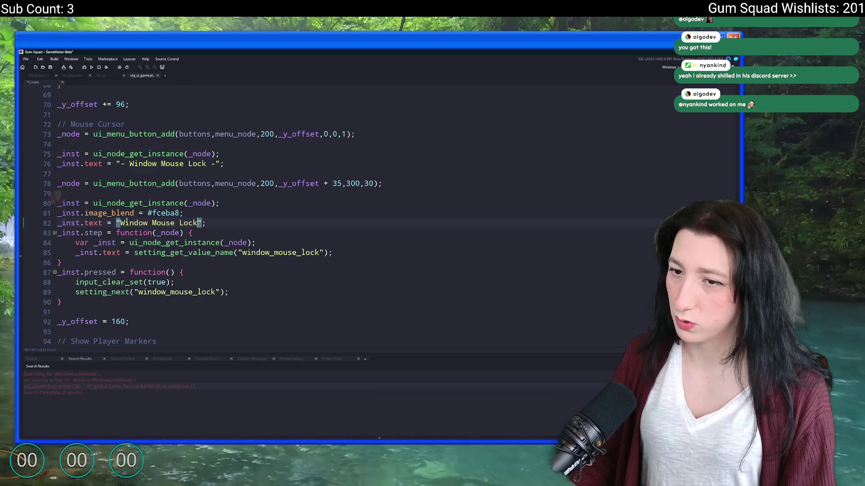
scroll(124, 225, "up", 2)
scroll(135, 203, "down", 4)
key("F5")
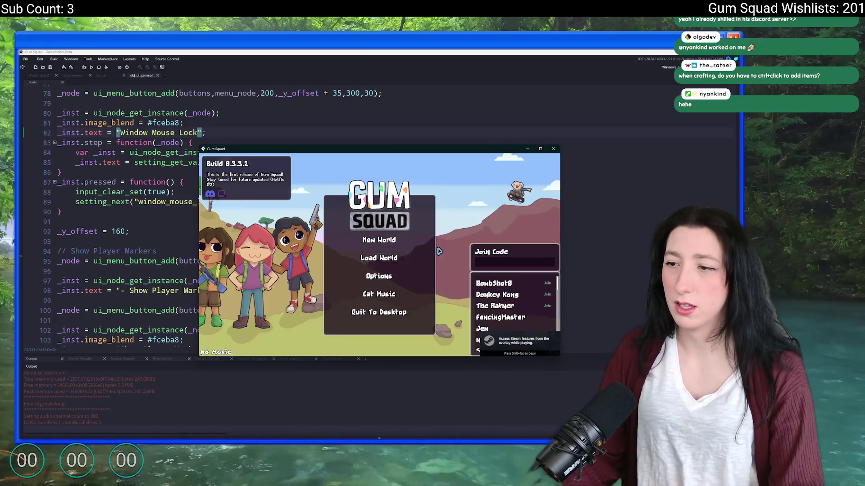
Step: Check the Gameplay settings from the main menu options in the maximized window, then back out
left_click(379, 275)
left_click(378, 230)
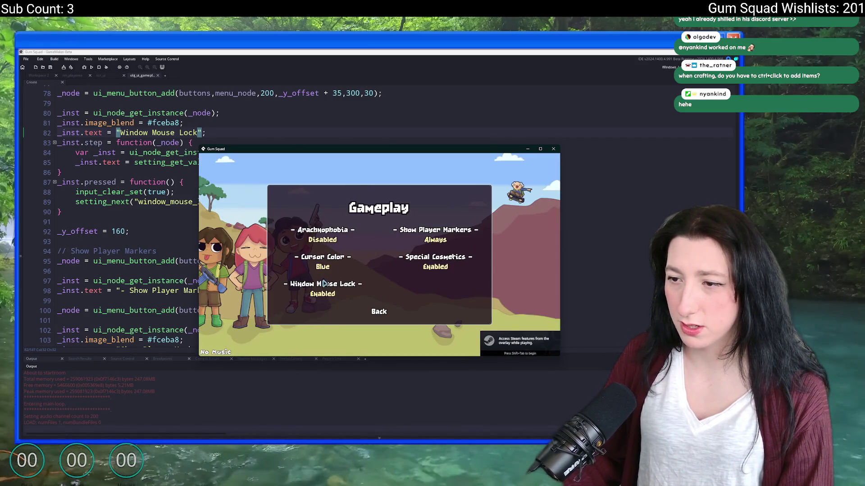
double_click(395, 157)
left_click(379, 361)
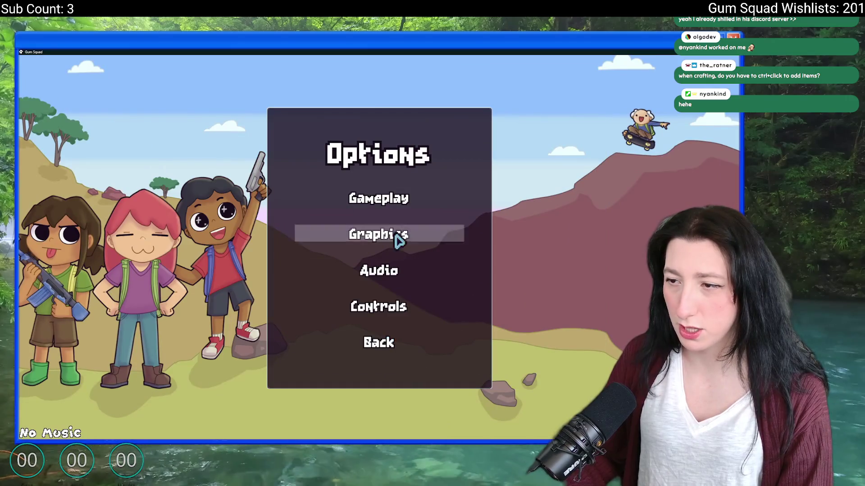
left_click(383, 340)
Step: Set up a new world, cycling the lobby type and checking difficulty, then create the lobby
left_click(378, 218)
left_click(379, 244)
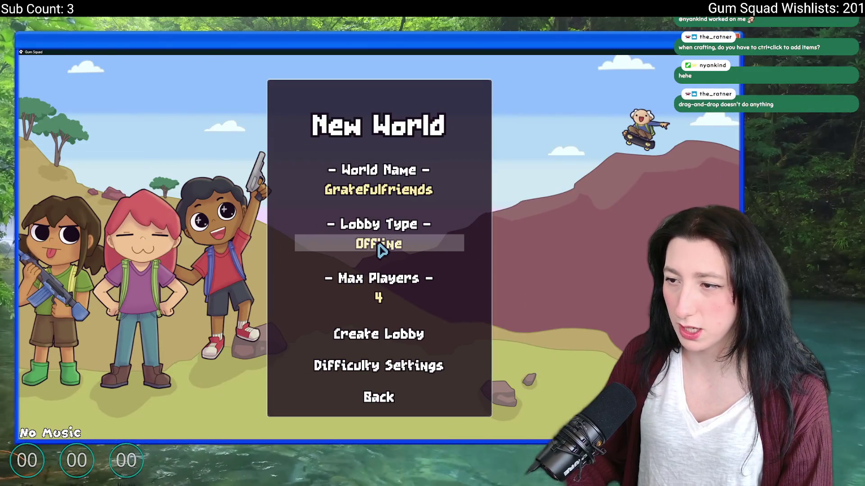
left_click(382, 248)
left_click(378, 366)
left_click(378, 388)
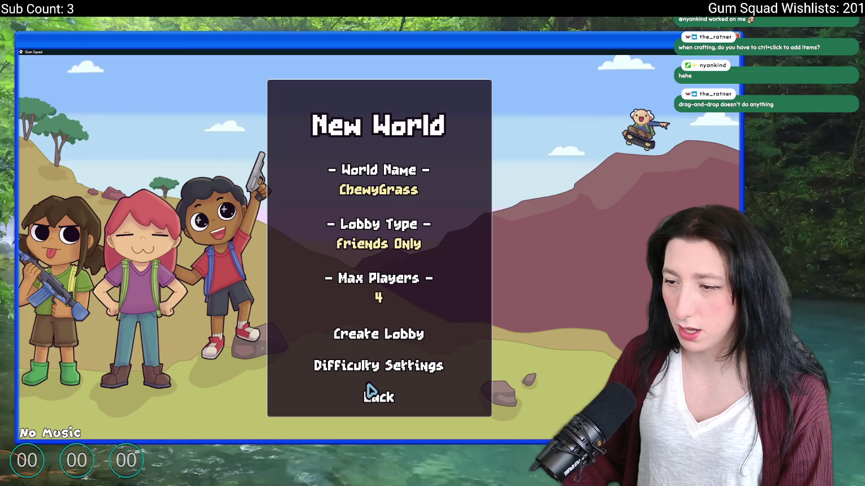
left_click(378, 334)
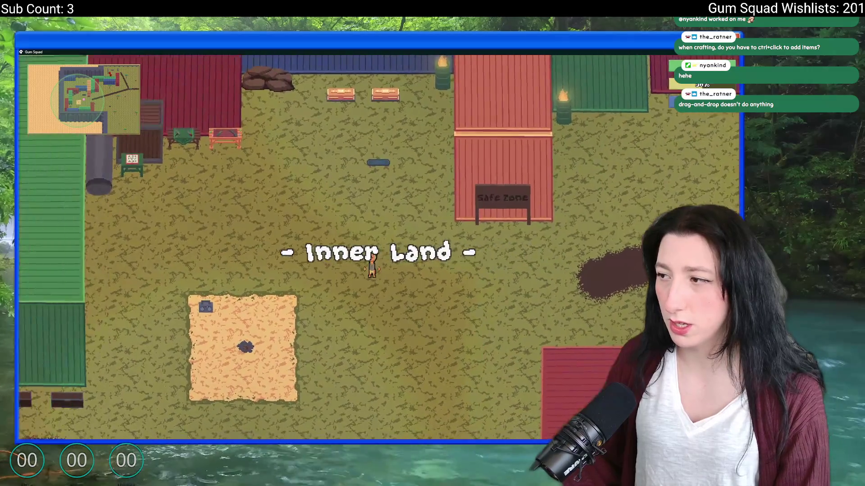
Step: In the world, check the Gameplay settings from the pause menu, then save and quit to the main menu
key("Escape")
left_click(378, 254)
left_click(378, 189)
key("Escape")
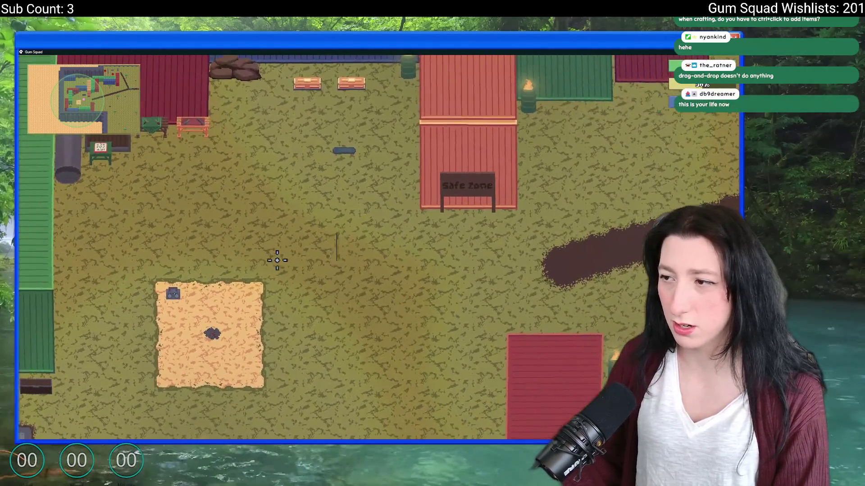
key("Escape")
left_click(347, 361)
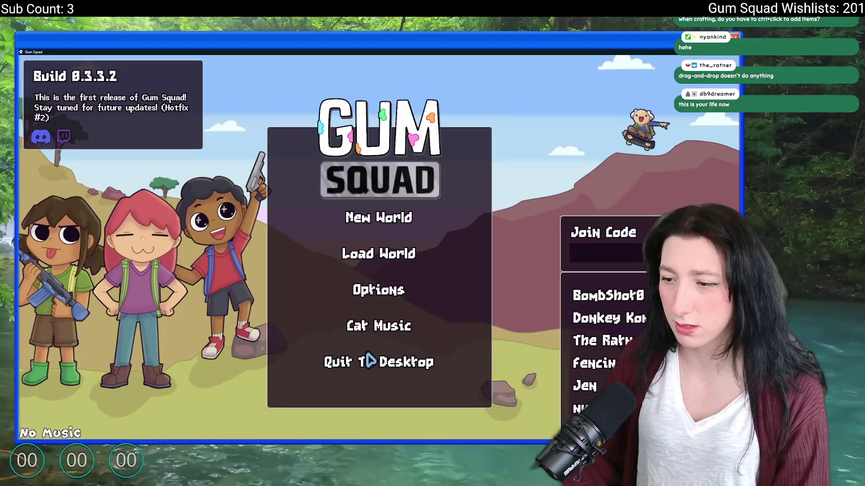
Step: Create another new world, then pause and save and quit so the game closes
left_click(379, 218)
left_click(378, 334)
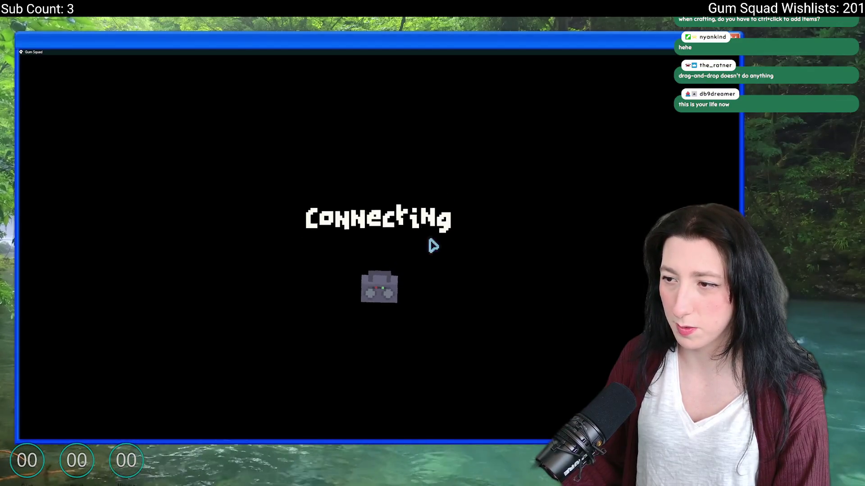
key("Escape")
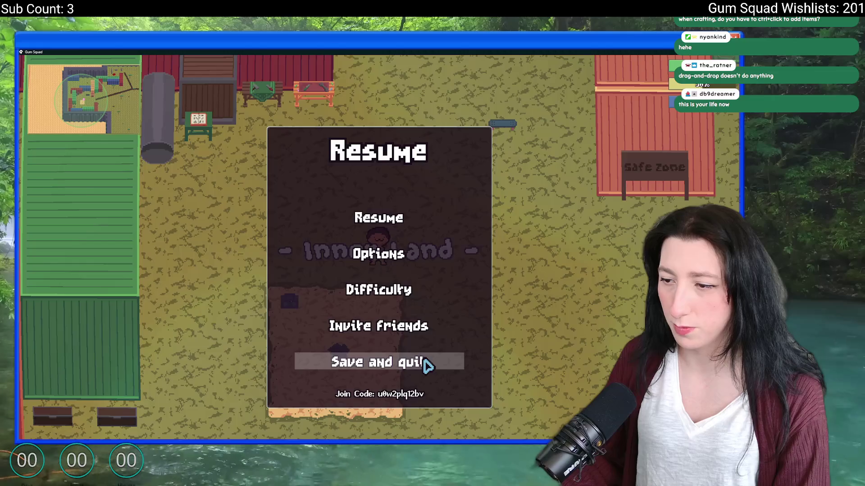
left_click(395, 361)
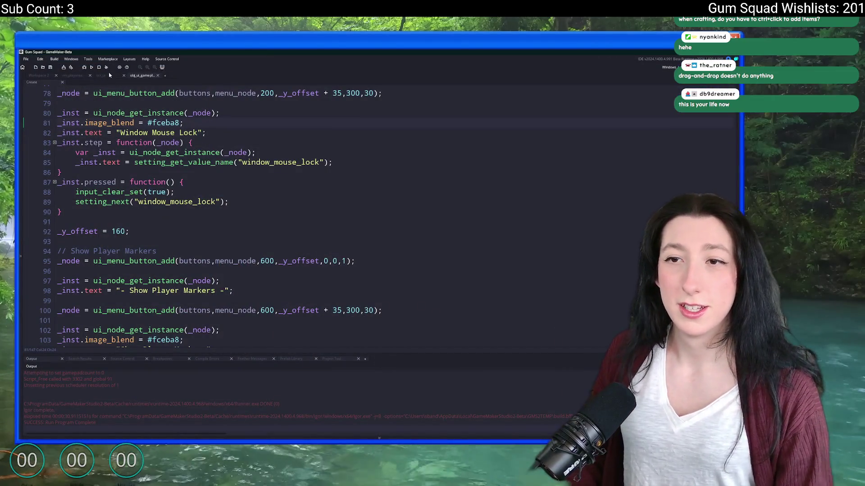
Step: Open scr_macros, set GameVersionString to "0.3.3.3", review the description, and switch to GitHub Desktop
key("ctrl+t")
type("d")
type("scr_mac")
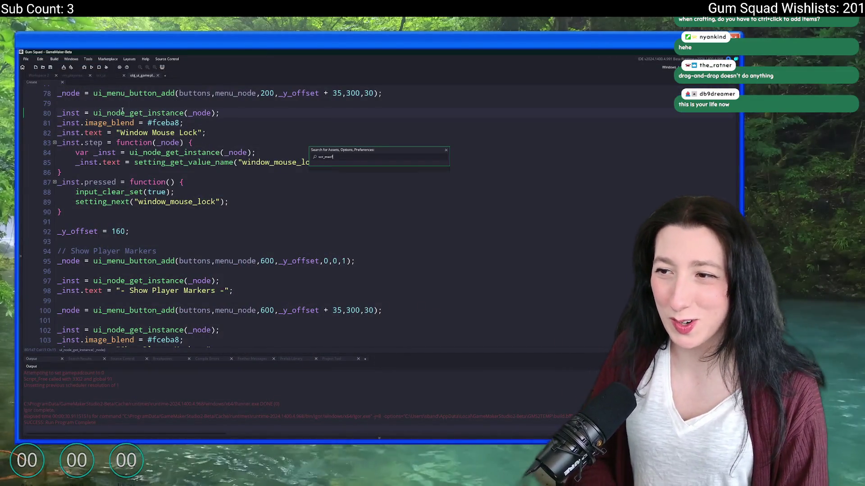
key("Return")
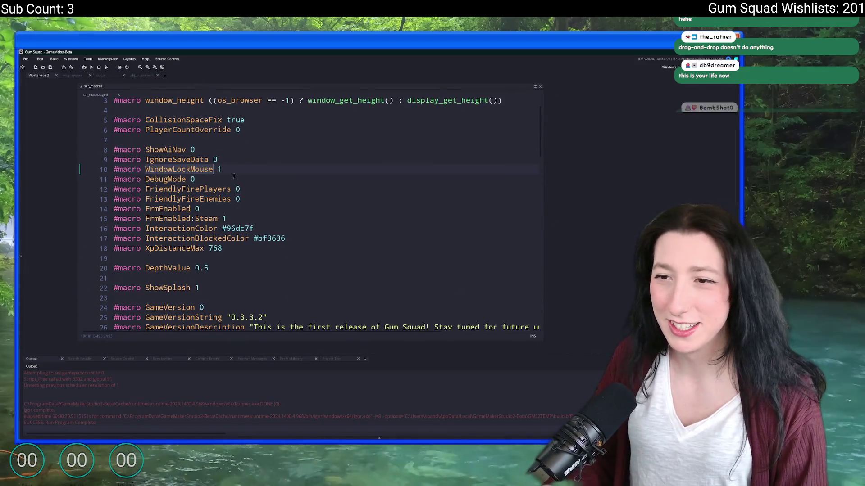
scroll(237, 230, "down", 2)
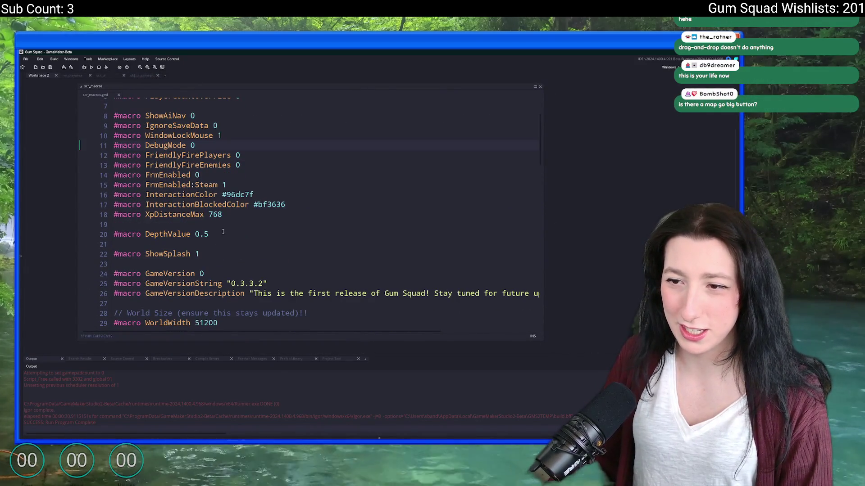
left_click(263, 284)
left_click_drag(475, 293, 567, 290)
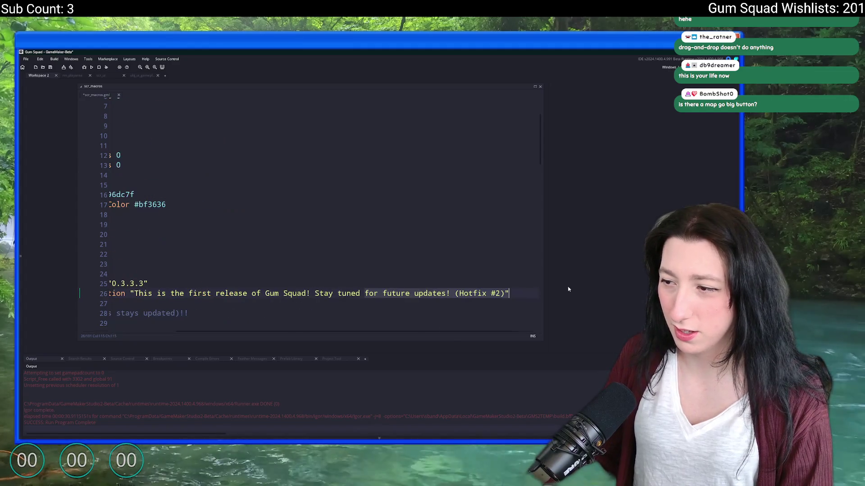
left_click(437, 260)
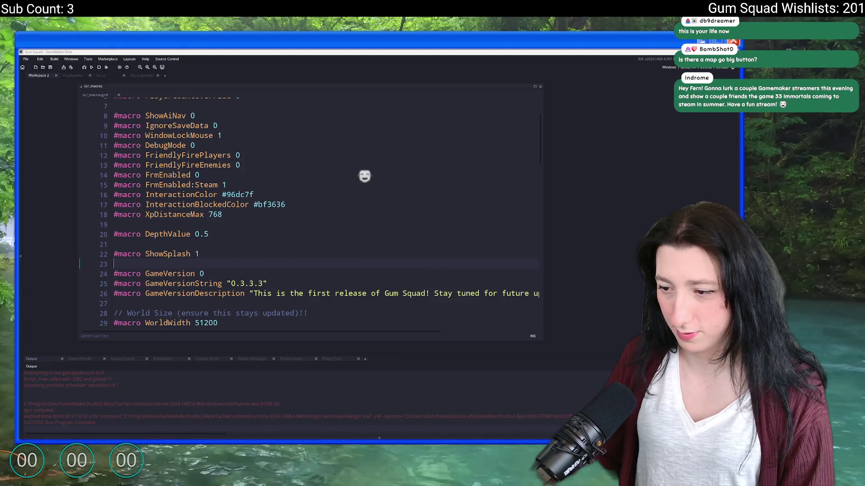
key("alt+Tab")
type("Mo")
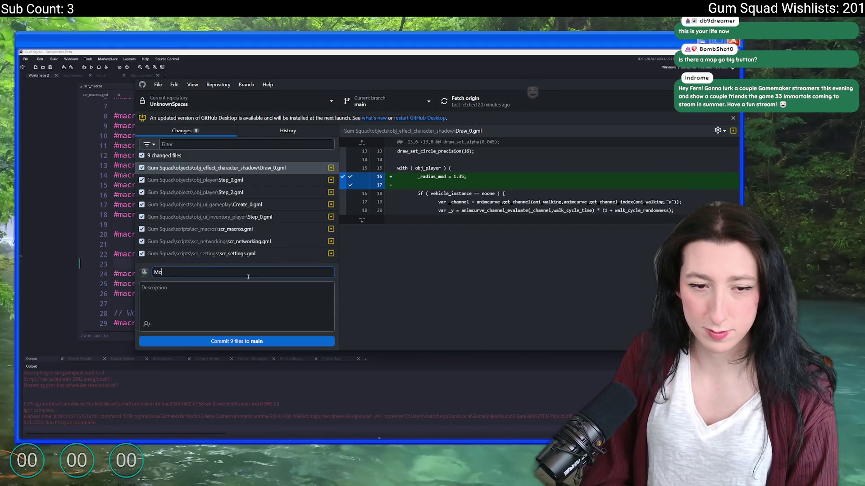
type("re fixes")
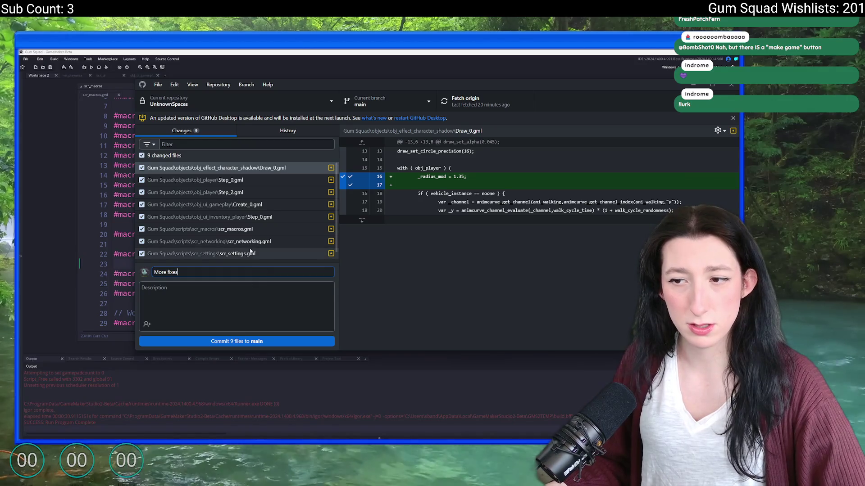
Step: Review the diffs of obj_player Step_0, scr_macros, scr_settings and the other changed files
left_click(224, 179)
left_click(257, 193)
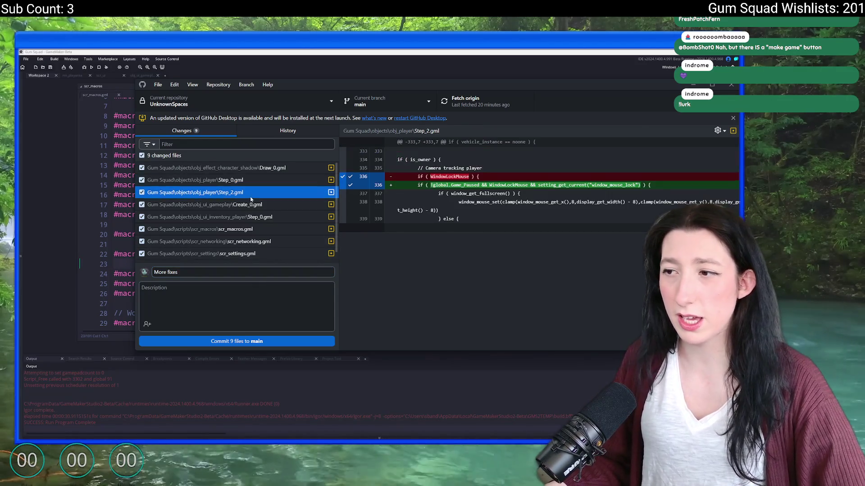
left_click(250, 217)
left_click(242, 230)
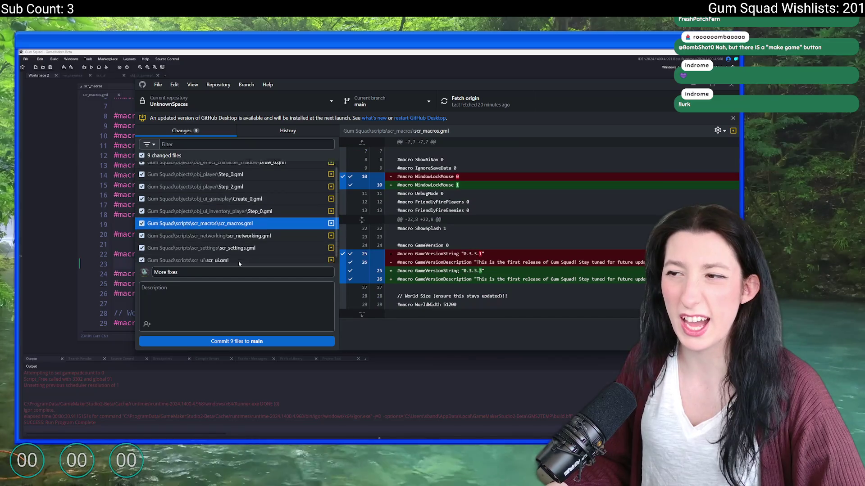
scroll(238, 250, "down", 1)
left_click(230, 243)
Step: Commit the nine files to main as 'More fixes', push to origin, and return to GameMaker
left_click(225, 341)
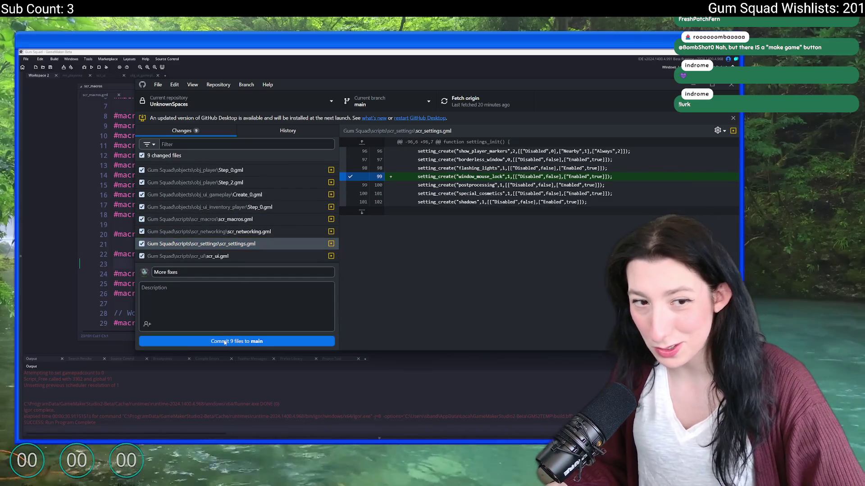
left_click(487, 99)
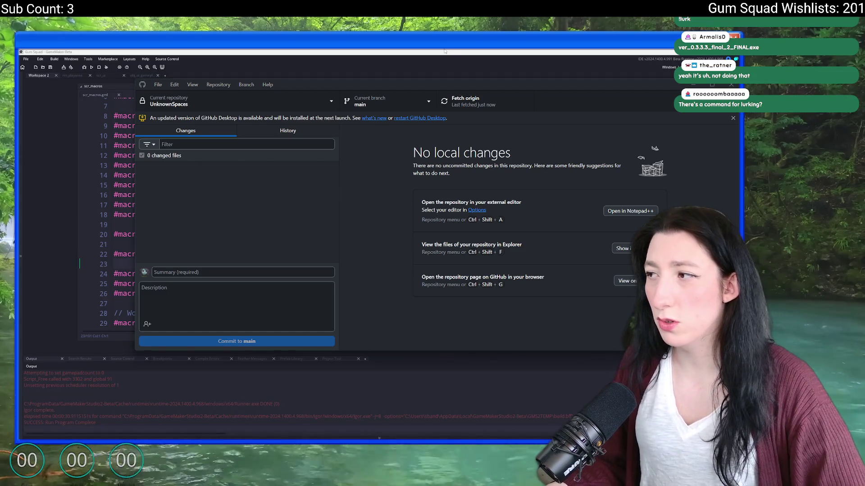
key("alt+Tab")
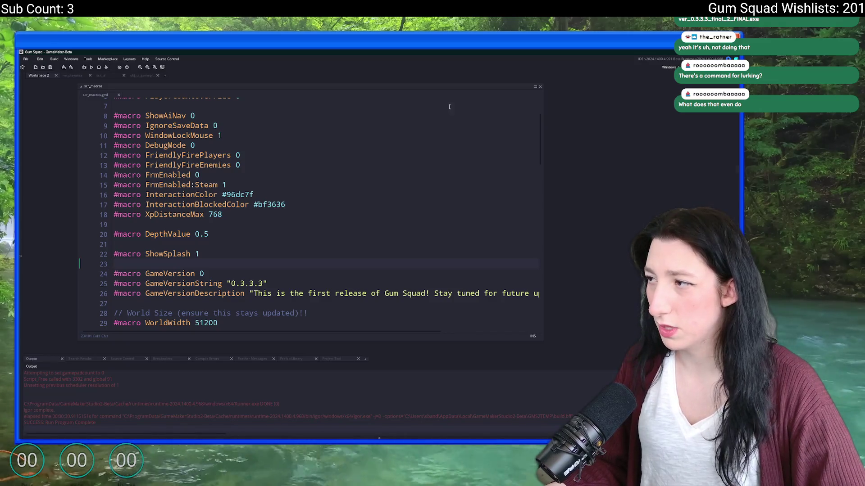
Step: Package the game as a zip, saving over the existing Gum Squad.zip on the Desktop
left_click(63, 66)
left_click(74, 81)
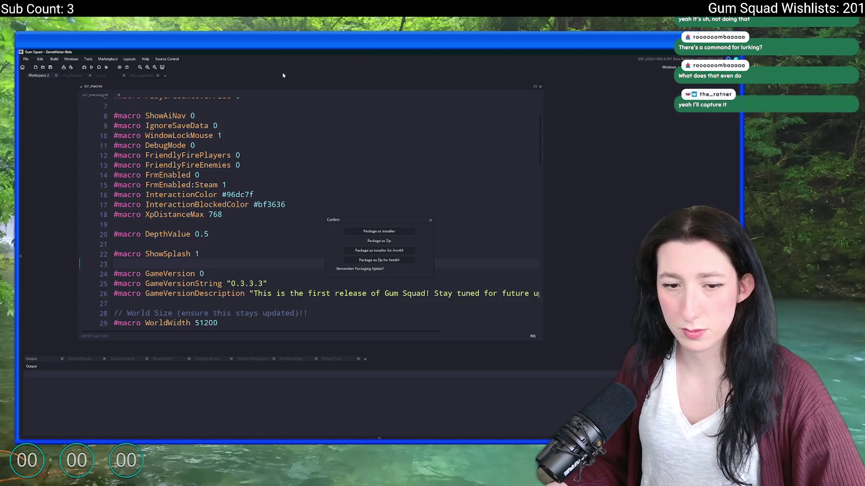
left_click(378, 242)
left_click(309, 248)
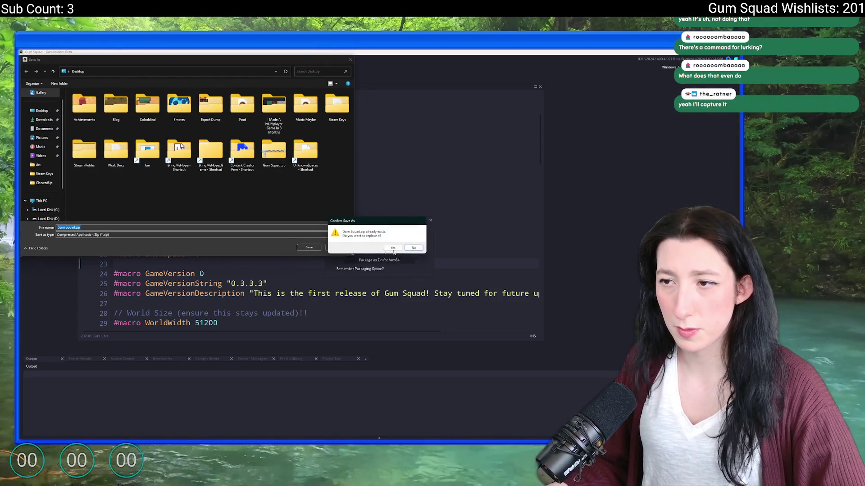
left_click(393, 248)
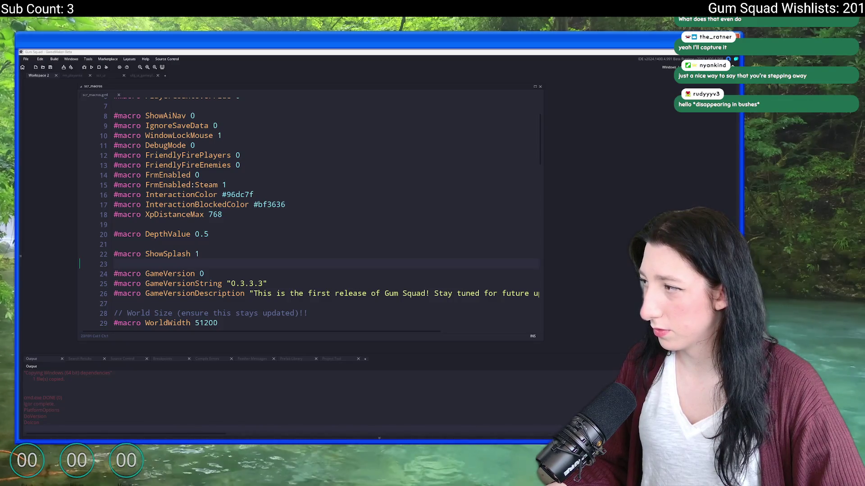
Step: Glance at Discord during the build, return to GameMaker and start an asset search
key("alt+Tab")
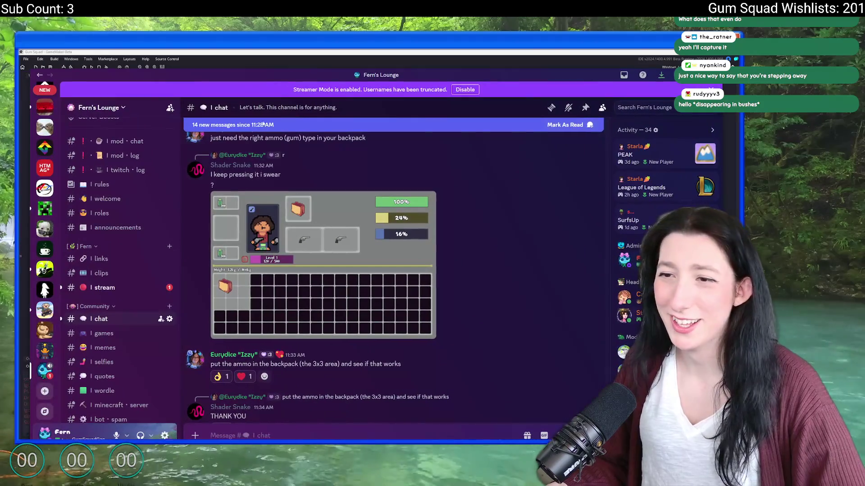
key("alt+Tab")
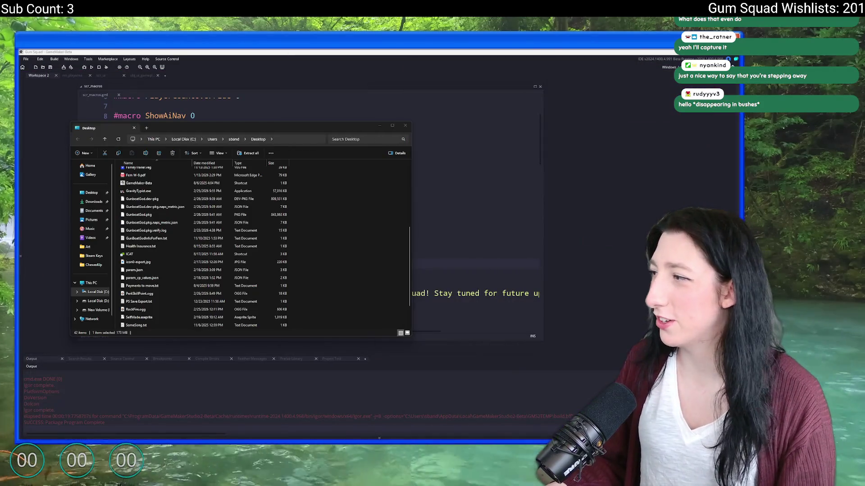
key("ctrl+t")
type("tools")
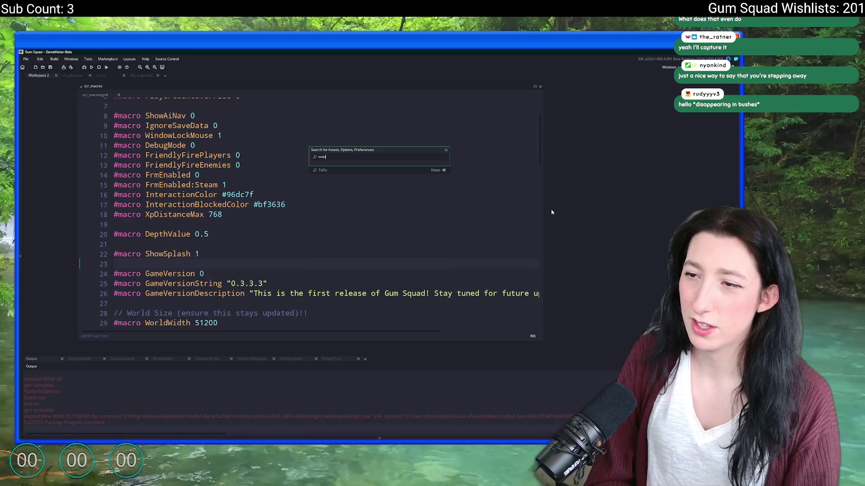
Step: Start a new line under the High Priority heading of the ToDo note
key("Return")
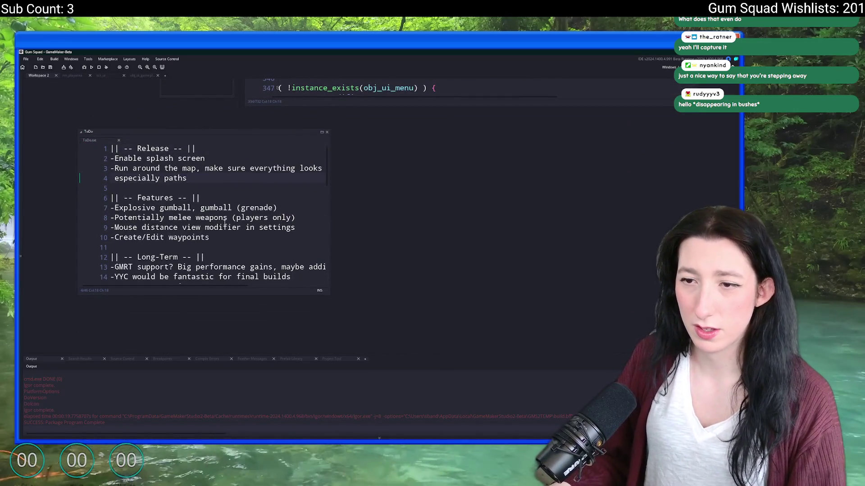
scroll(238, 227, "down", 3)
scroll(239, 228, "down", 3)
scroll(260, 232, "down", 3)
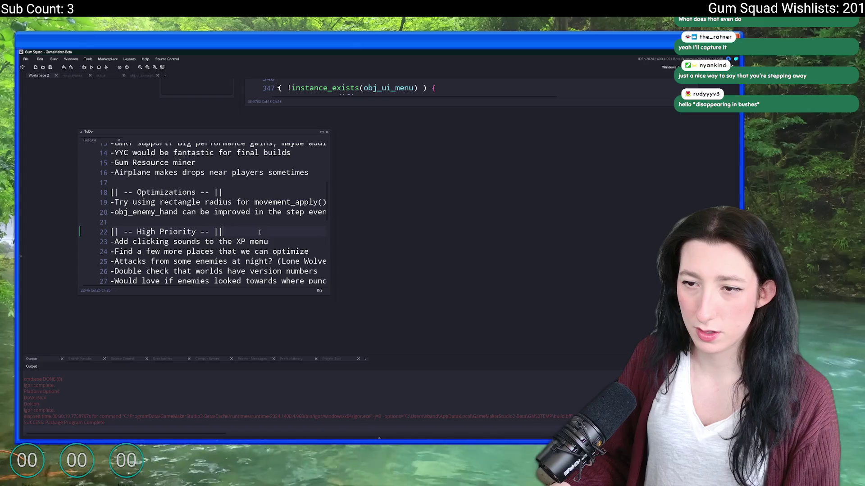
left_click(260, 231)
key("Return")
type("-Preventk")
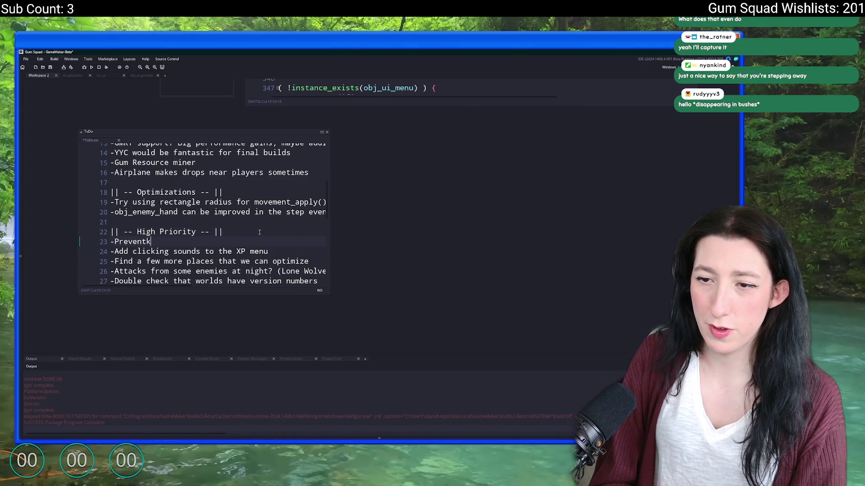
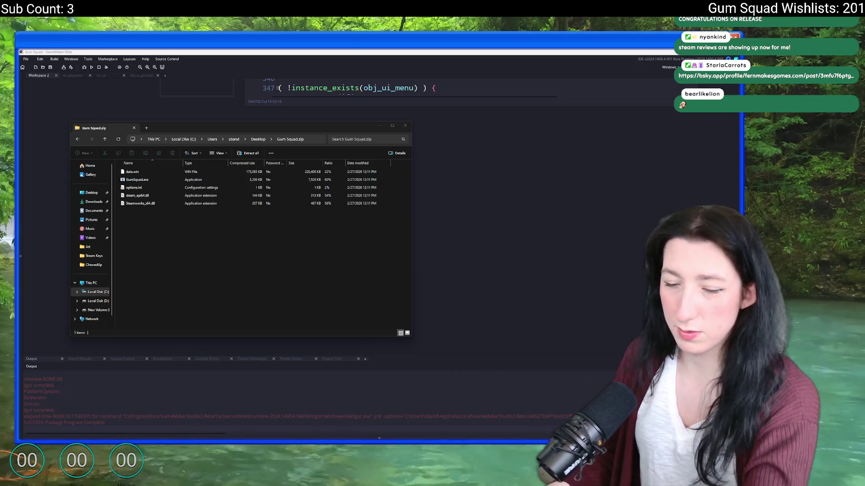
Step: Launch Steam from system search, then watch the Bluesky post's release video full screen
key("super")
type("steam")
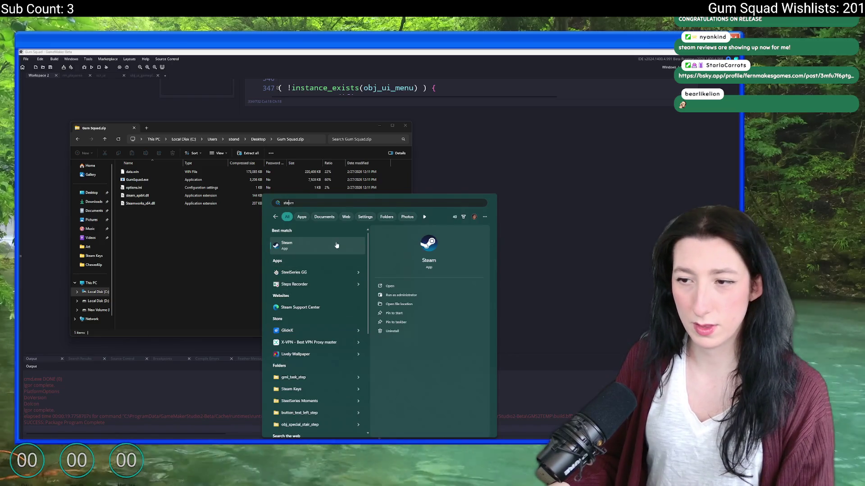
key("Return")
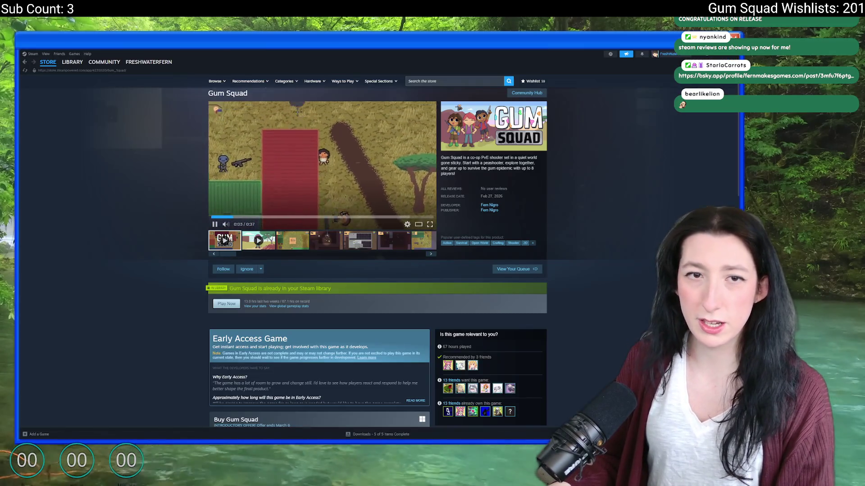
key("alt+Tab")
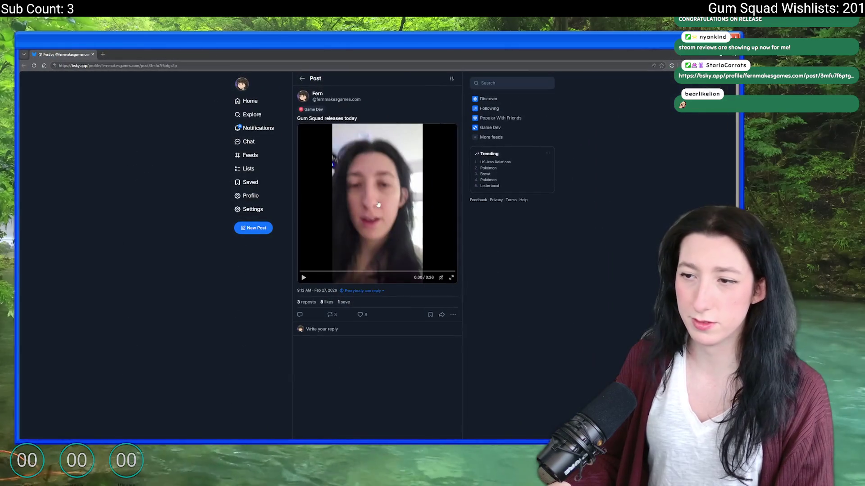
left_click(379, 204)
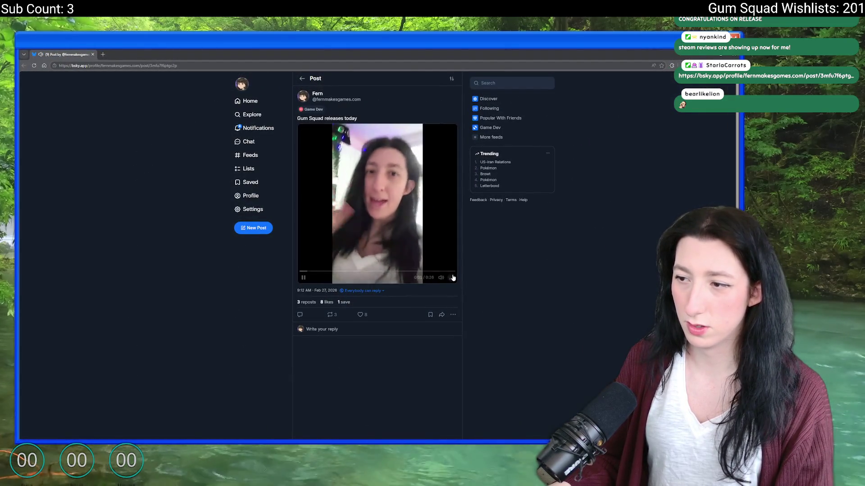
left_click(452, 278)
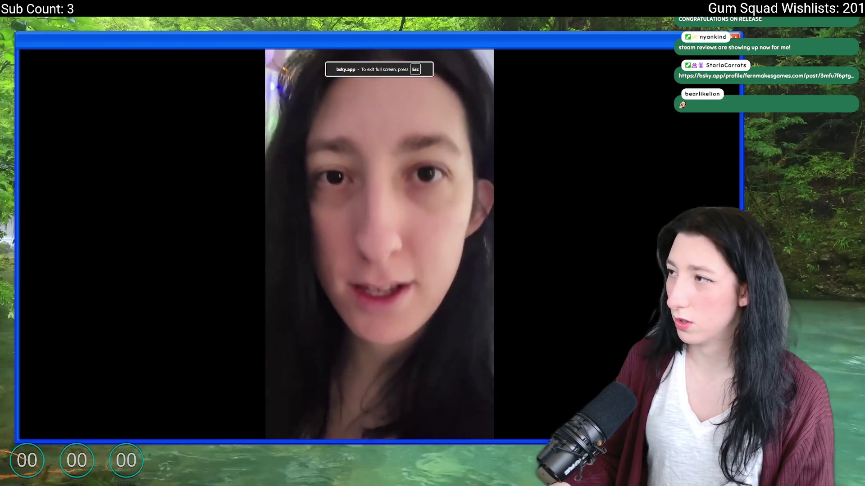
Step: Finish the video, leave full-screen playback and hide the browser to reveal the editor
key("alt+Tab")
left_click(322, 179)
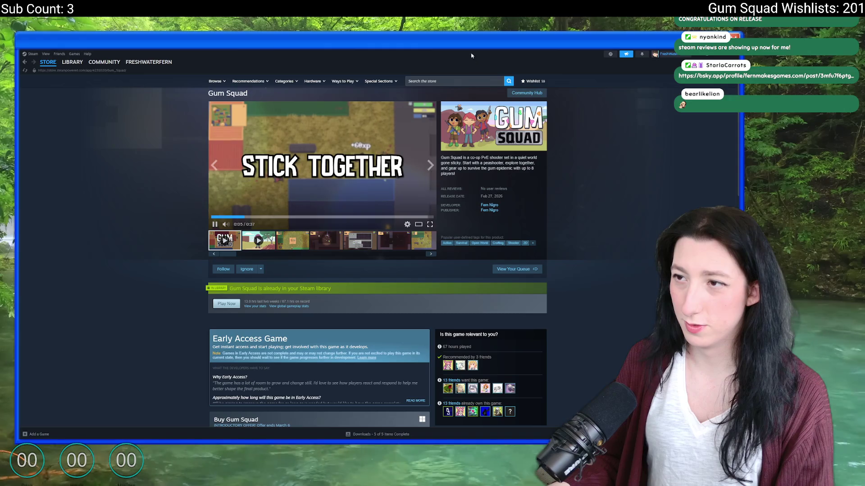
key("alt+Tab")
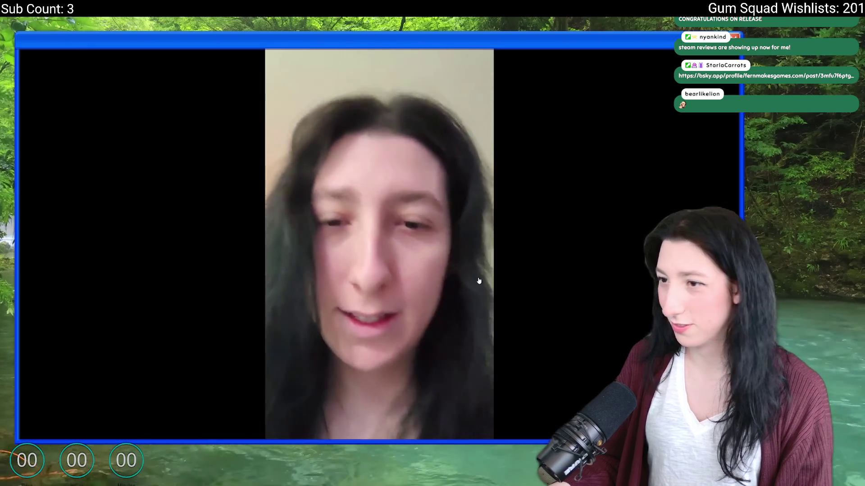
key("Escape")
key("super+Down")
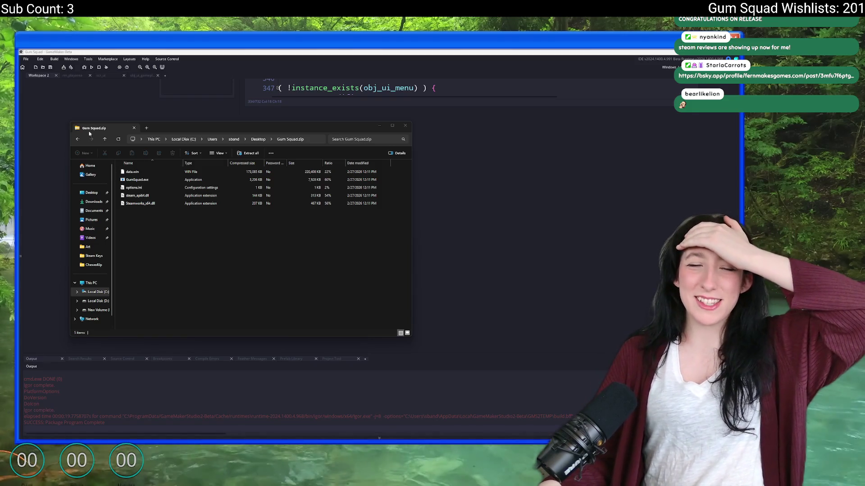
Step: Close the Gum Squad.zip folder window, peek at New World, go back and quit the game to desktop
left_click(405, 126)
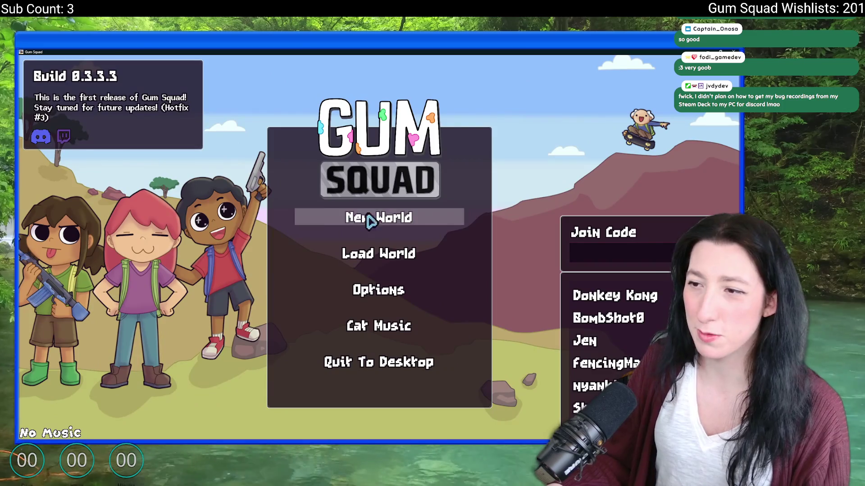
left_click(378, 218)
left_click(379, 396)
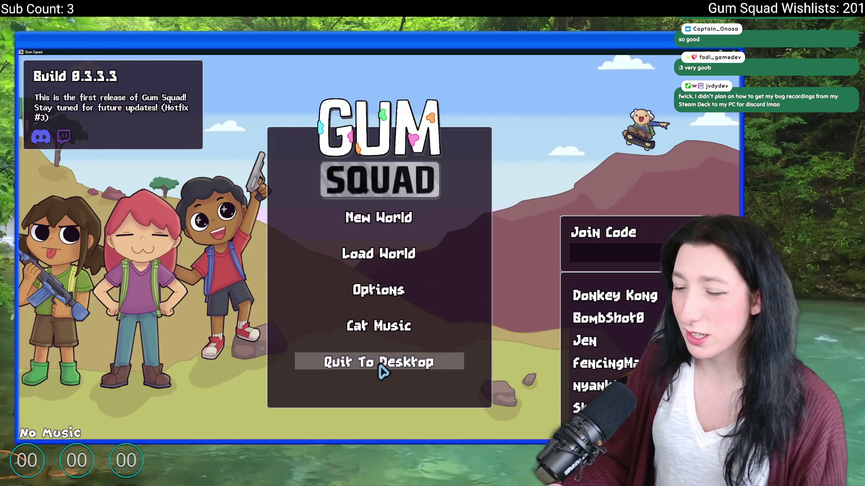
left_click(378, 362)
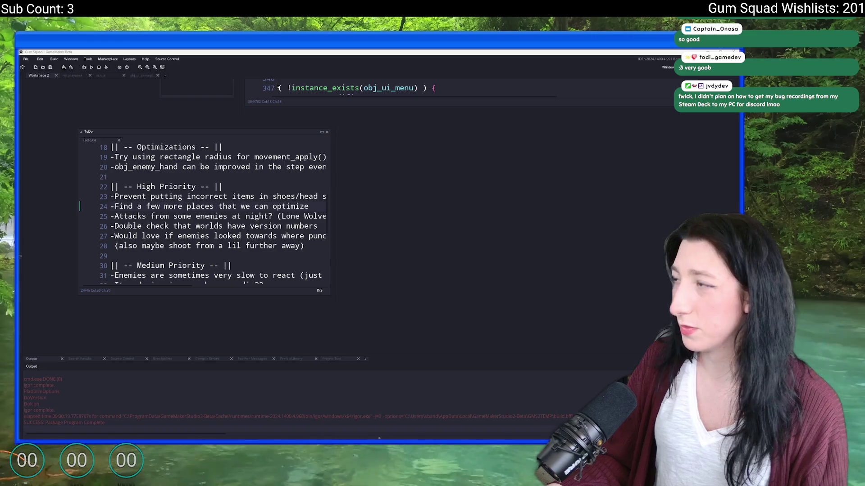
Step: Bring the Steam library's Gum Squad page forward from the taskbar
left_click(423, 422)
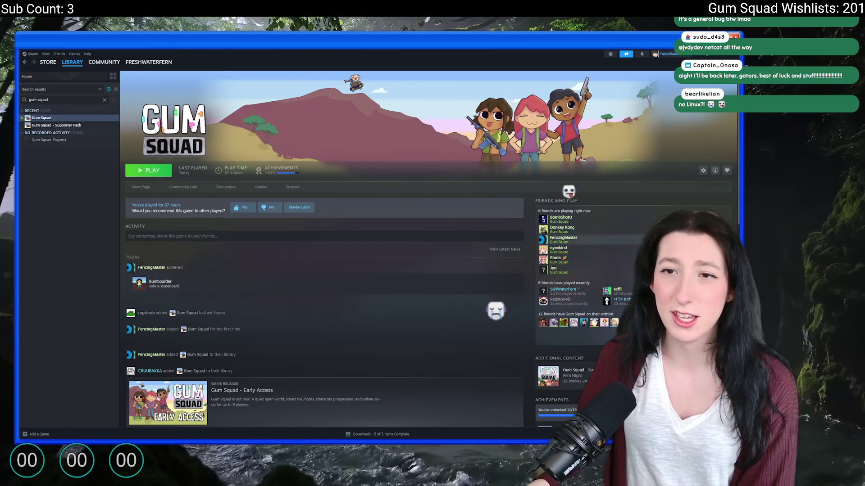
Step: Reopen the Steam library page via search, return to GameMaker, then switch to the Discord server
key("alt+Tab")
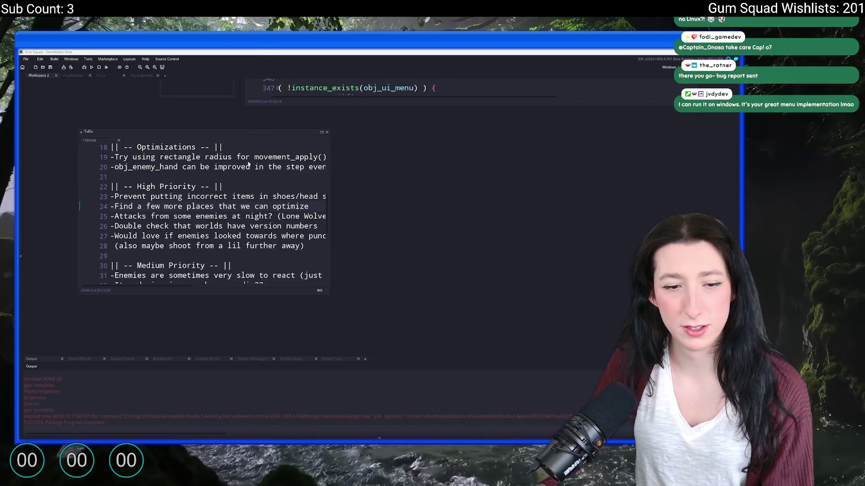
key("super")
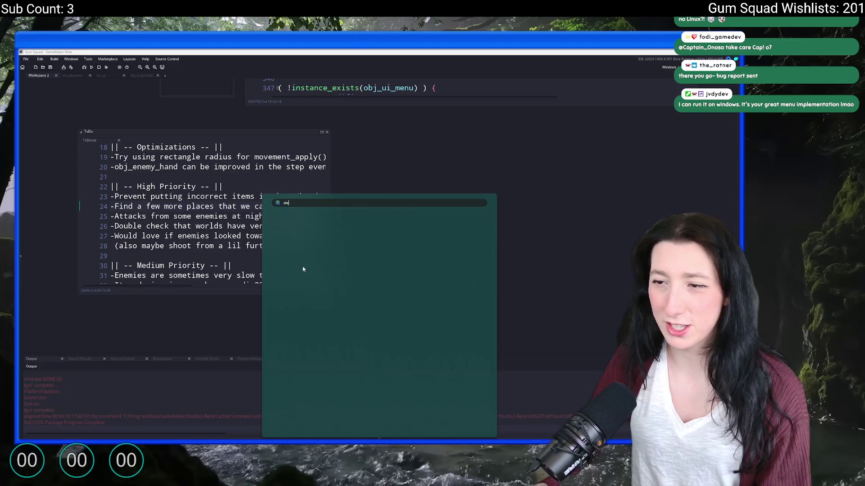
left_click(297, 247)
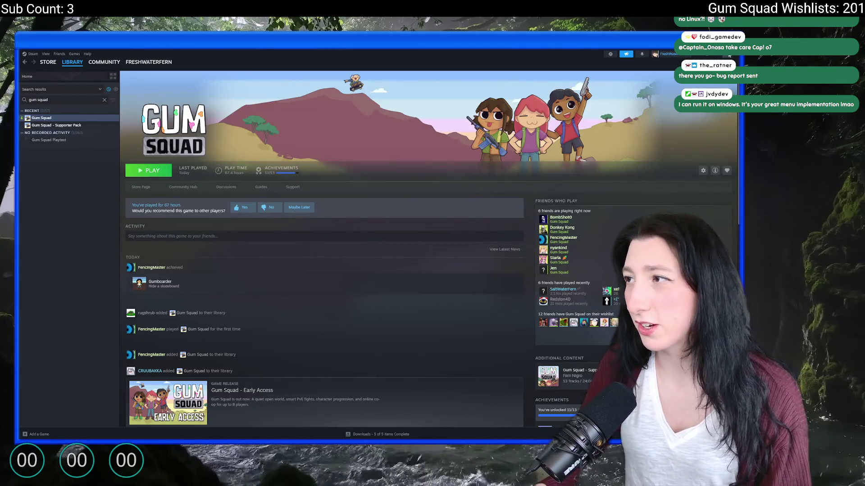
key("alt+Tab")
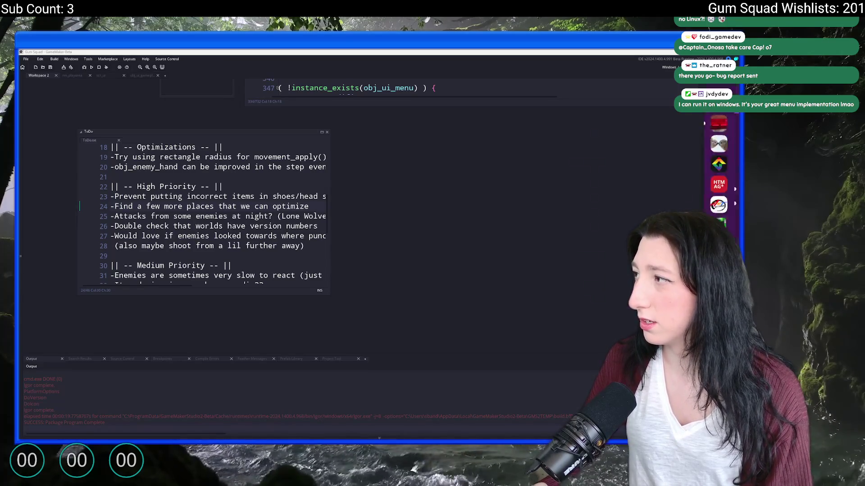
key("alt+Tab")
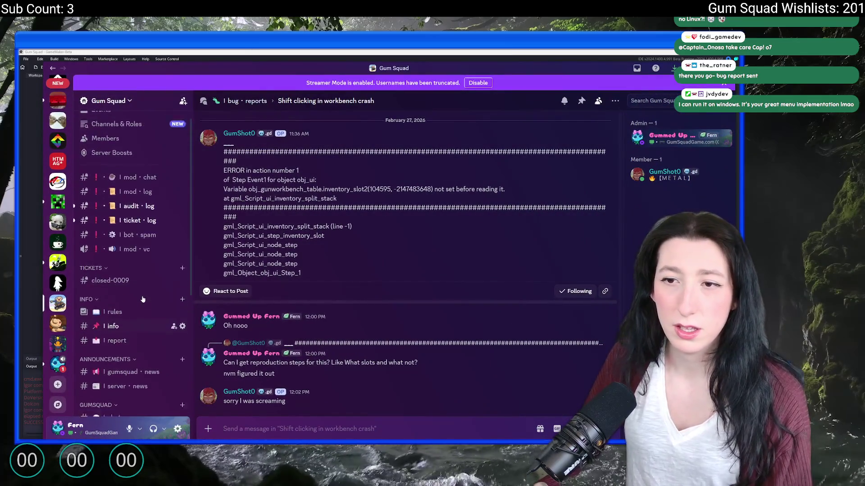
scroll(143, 300, "down", 5)
Step: In the bug-reports forum, open the crafting-table drag-and-drop report and watch its video full screen
left_click(125, 329)
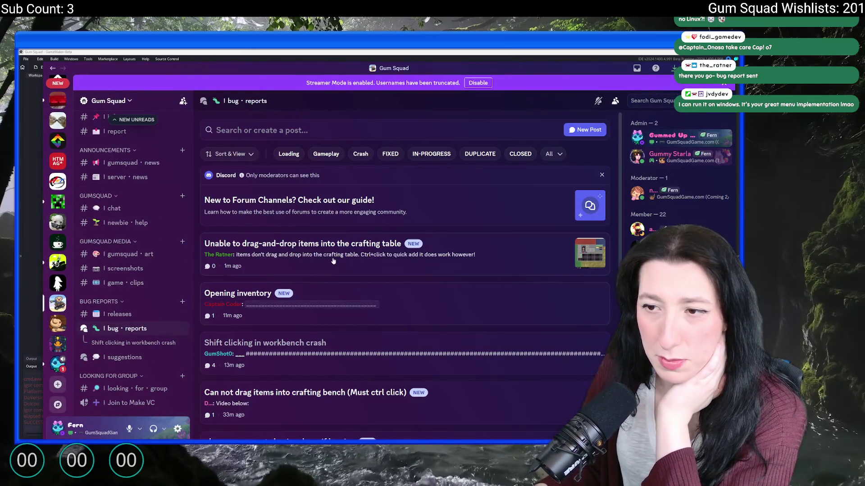
left_click(333, 257)
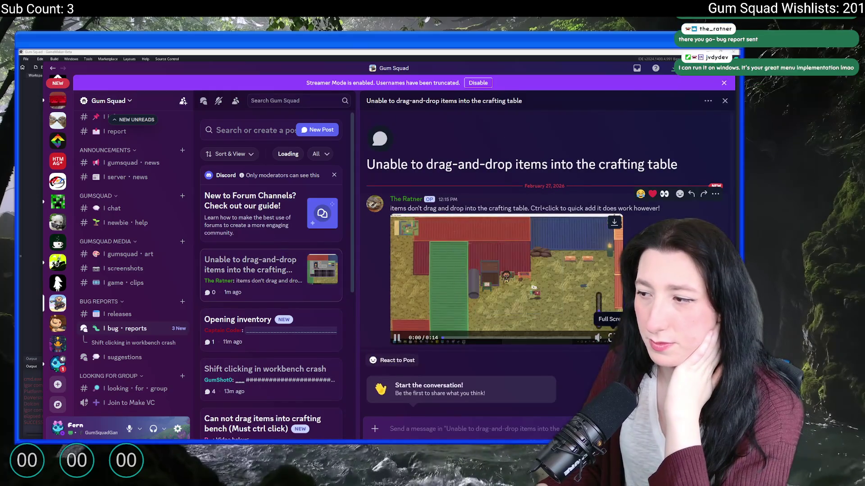
key("alt+Tab")
key("e")
mouse_move(243, 267)
left_mouse_down()
mouse_move(291, 215)
mouse_move(257, 271)
mouse_move(291, 169)
mouse_move(247, 276)
mouse_move(291, 216)
mouse_move(248, 275)
mouse_move(291, 216)
mouse_move(385, 246)
mouse_move(458, 193)
mouse_move(248, 276)
mouse_move(344, 216)
mouse_move(251, 277)
mouse_move(291, 169)
mouse_move(247, 276)
mouse_move(290, 216)
mouse_move(252, 276)
left_mouse_up()
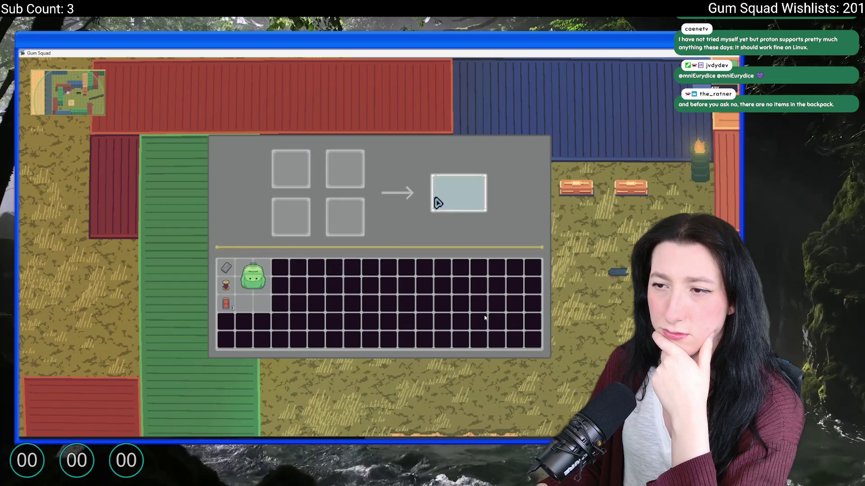
key("alt+z")
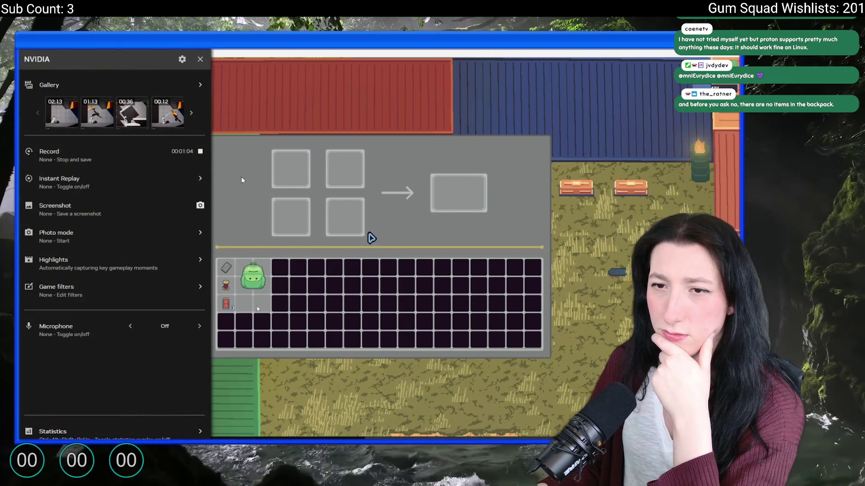
left_click(204, 155)
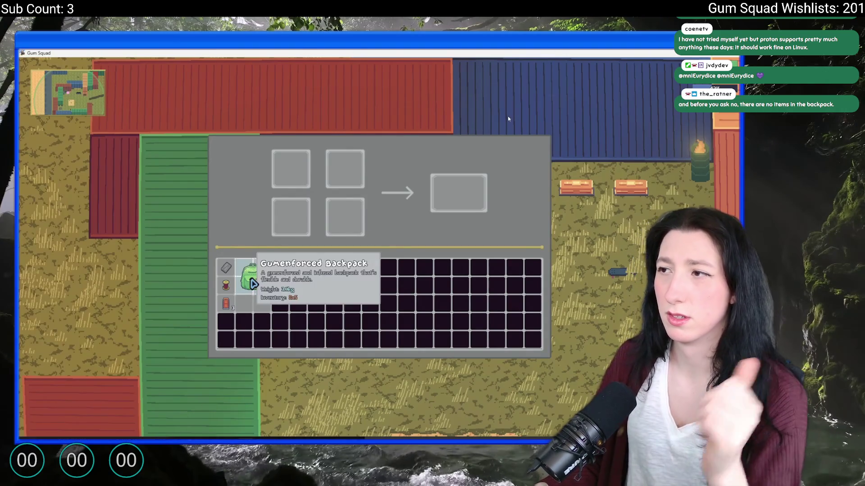
Step: Exit the video, close the forum post and switch back to the GameMaker editor
key("alt+Tab")
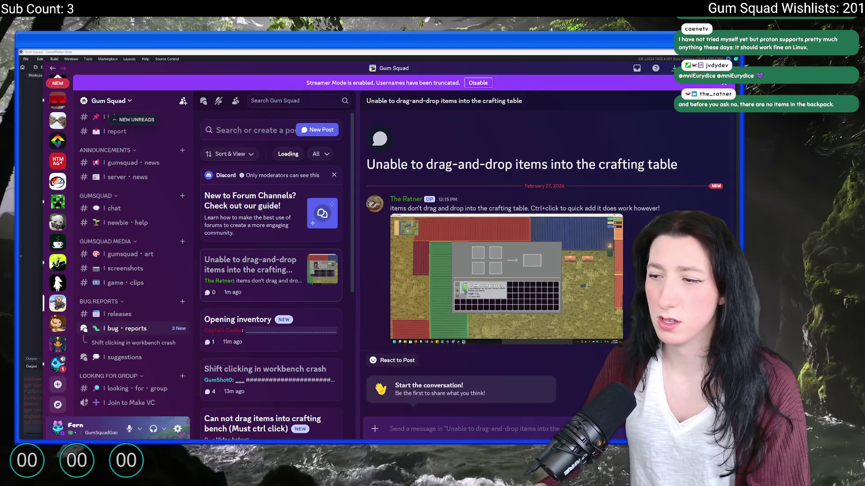
key("Escape")
key("alt+Tab")
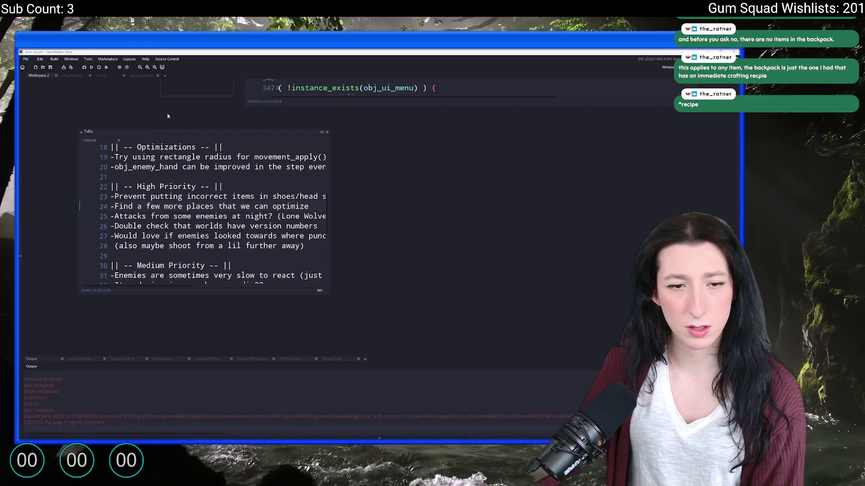
Step: Run the game from GameMaker and create a lobby for a new world
left_click(97, 68)
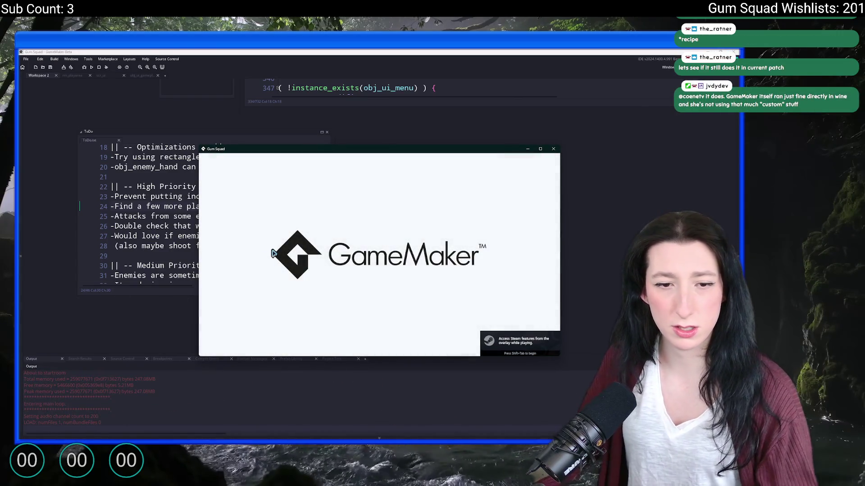
left_click(395, 243)
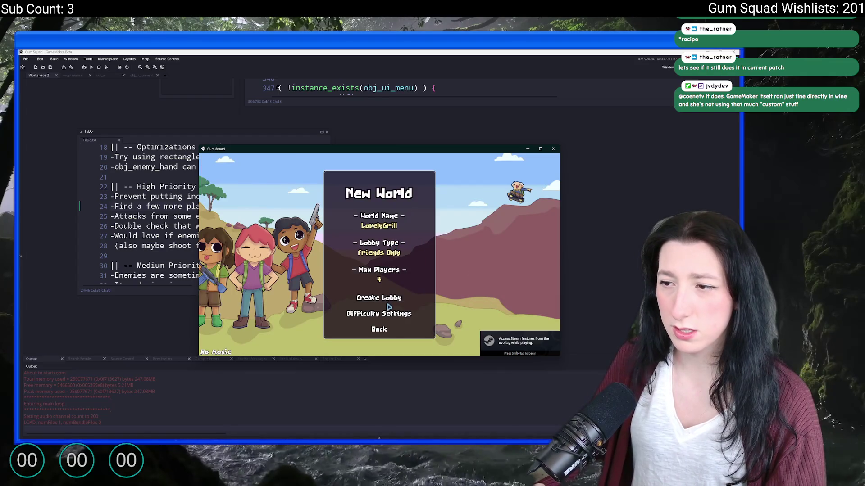
left_click(381, 298)
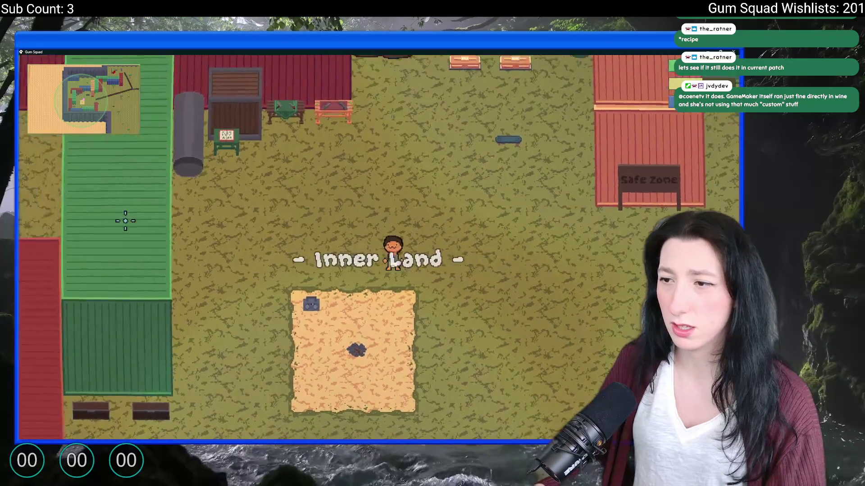
Step: Walk around the benches and chests, checking the inventory panel and opening chest storage
key("w")
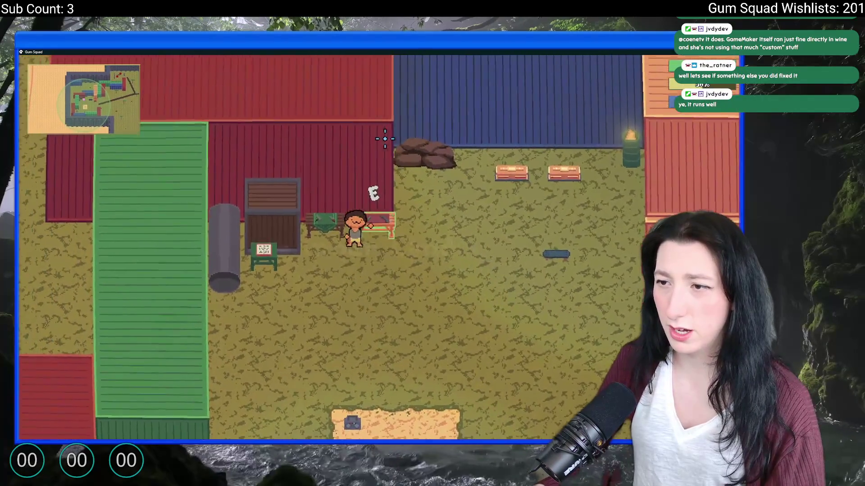
key("e")
key("e")
key("d")
key("e")
key("e")
key("e")
key("e")
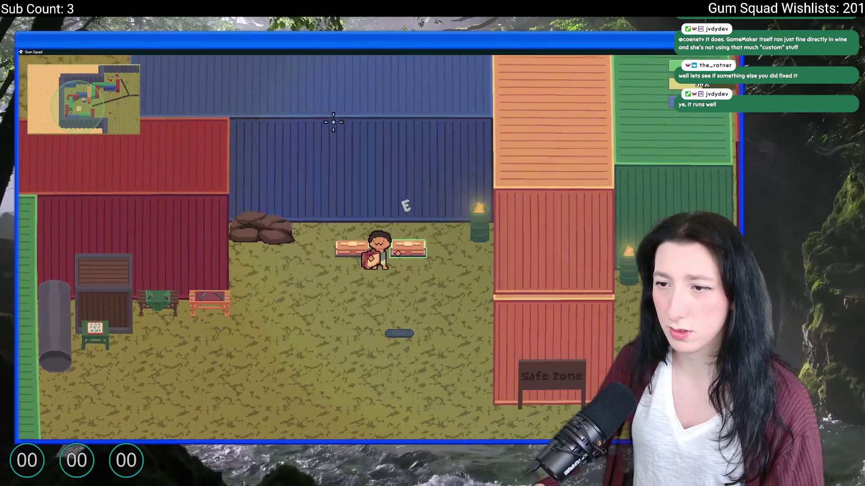
key("s")
key("a")
key("e")
key("e")
key("Tab")
key("Tab")
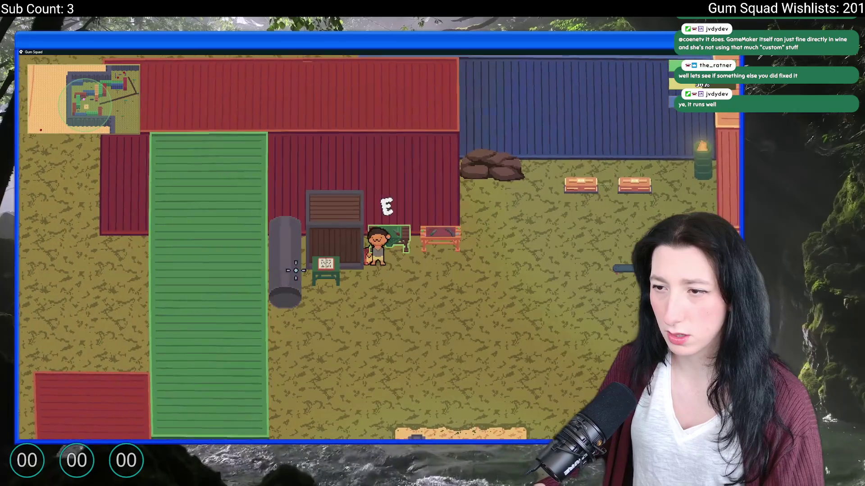
key("w")
key("d")
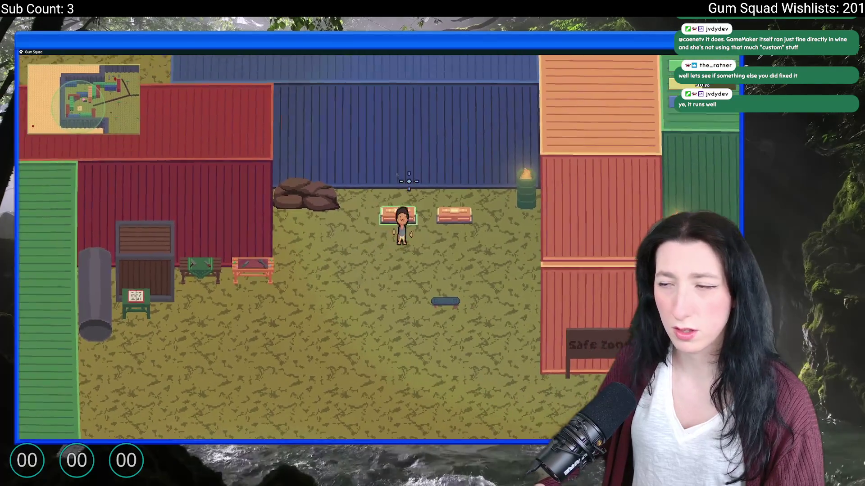
key("e")
Step: At the crafting table, drag the vest into a crafting slot—it falls back to inventory—then close the game
key("e")
key("a")
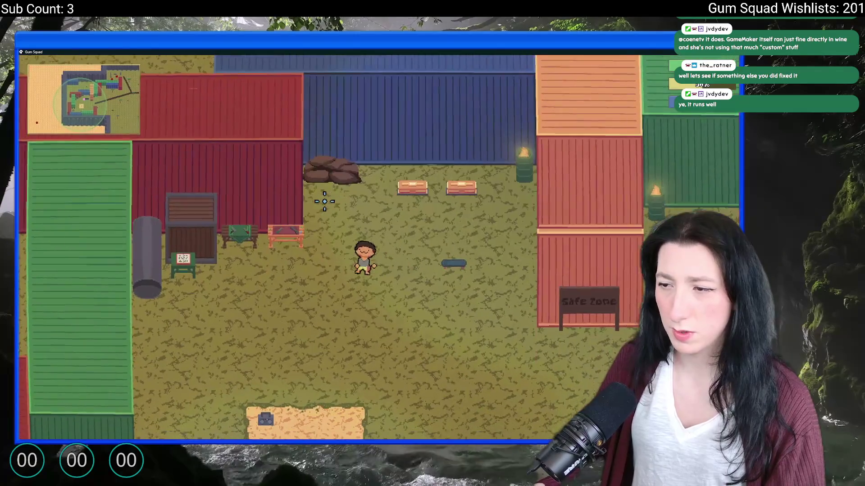
key("s")
key("e")
mouse_move(163, 318)
left_mouse_down()
mouse_move(328, 203)
mouse_move(162, 318)
mouse_move(327, 131)
mouse_move(247, 132)
mouse_move(162, 318)
mouse_move(328, 132)
mouse_move(163, 317)
mouse_move(264, 134)
mouse_move(162, 318)
left_mouse_up()
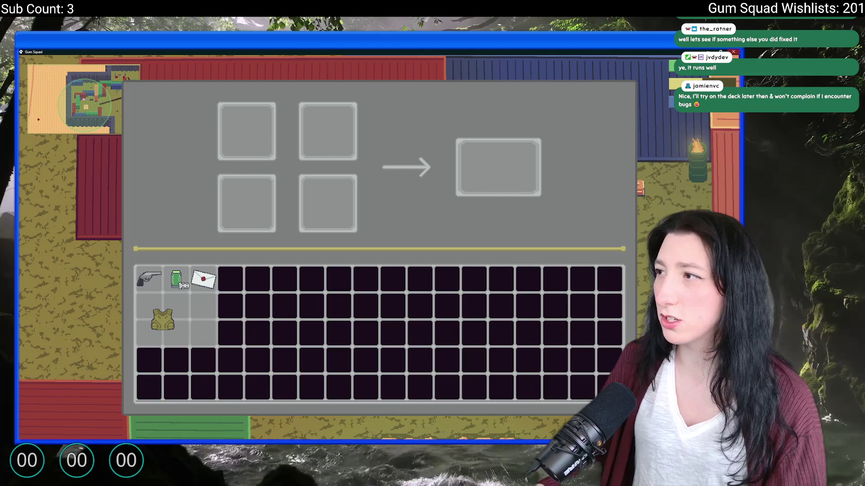
key("alt+F4")
scroll(400, 317, "up", 5)
Step: Open ui_inventory_mouse_hover_released via Ctrl+T and comment out the held-item reset and exit lines 224–226
key("ctrl+t")
type("releas")
key("Down")
key("Down")
key("Down")
key("Down")
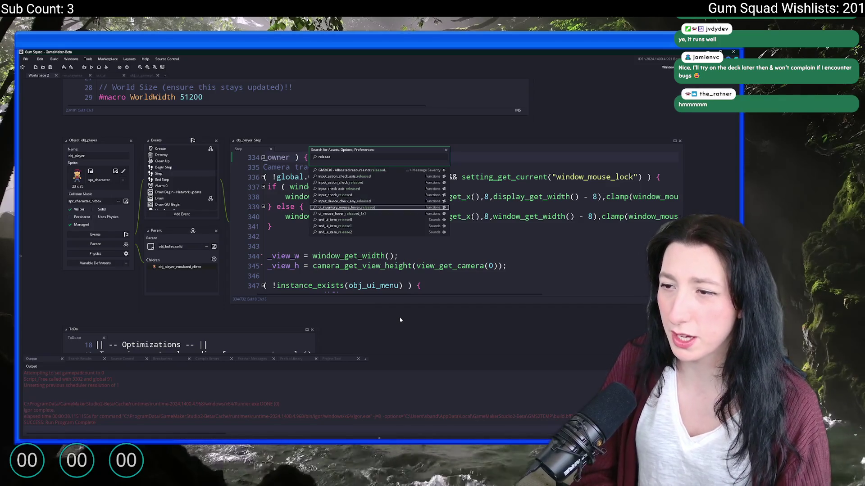
key("Return")
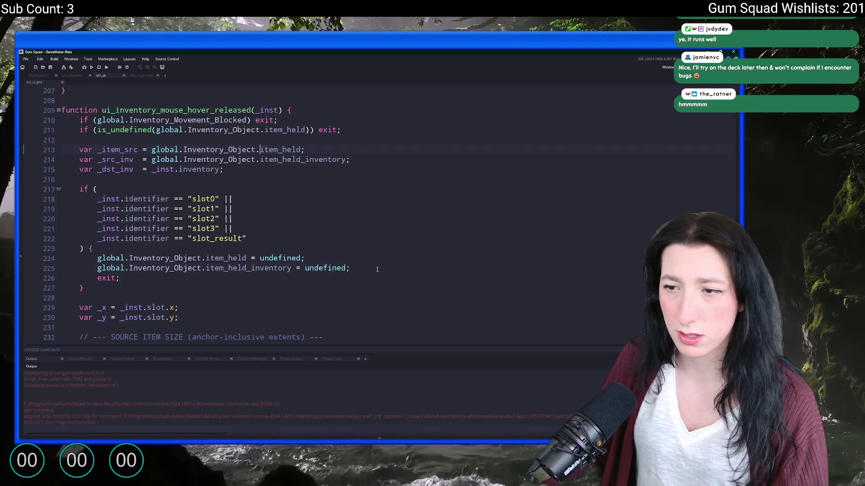
left_click_drag(352, 269, 104, 258)
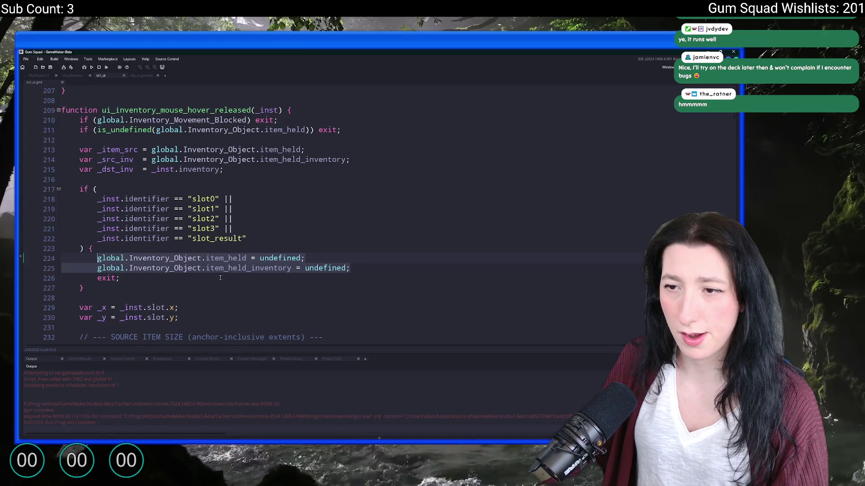
left_click(207, 218)
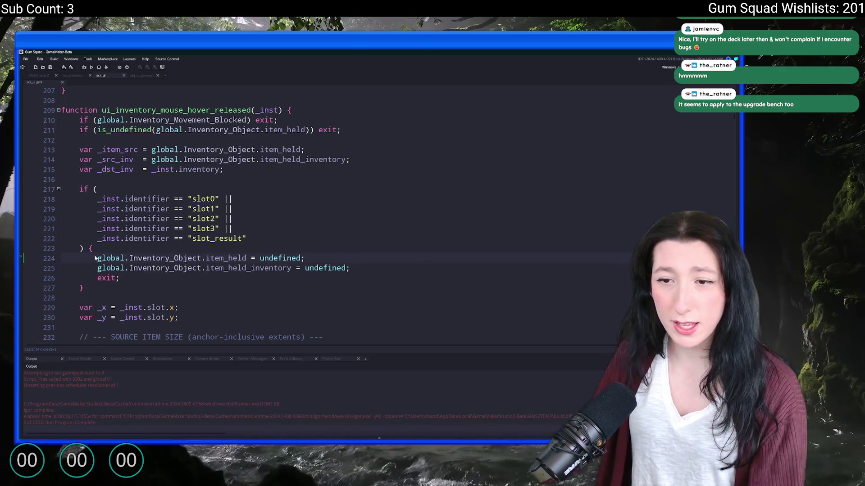
key("ctrl+k")
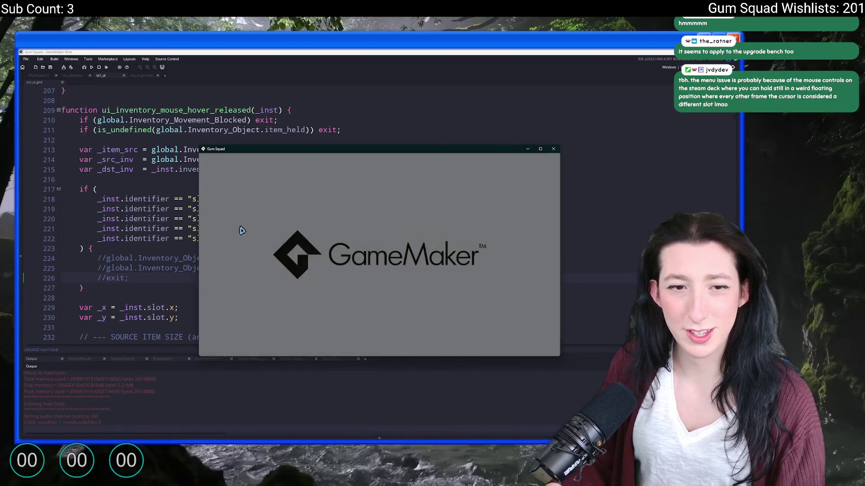
Step: Create a lobby in the rebuilt game, maximise its window and open the crafting table
left_click(380, 302)
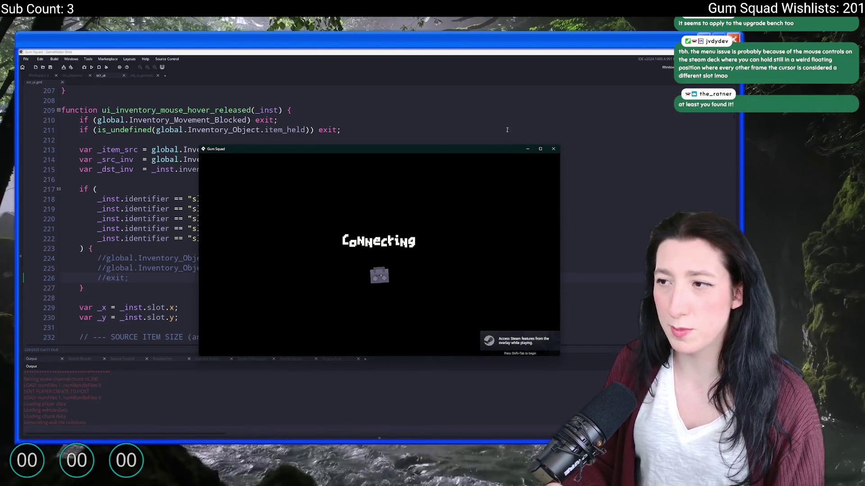
double_click(479, 148)
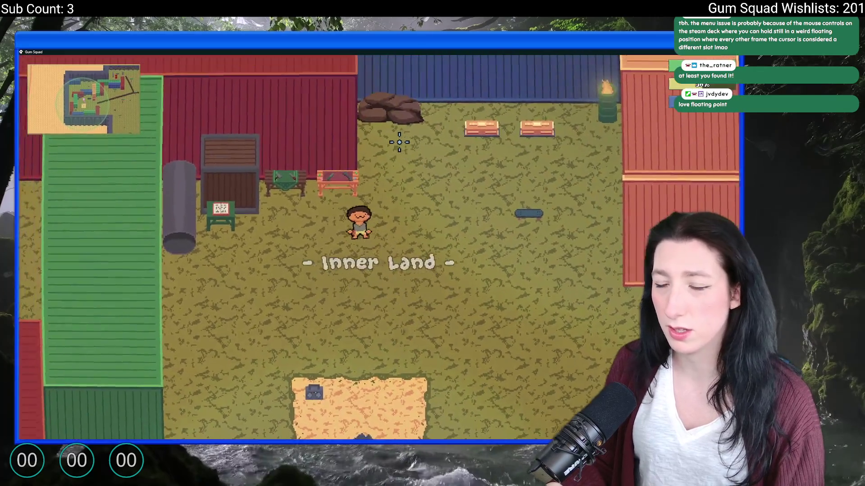
key("e")
Step: Place the Pea Shooter from inventory into a crafting slot, then undo to restore the commented lines
left_click(150, 280)
left_click(272, 128)
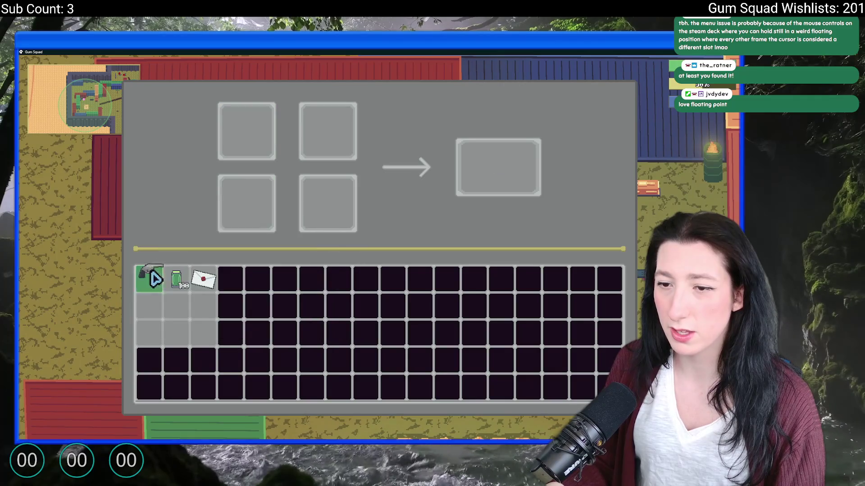
left_click(327, 203)
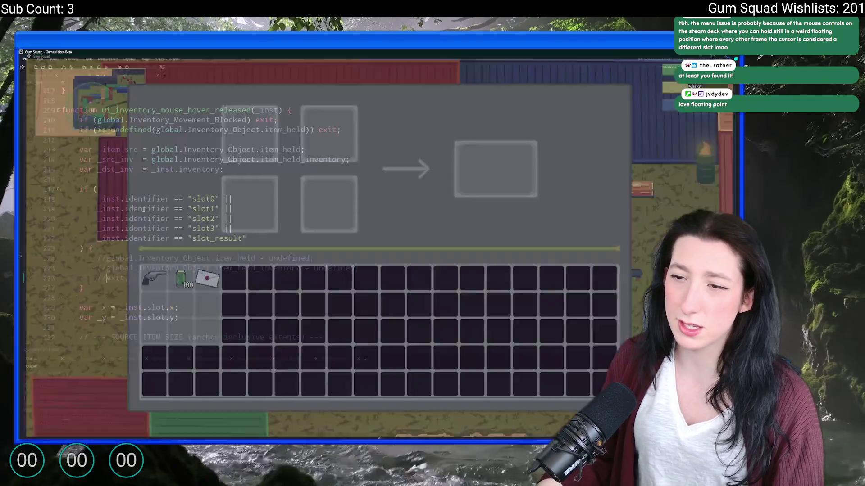
key("ctrl+z")
key("ctrl+z")
key("ctrl+z")
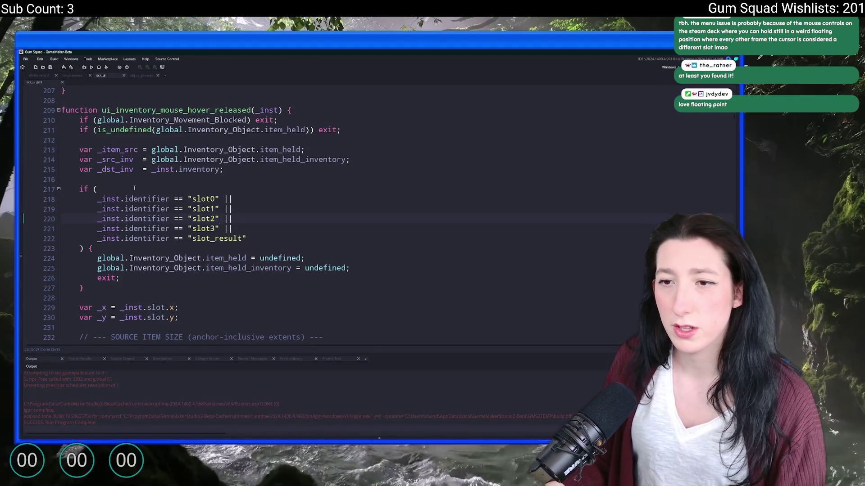
Step: Find all occurrences of slot_result across the project and return to the code
left_click(204, 242)
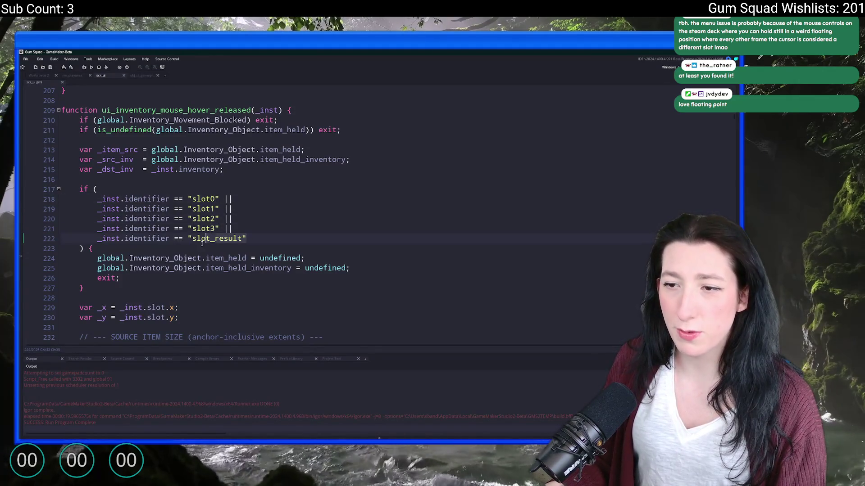
key("ctrl+shift+f")
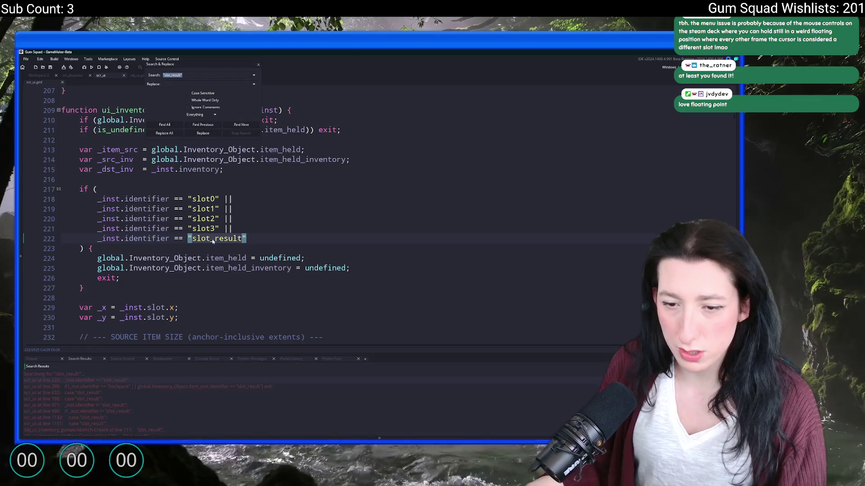
key("Return")
scroll(270, 236, "up", 2)
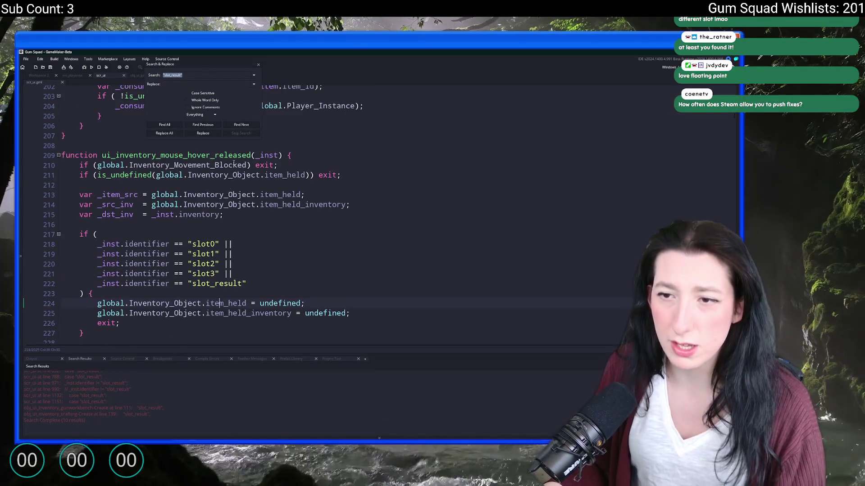
left_click(259, 64)
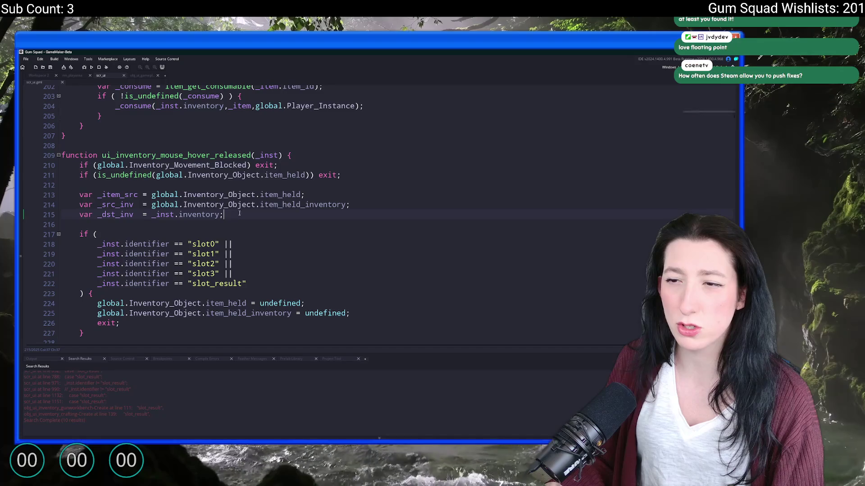